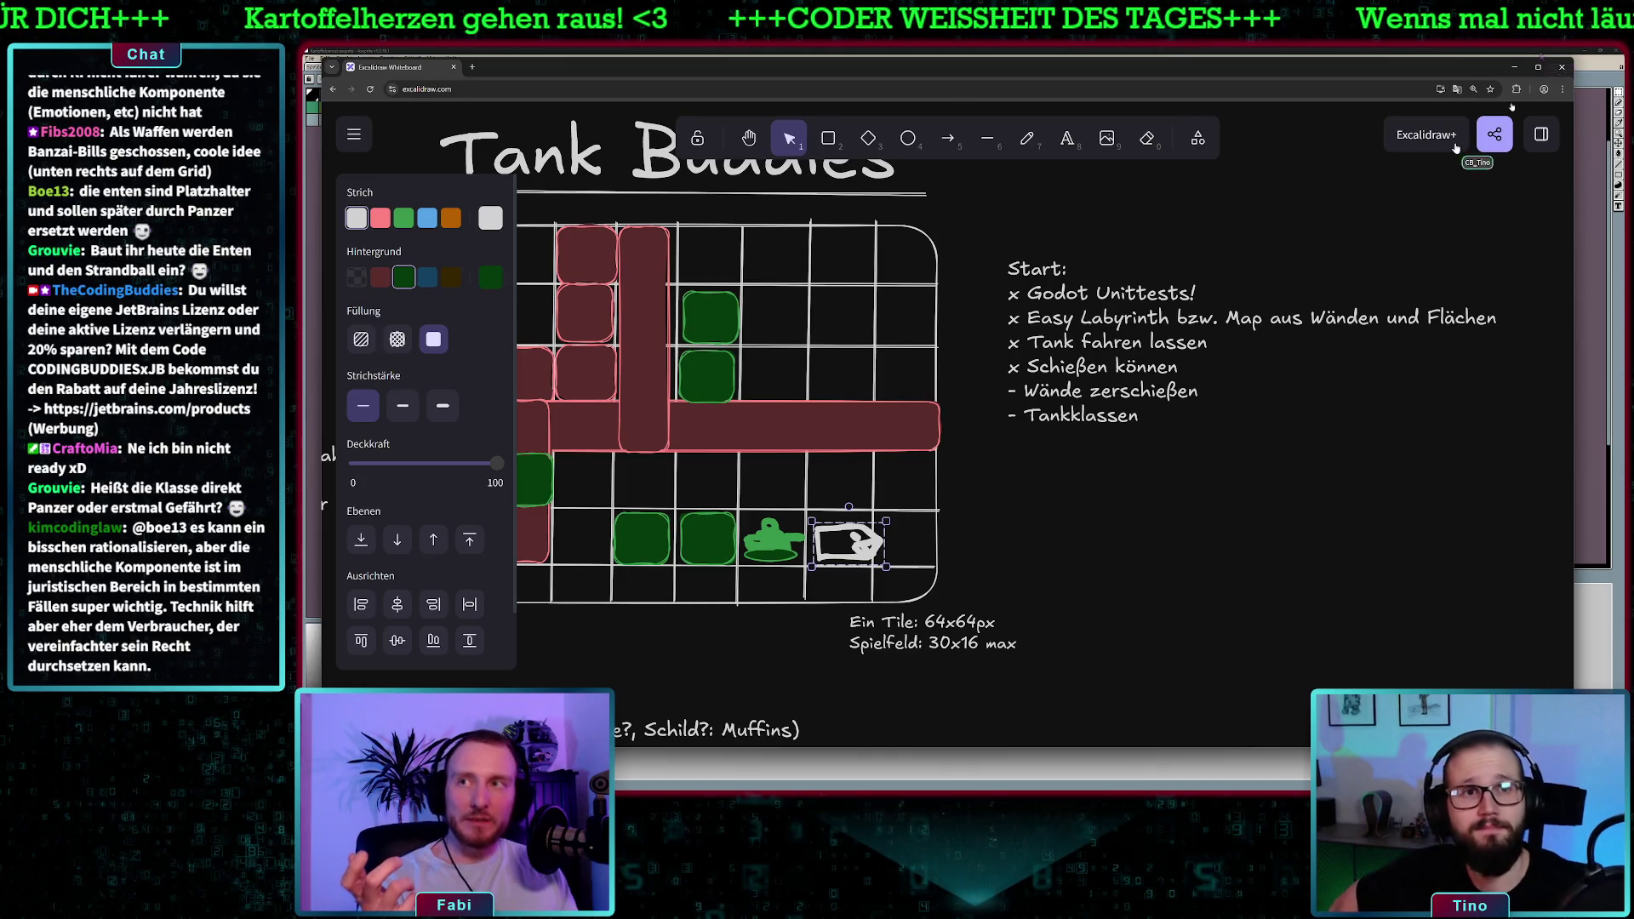
Bring the Aseprite window with the blue tank sprite in front of the Excalidraw board.
click(1492, 55)
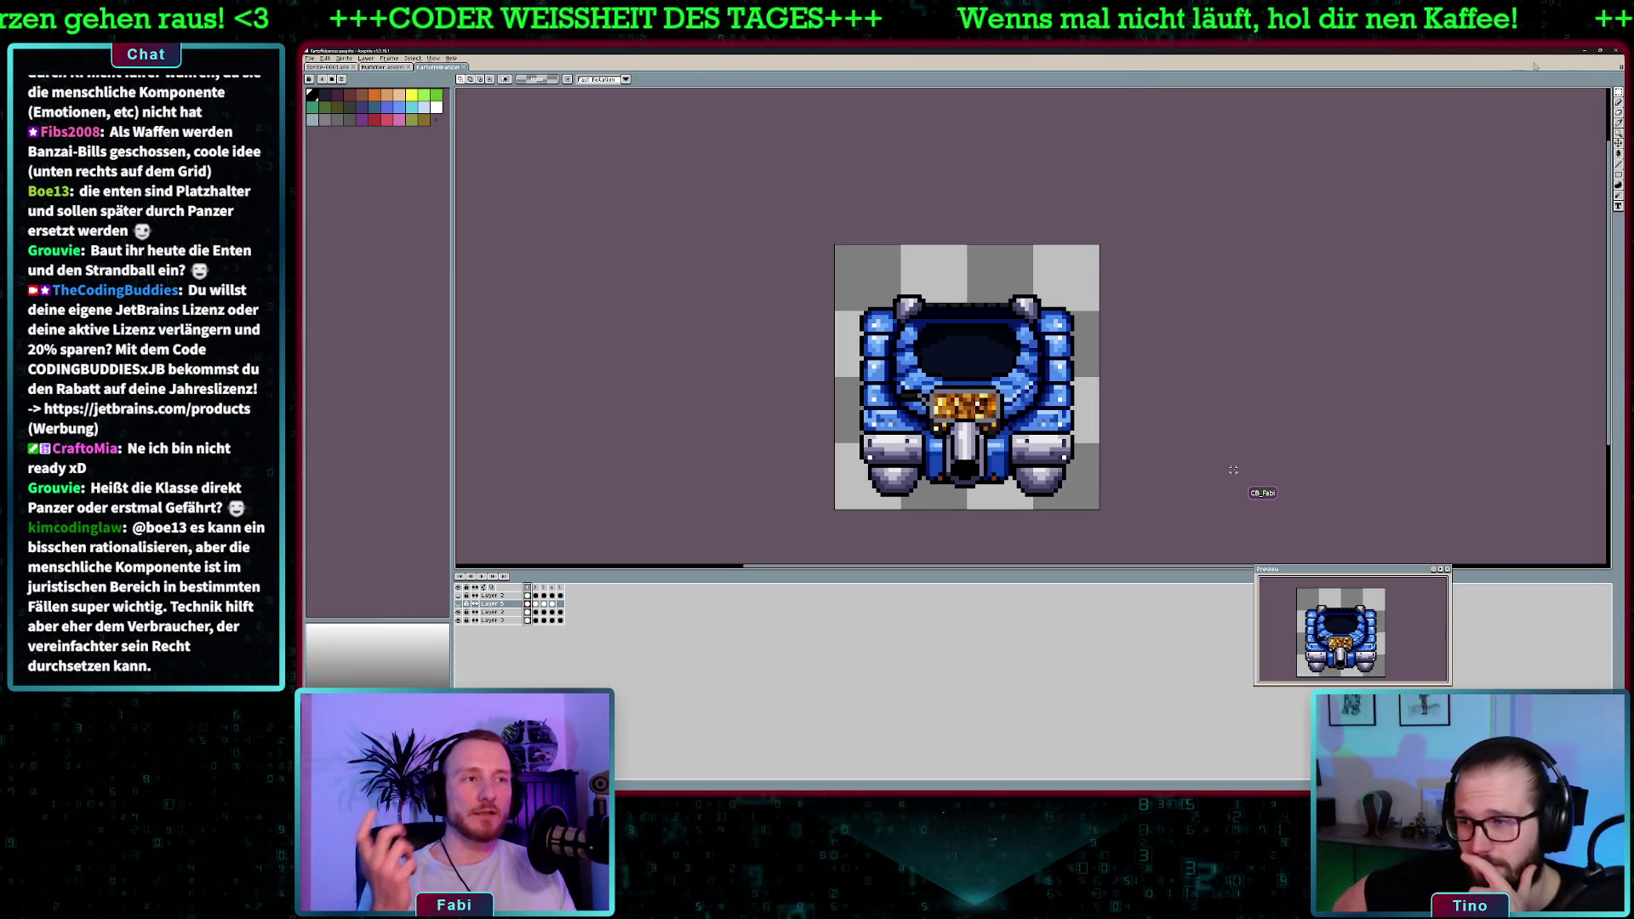
scroll(1111, 425, up, 4)
scroll(1122, 387, down, 3)
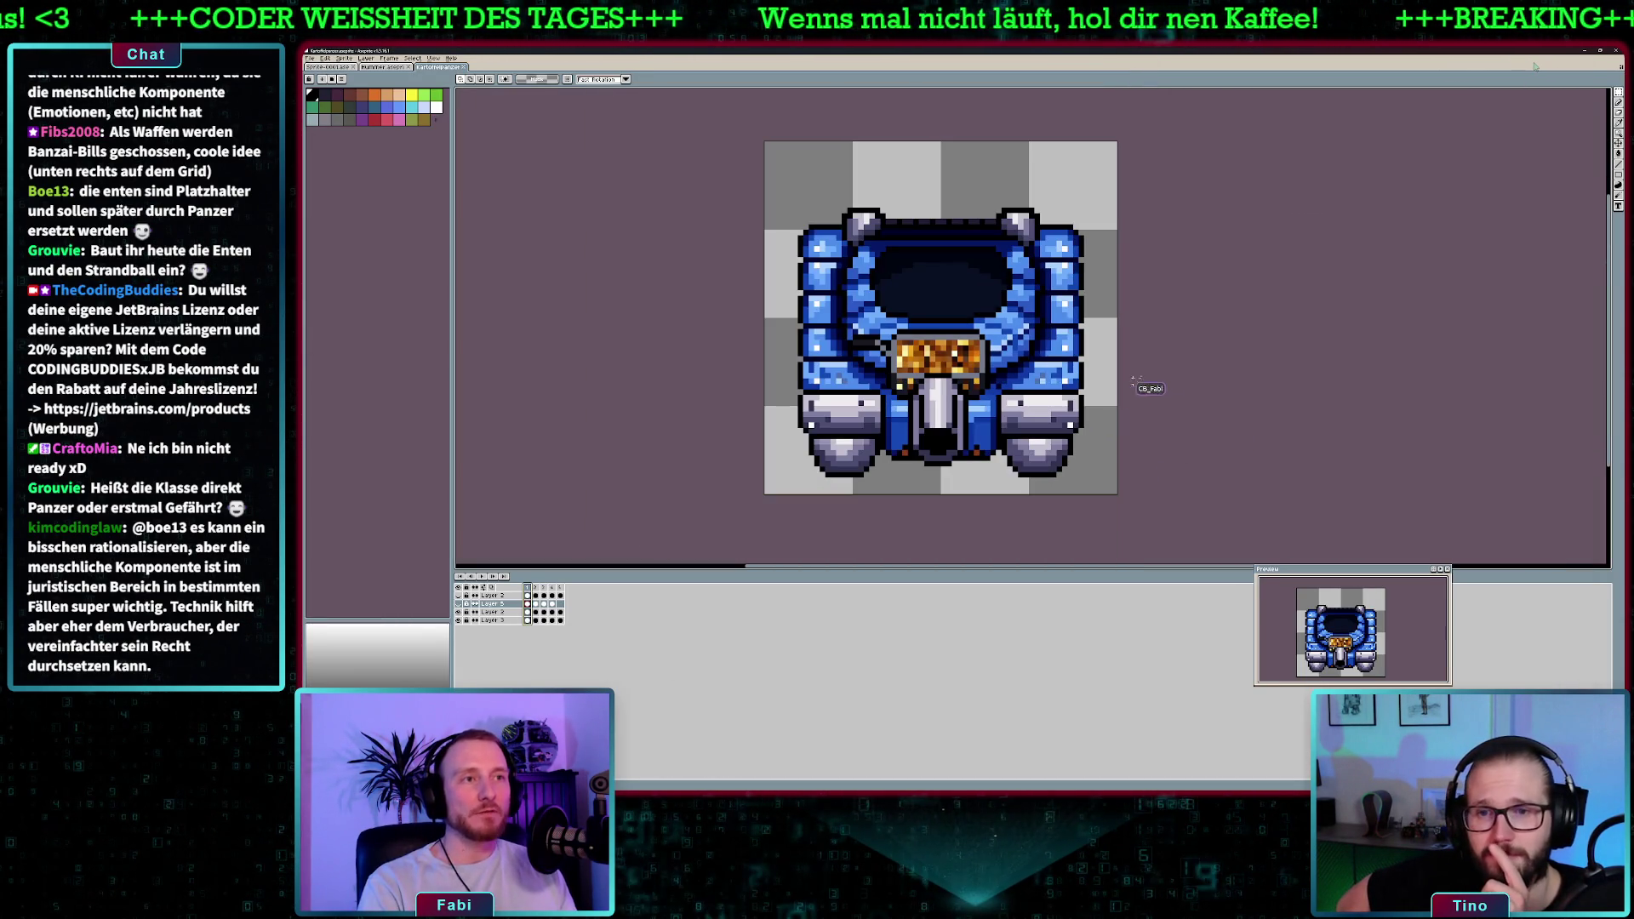
drag(1187, 375, 1220, 380)
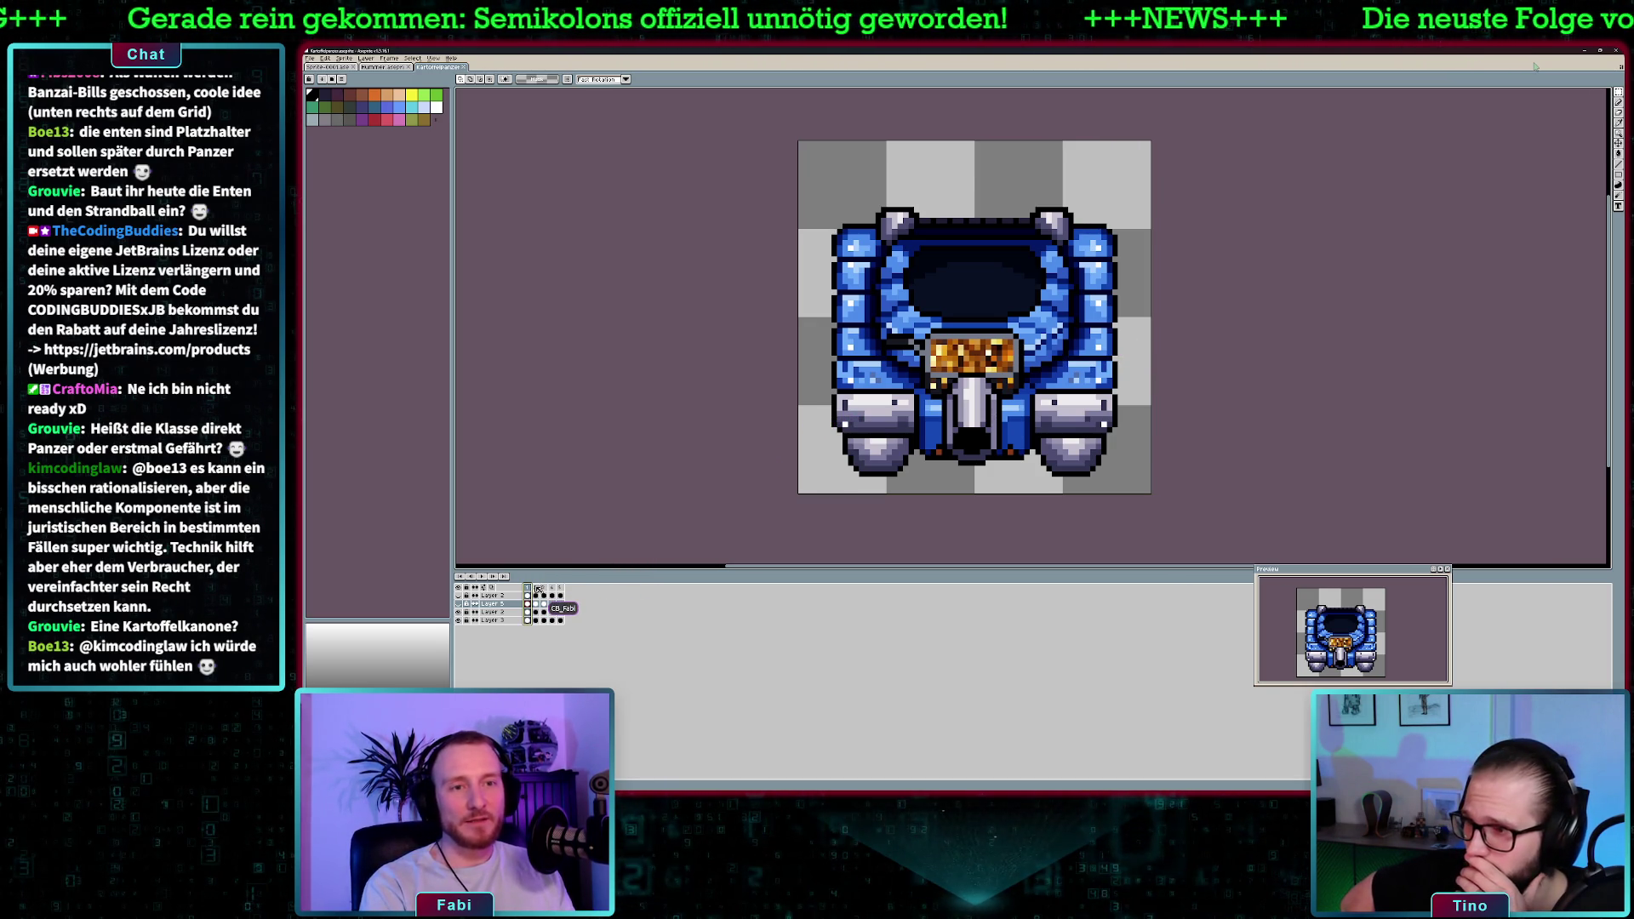
Step through the back and side frames, then compare the brown-haired and bearded drivers.
click(537, 588)
click(545, 588)
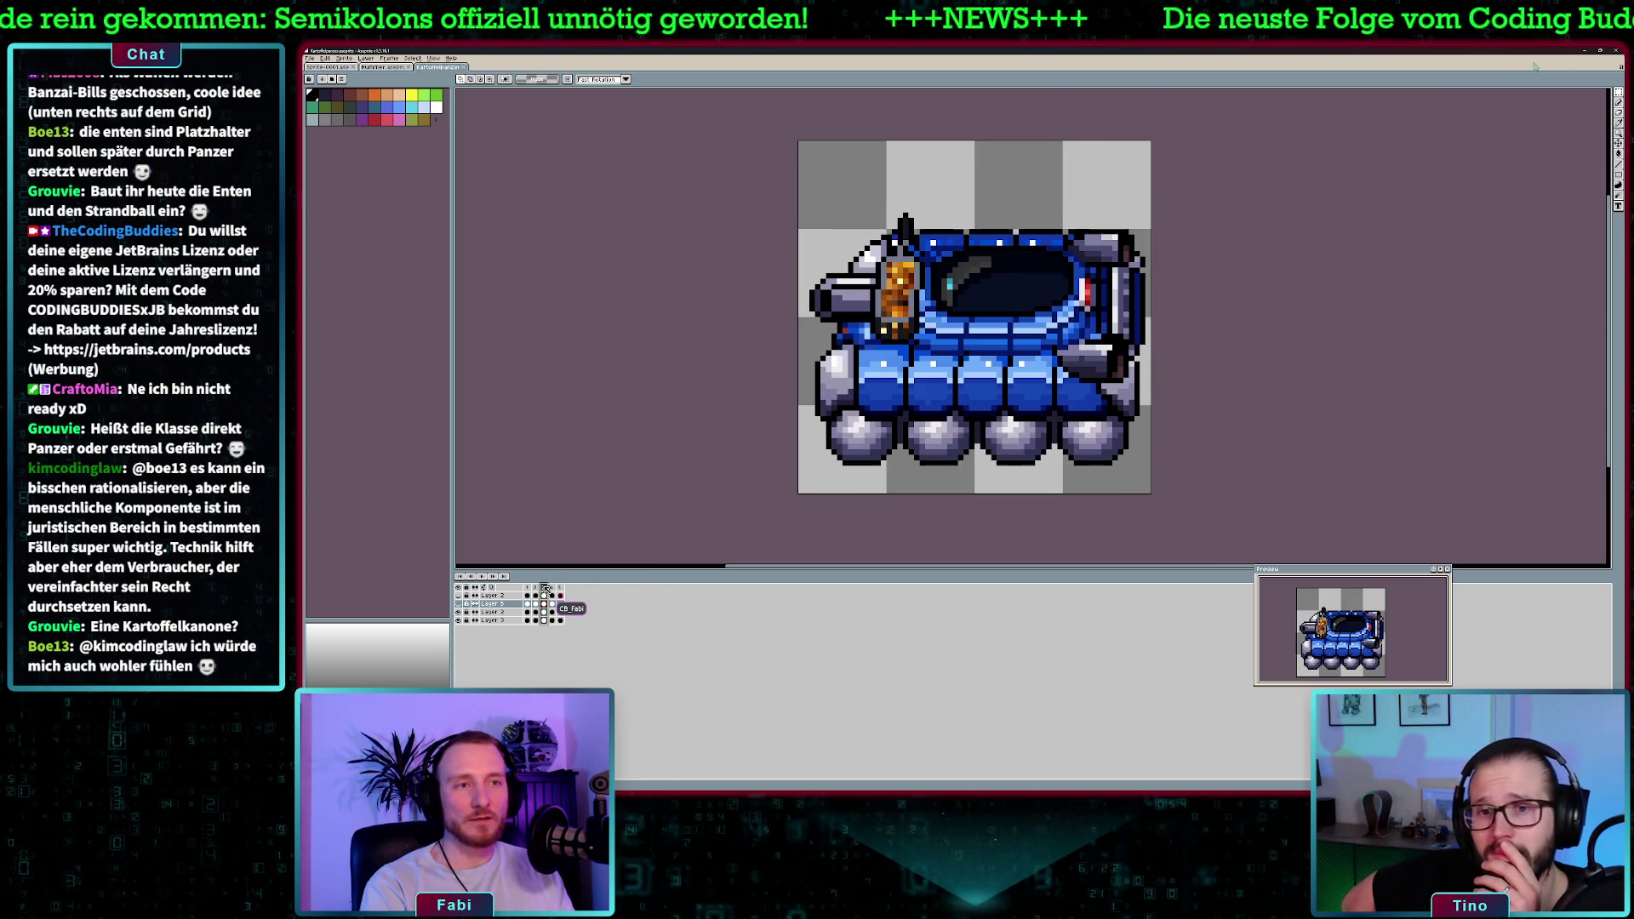
click(554, 588)
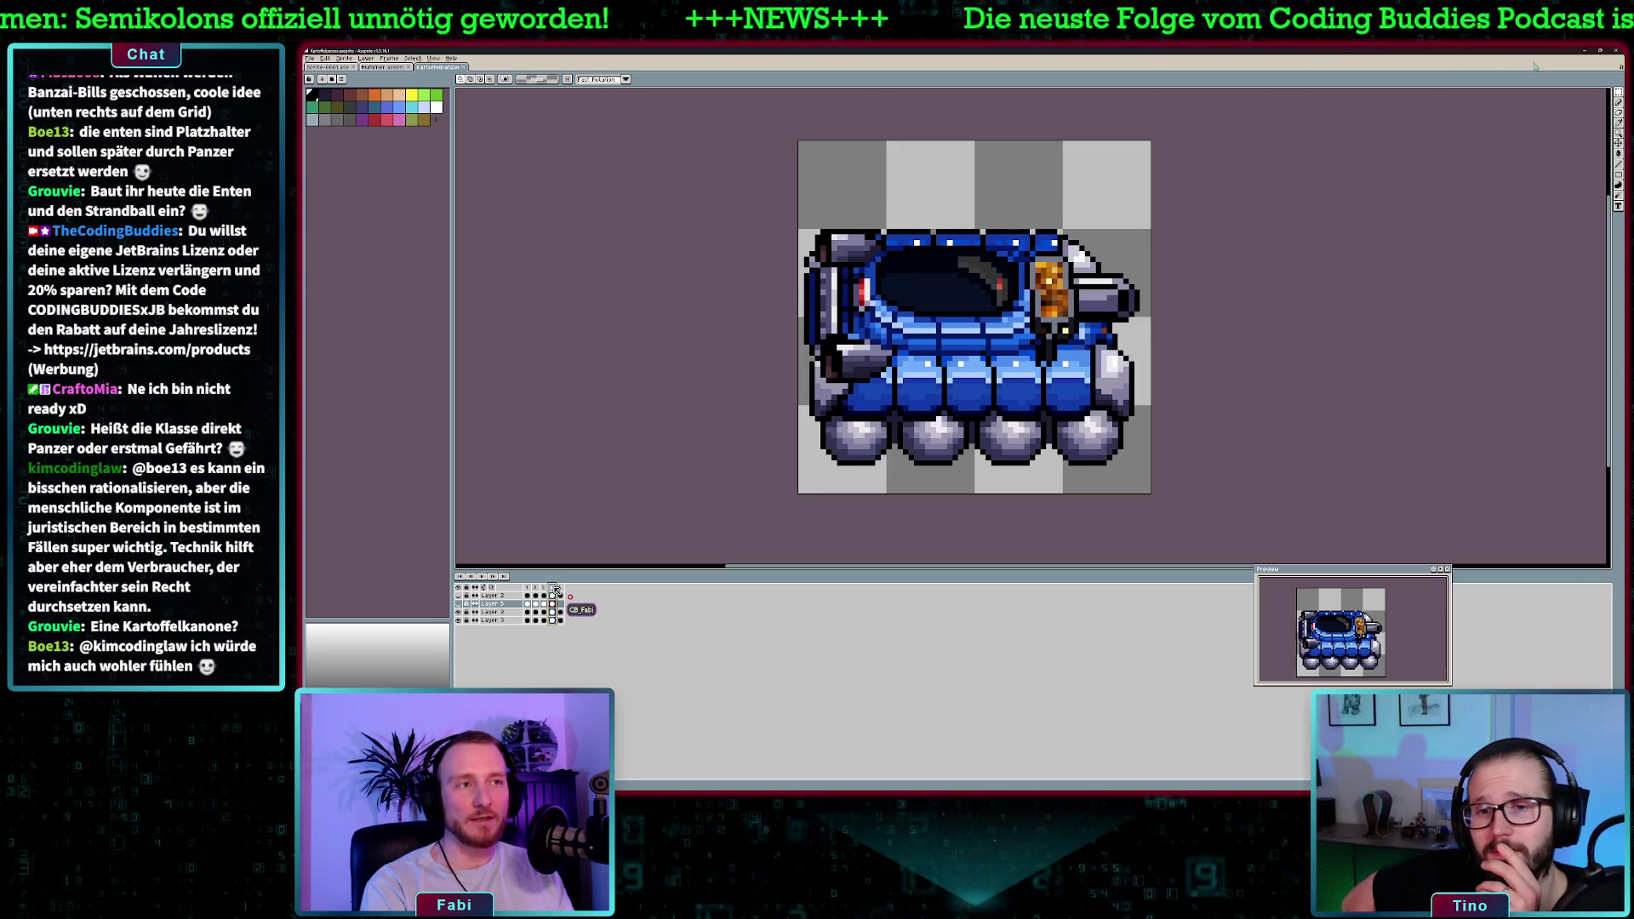
click(459, 603)
click(460, 603)
click(460, 611)
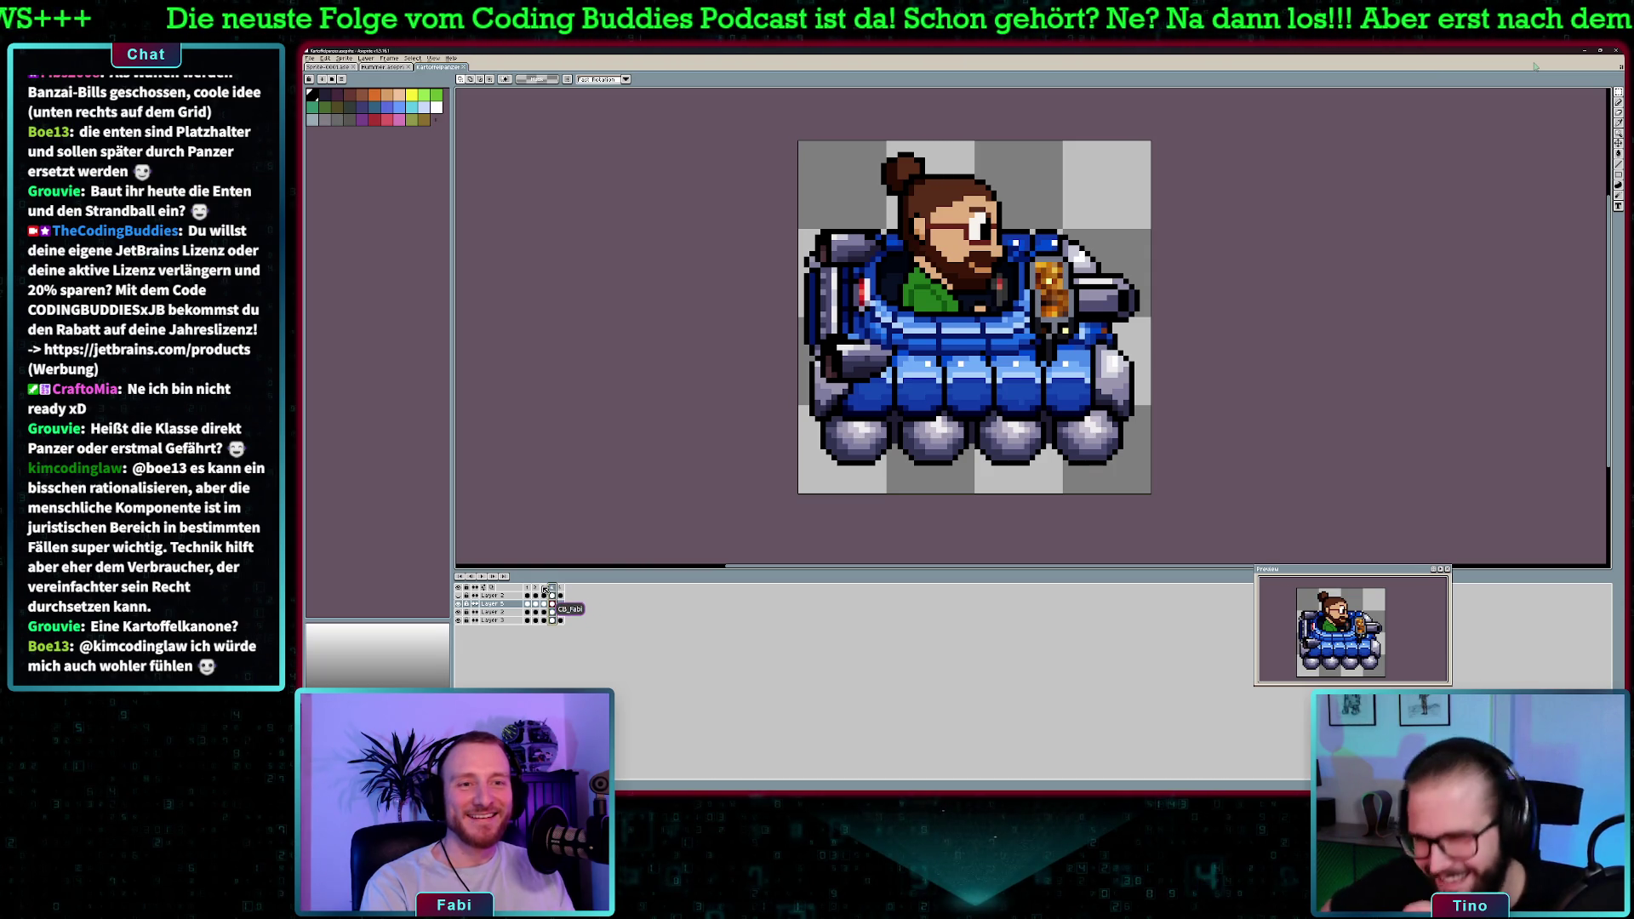
Hide the driver's glasses and bun, then review the front, back and side-view frames.
click(545, 589)
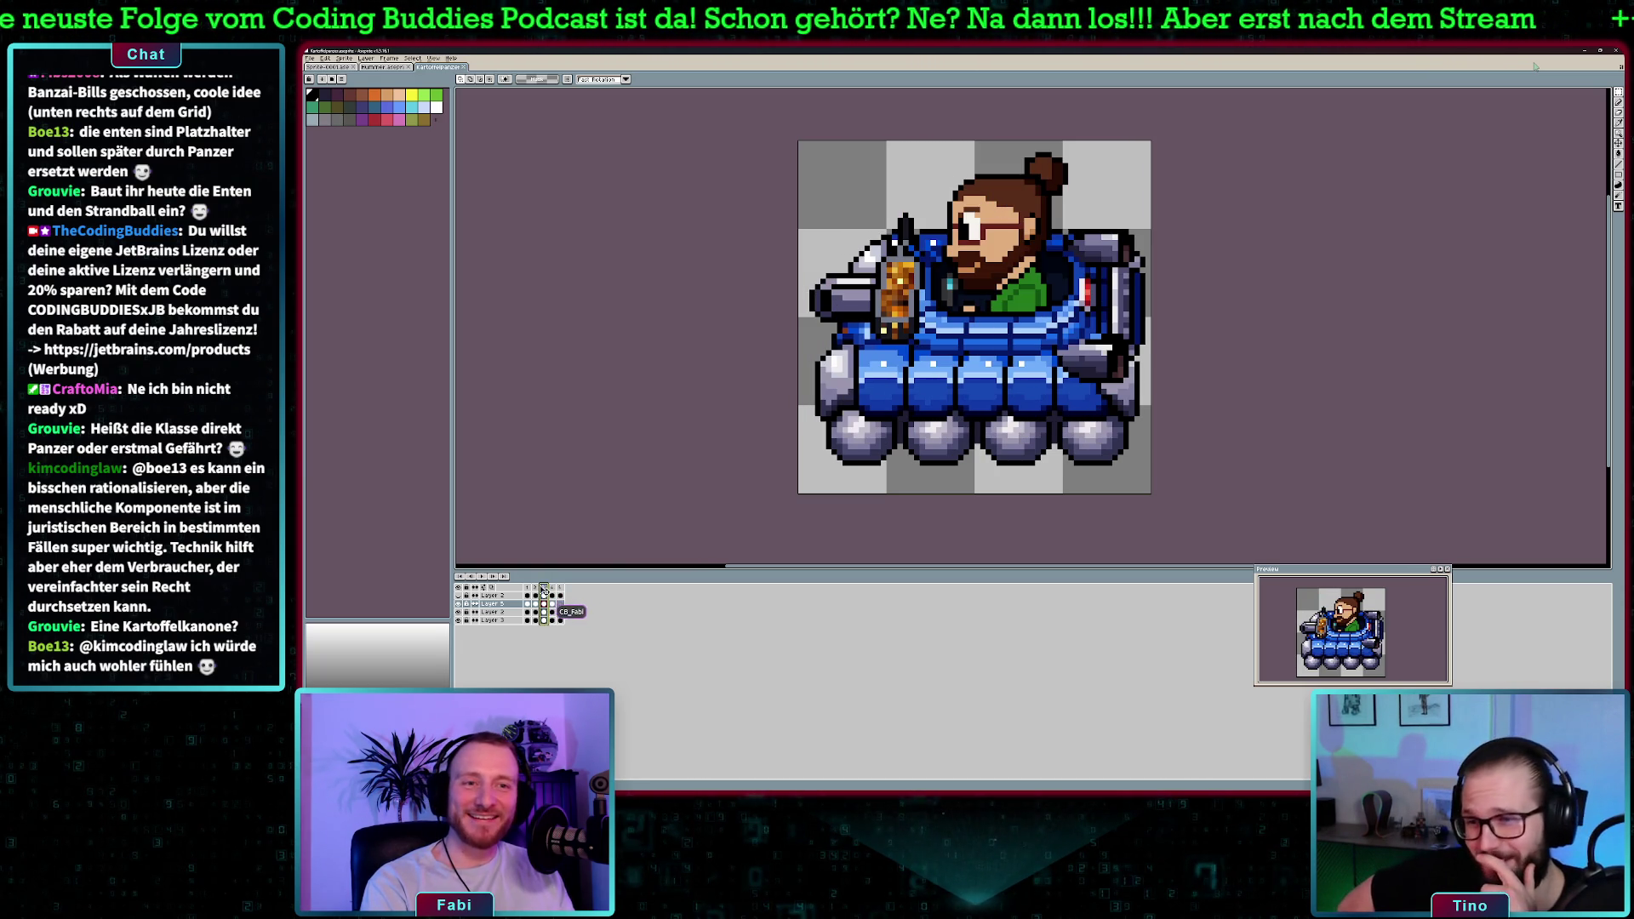
click(535, 589)
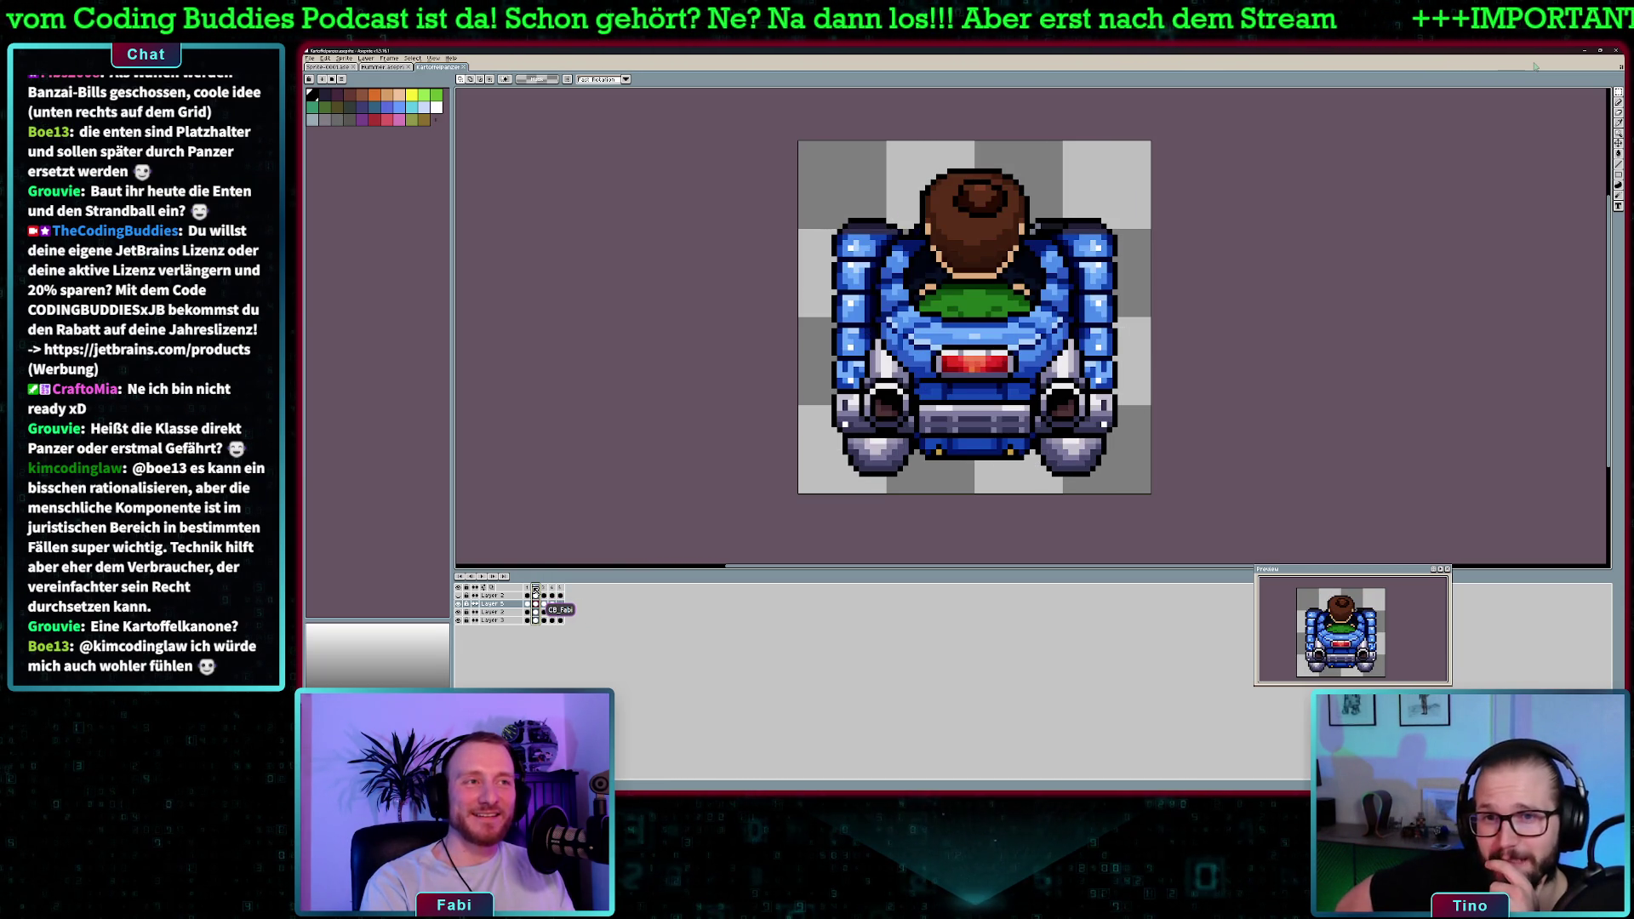
click(528, 589)
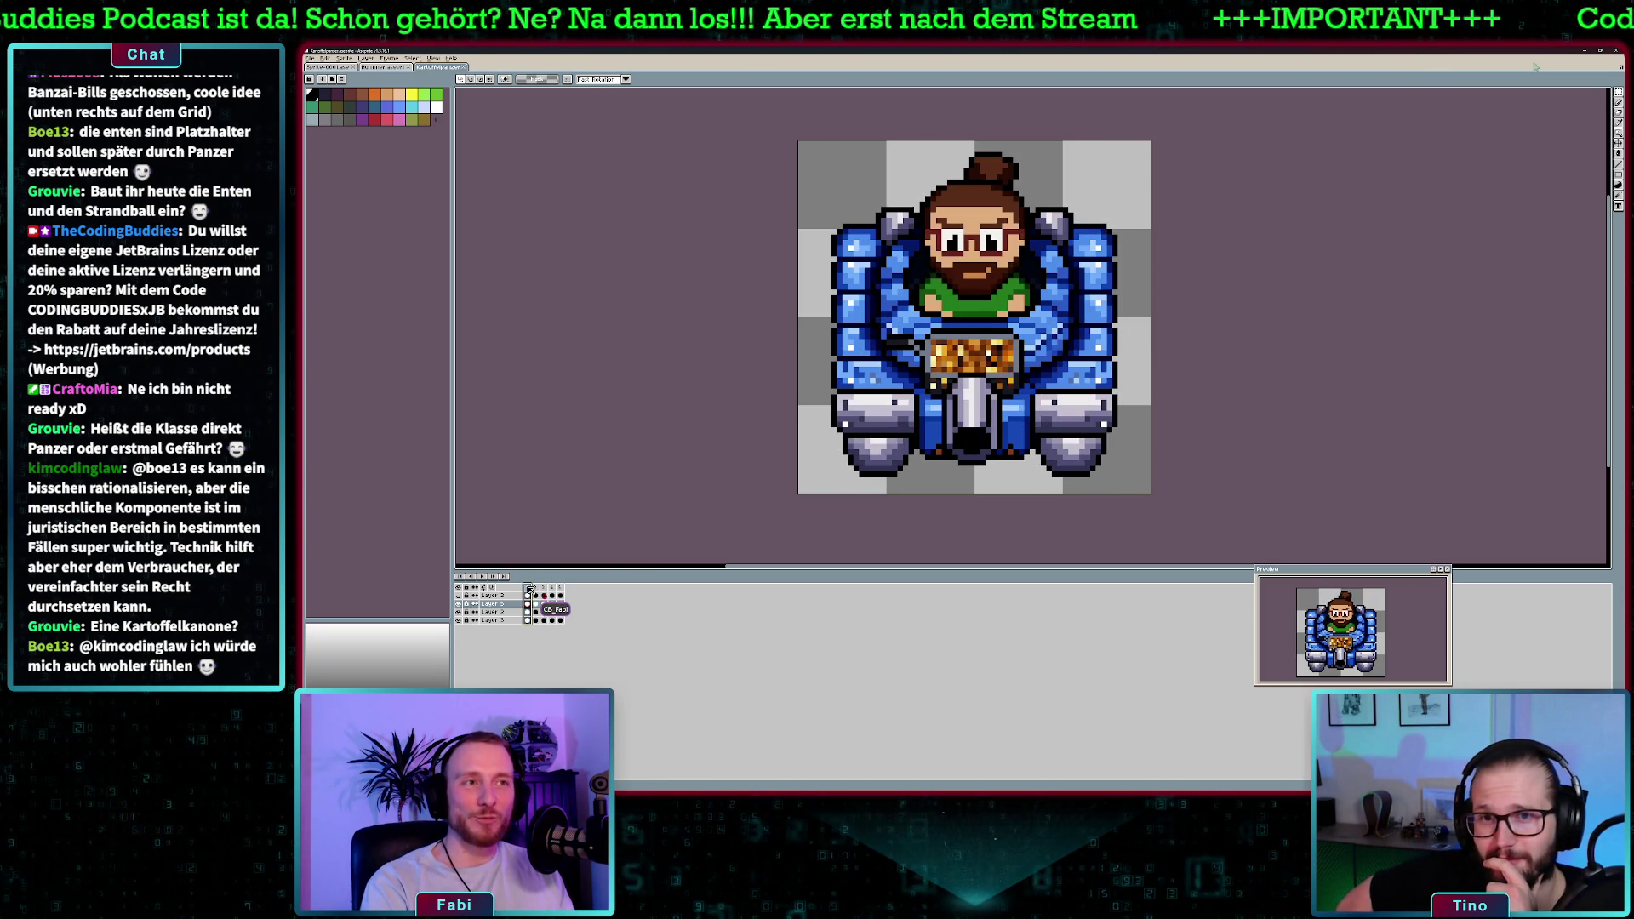
click(460, 606)
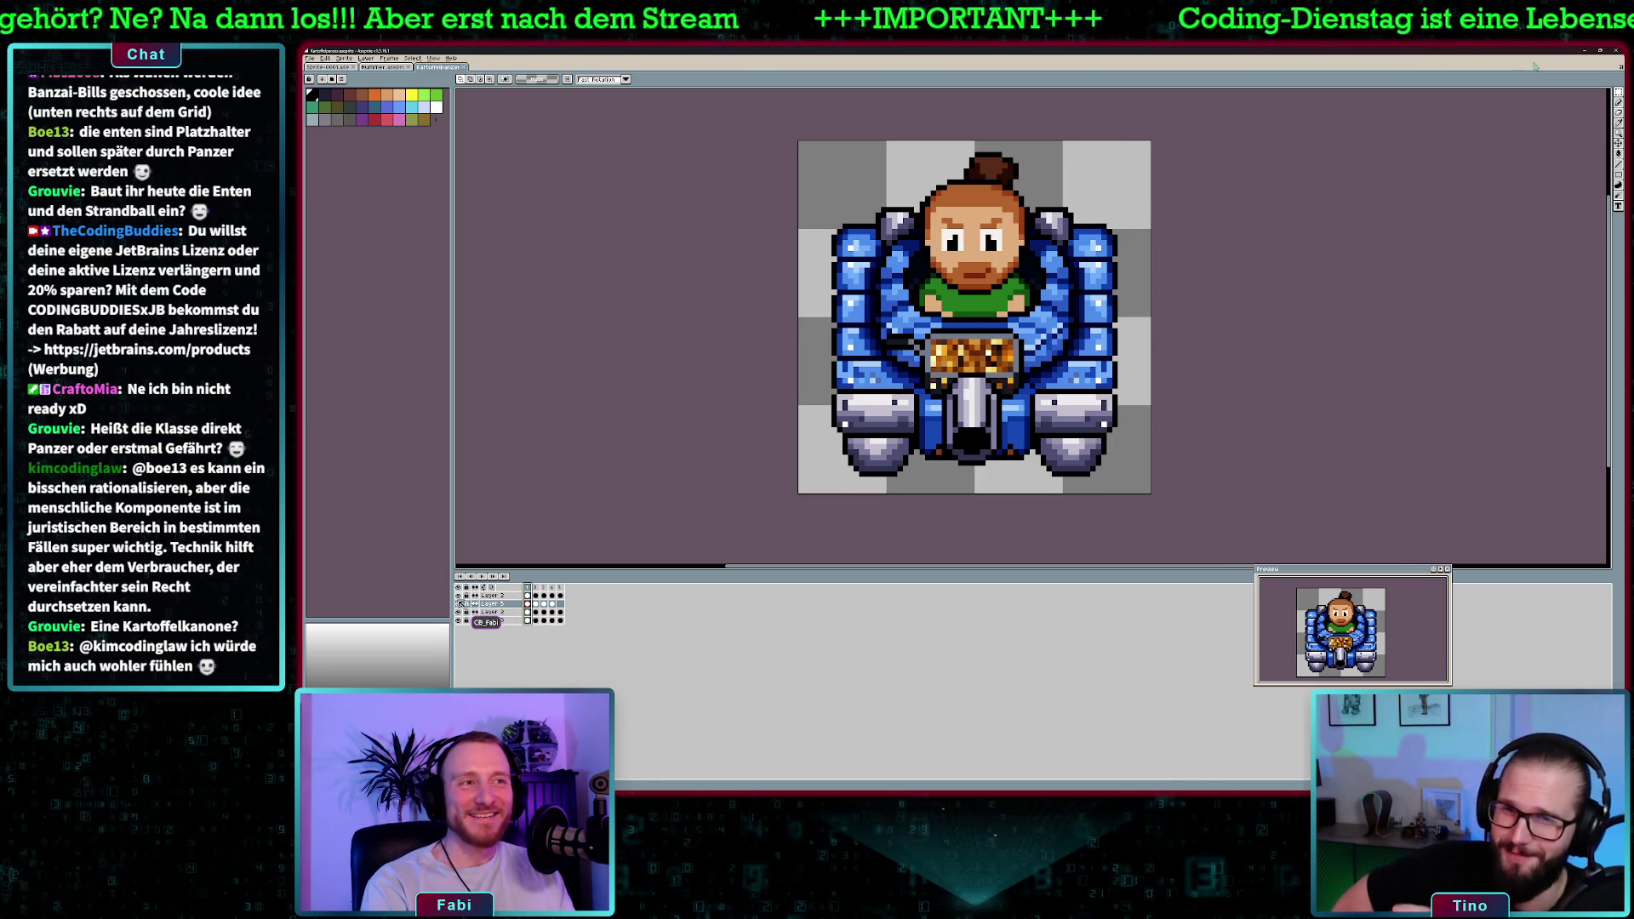
click(460, 603)
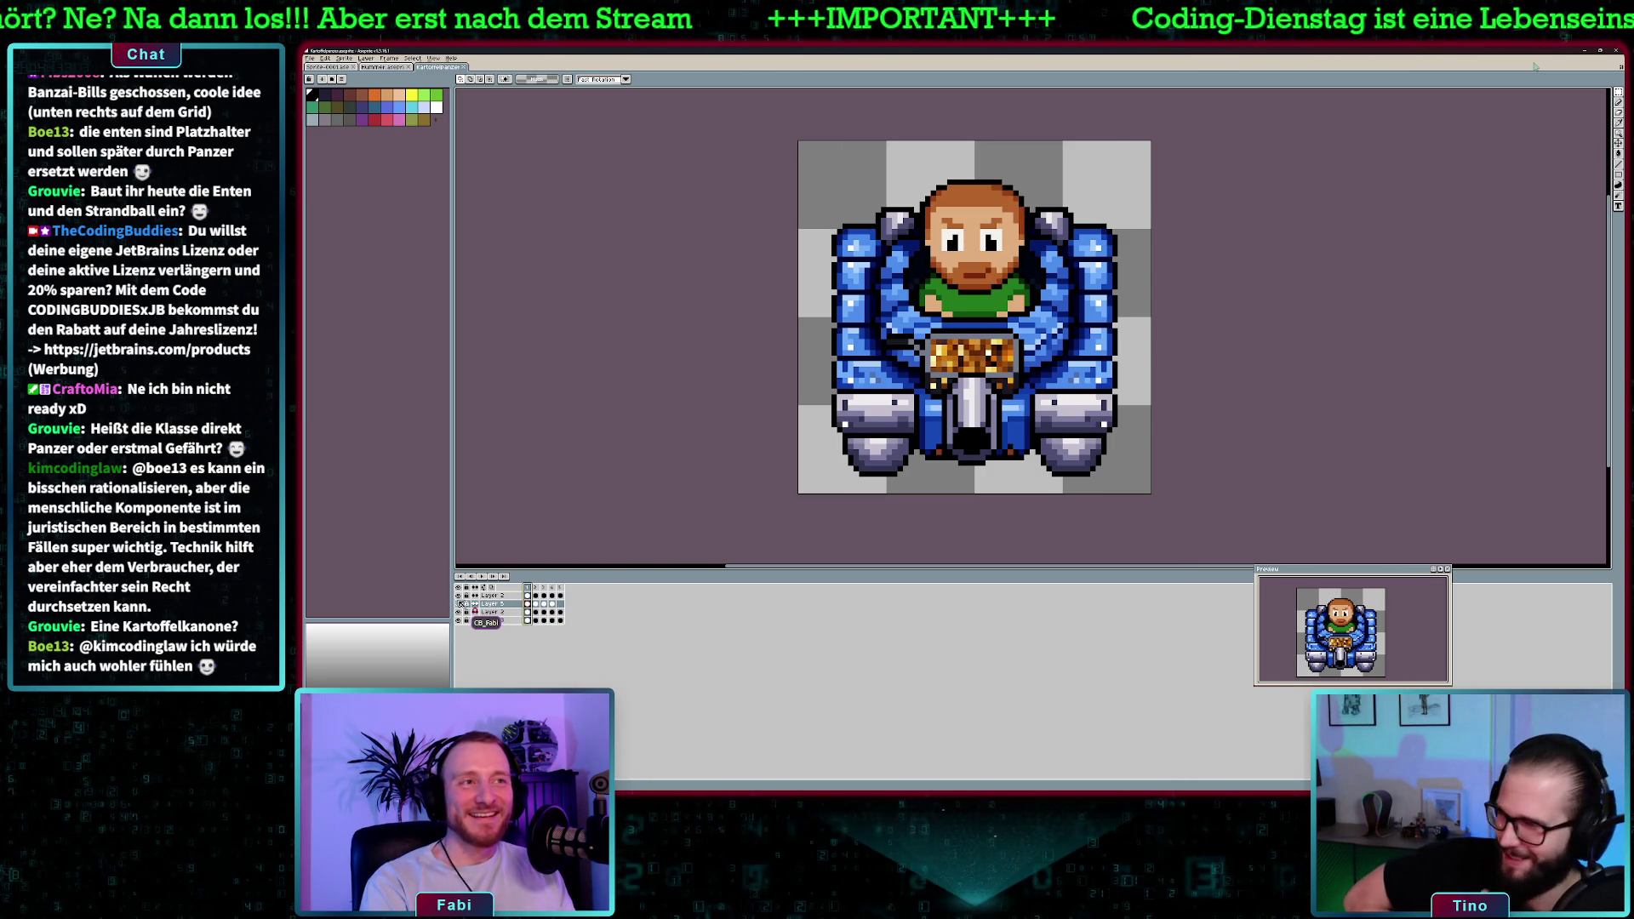
click(538, 589)
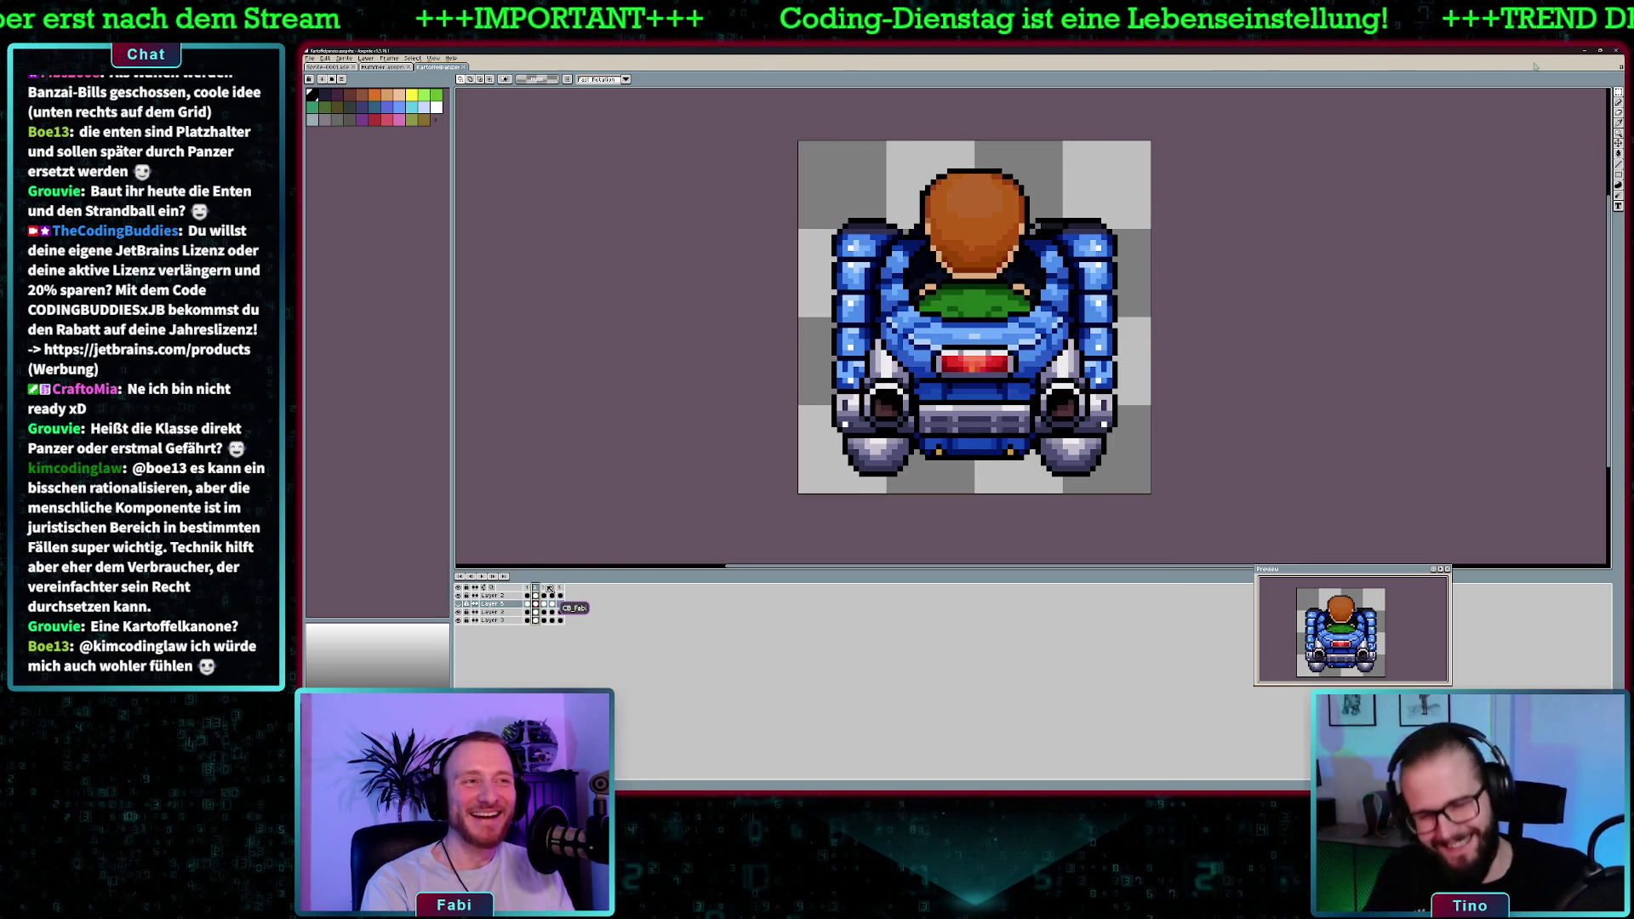
click(551, 589)
click(558, 589)
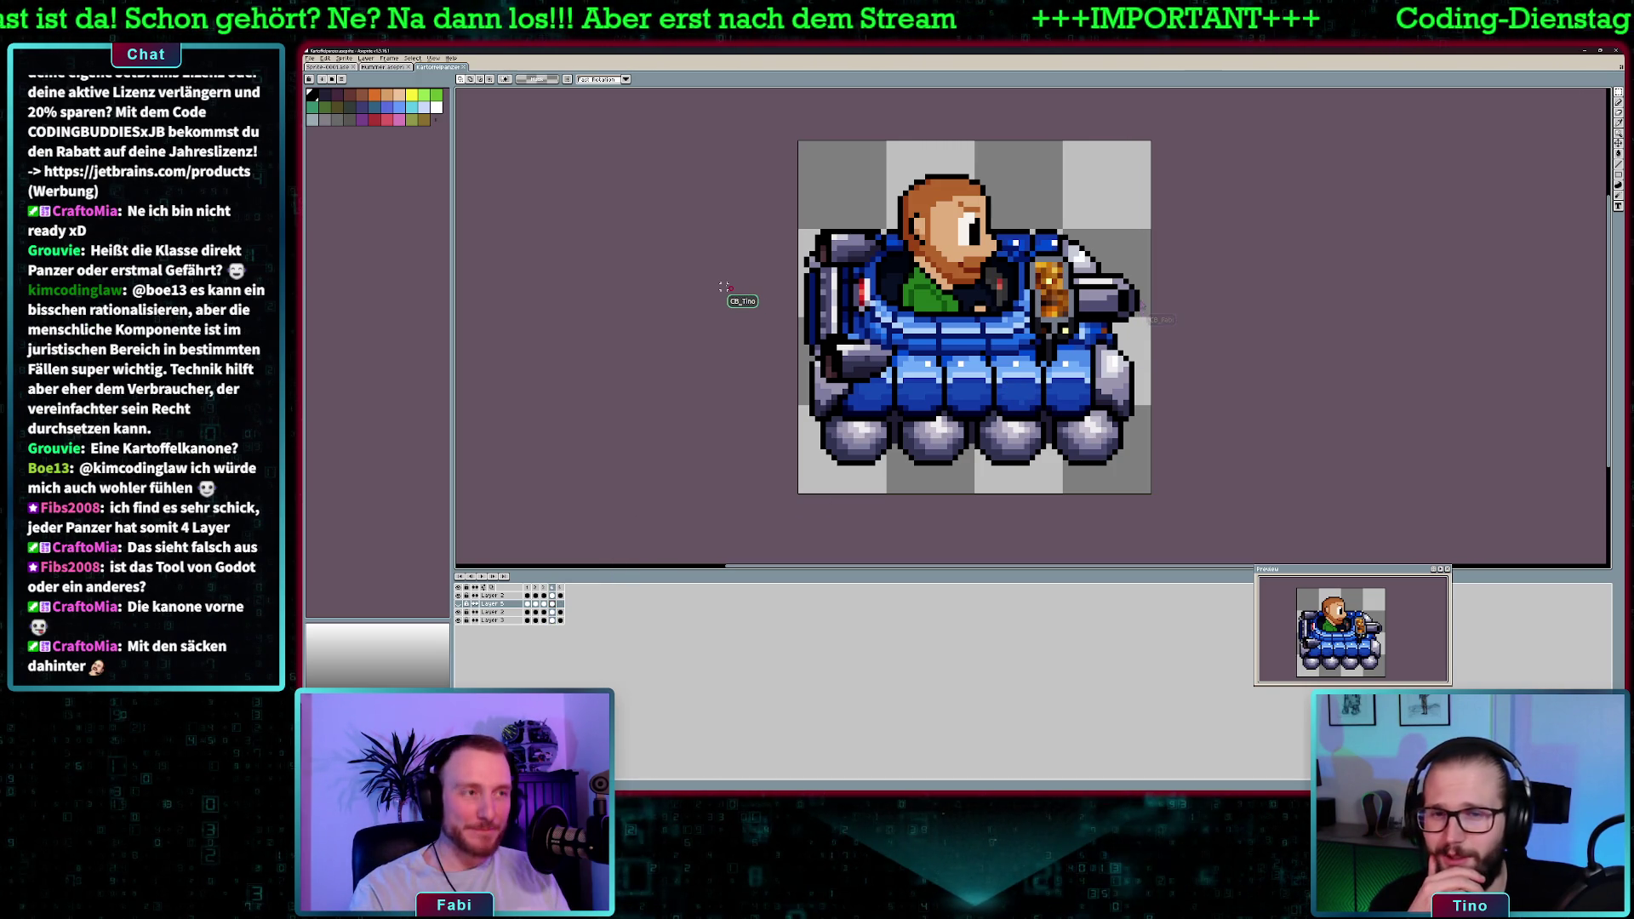
Zoom onto the cannon and test hiding the cannon, tank body and all layers.
scroll(1141, 293, down, 1)
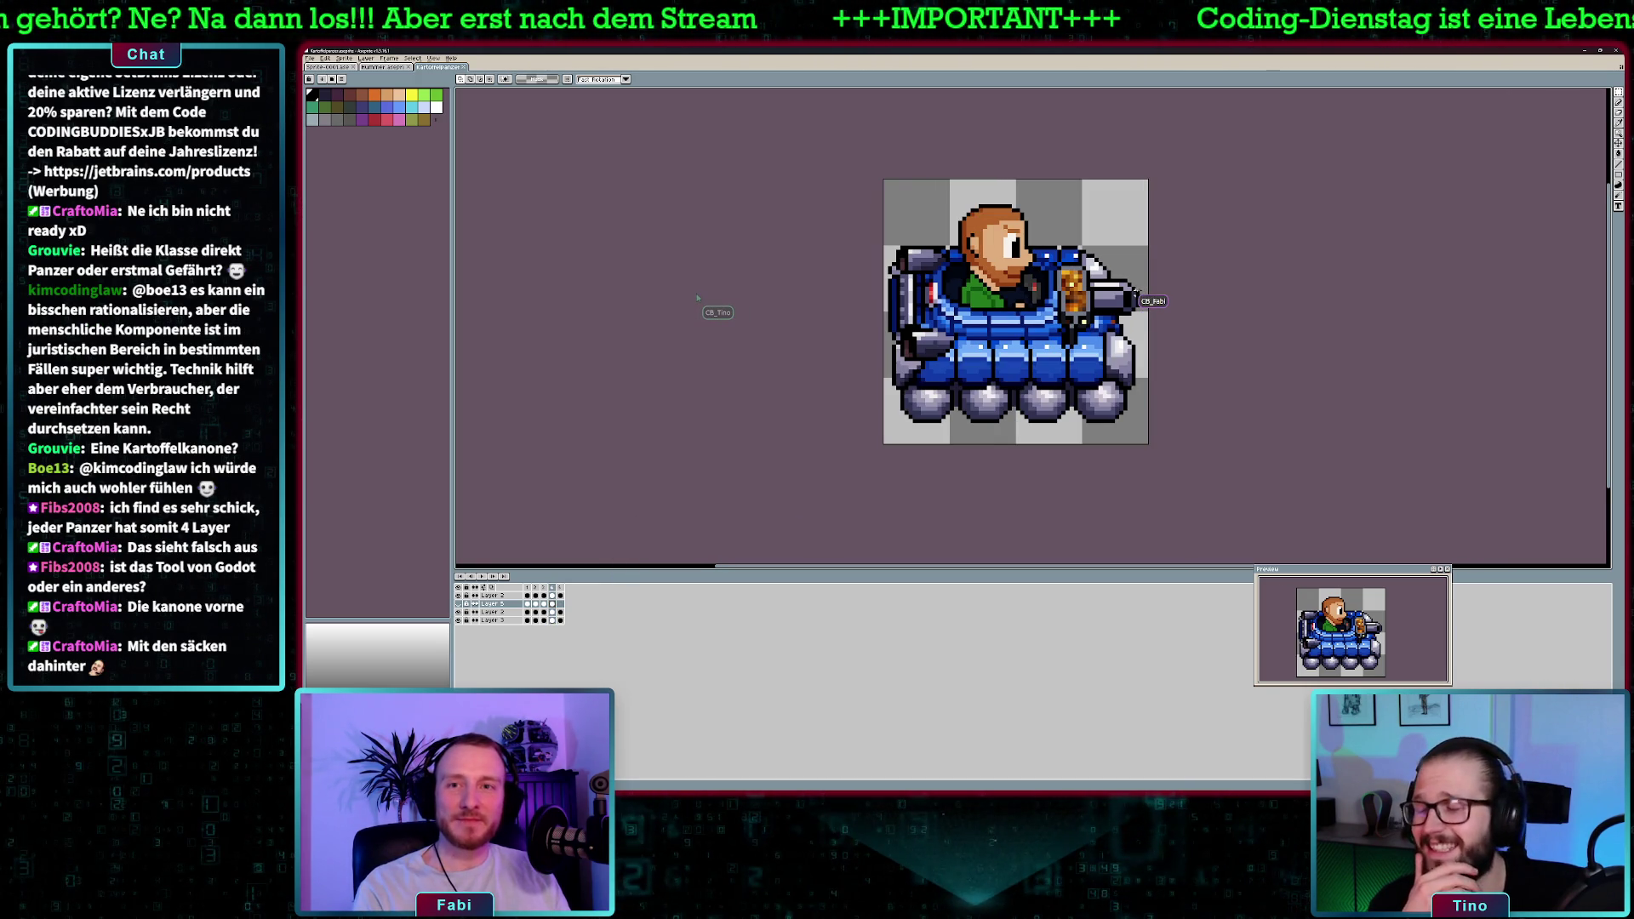
scroll(1141, 295, up, 3)
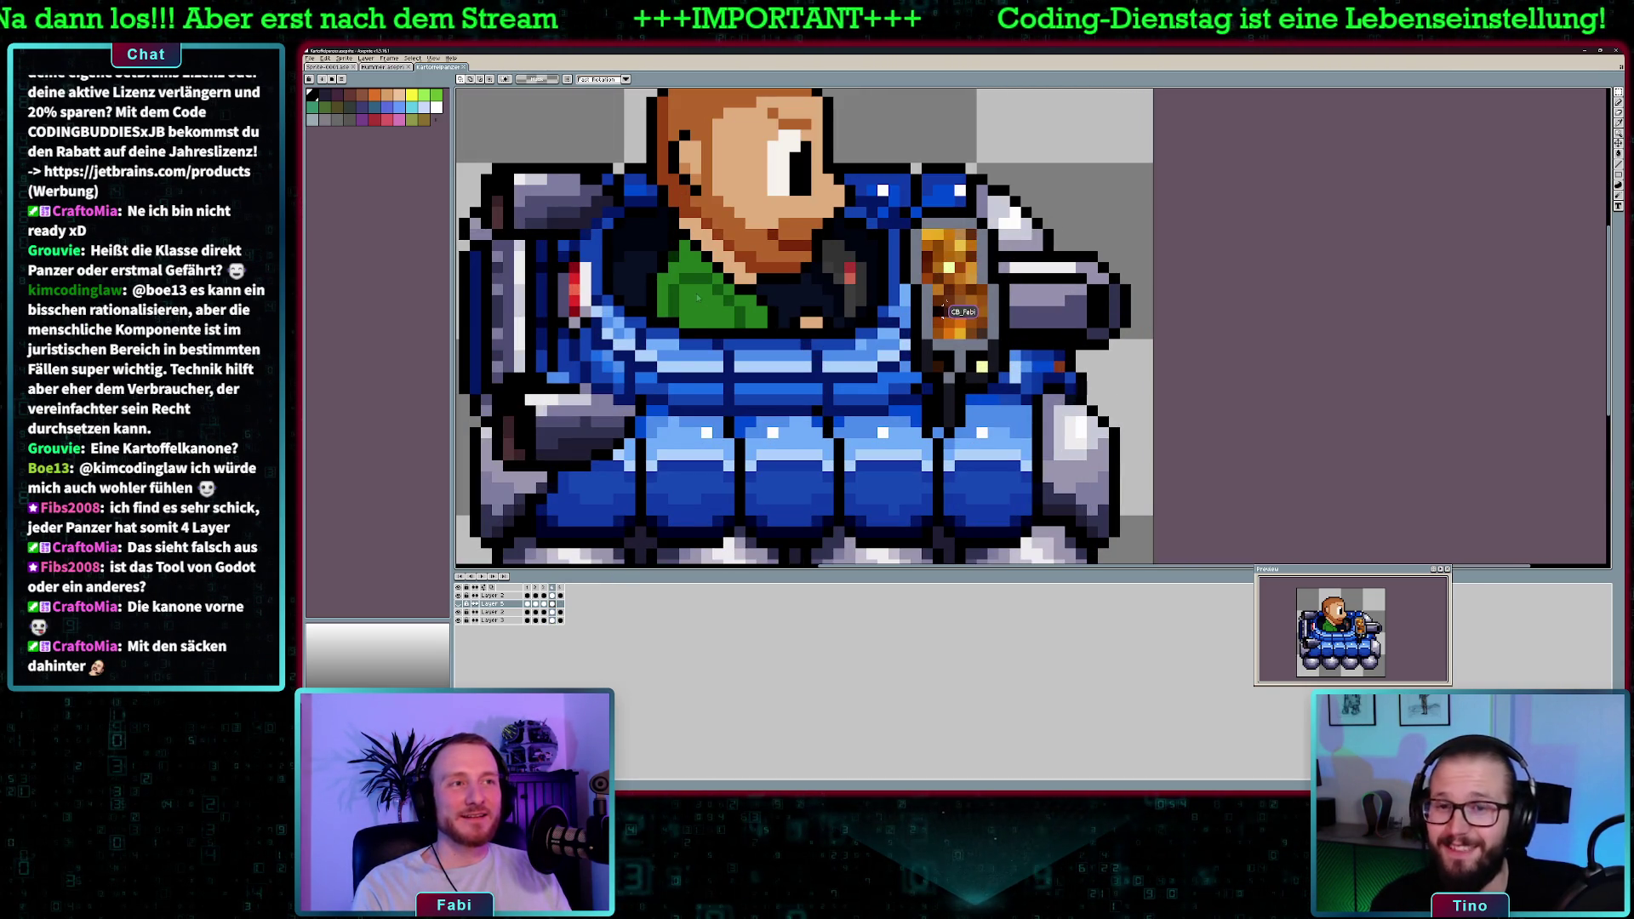
scroll(951, 277, up, 2)
scroll(966, 315, down, 4)
scroll(973, 347, up, 2)
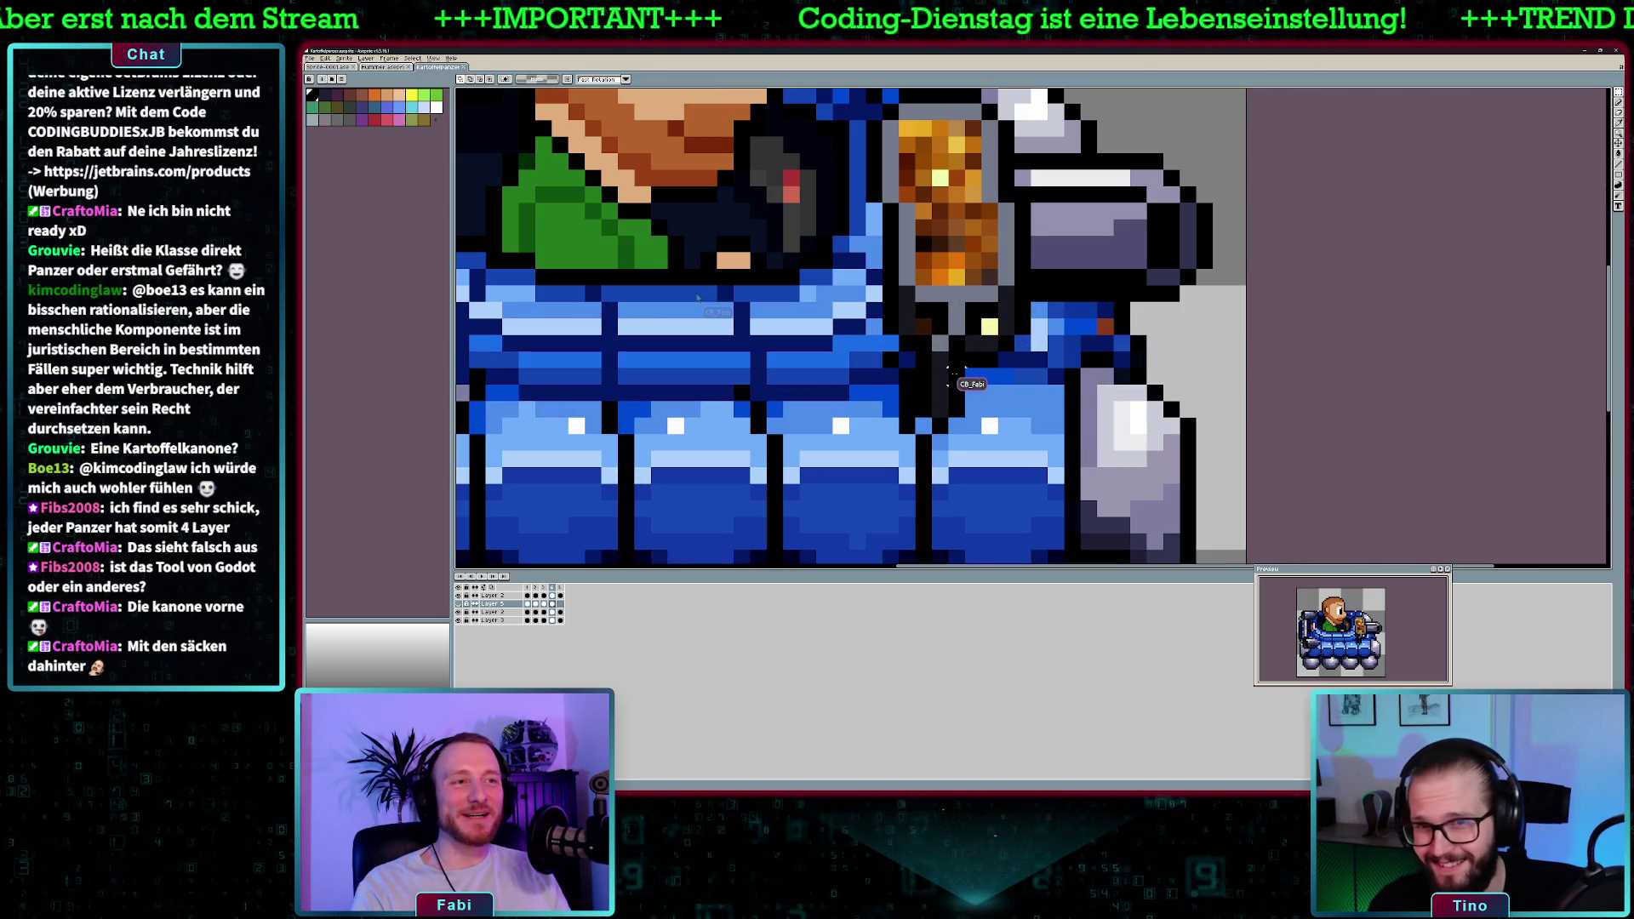
click(460, 619)
click(460, 620)
click(460, 611)
click(459, 587)
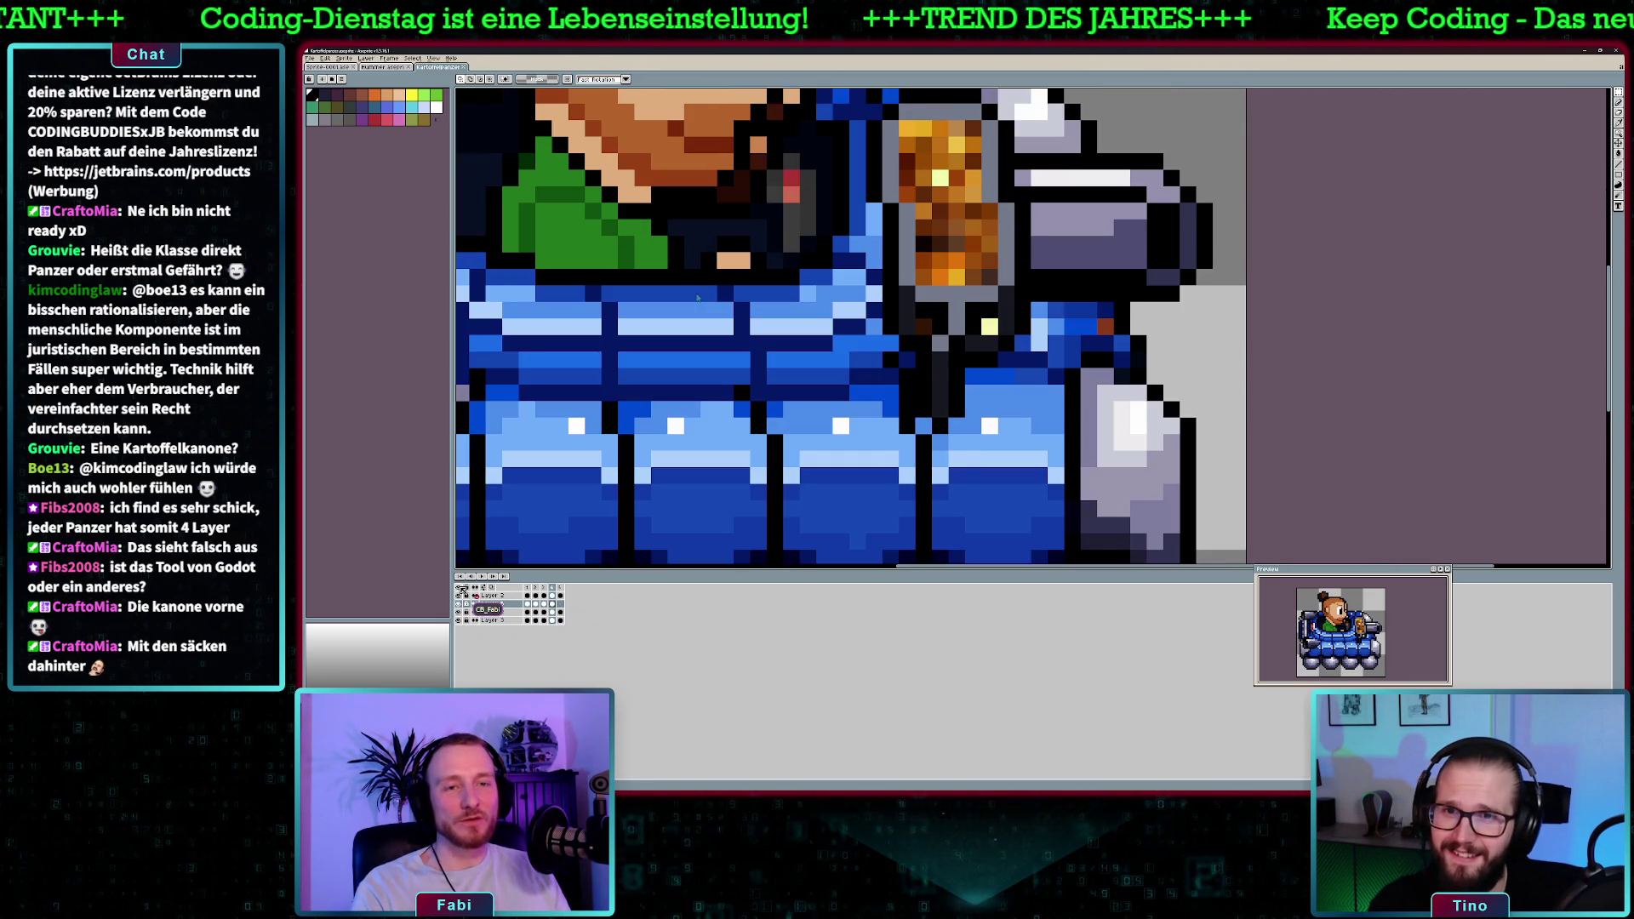
click(459, 587)
click(460, 587)
Switch to the darker-hair driver, then hide the driver and tank body, leaving only the cannon.
click(461, 595)
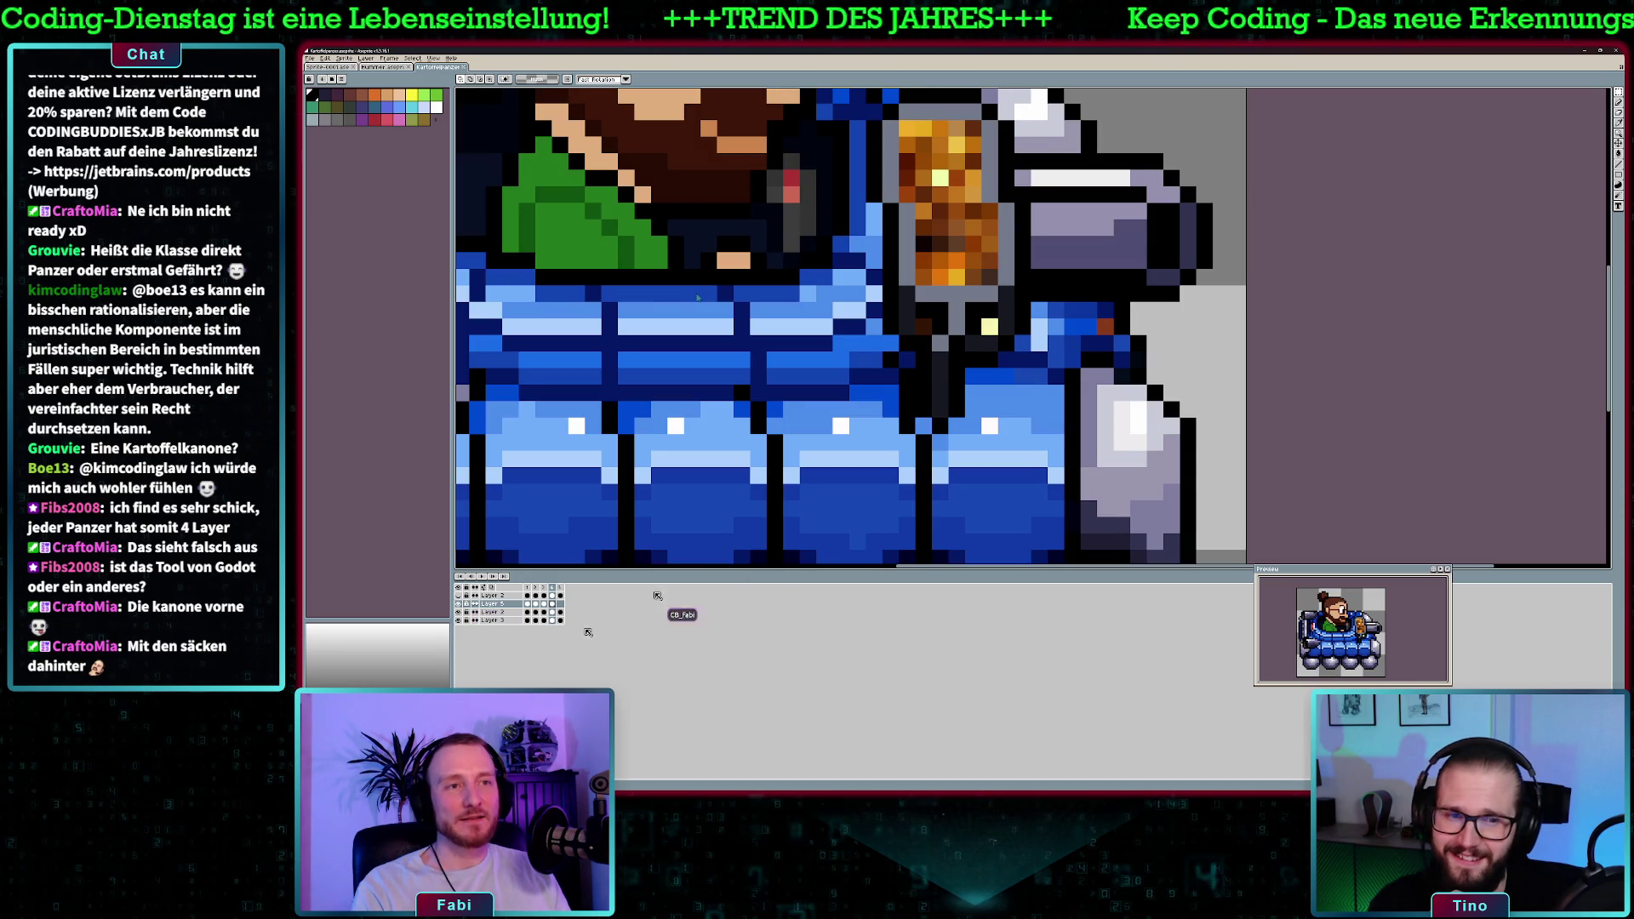
click(461, 620)
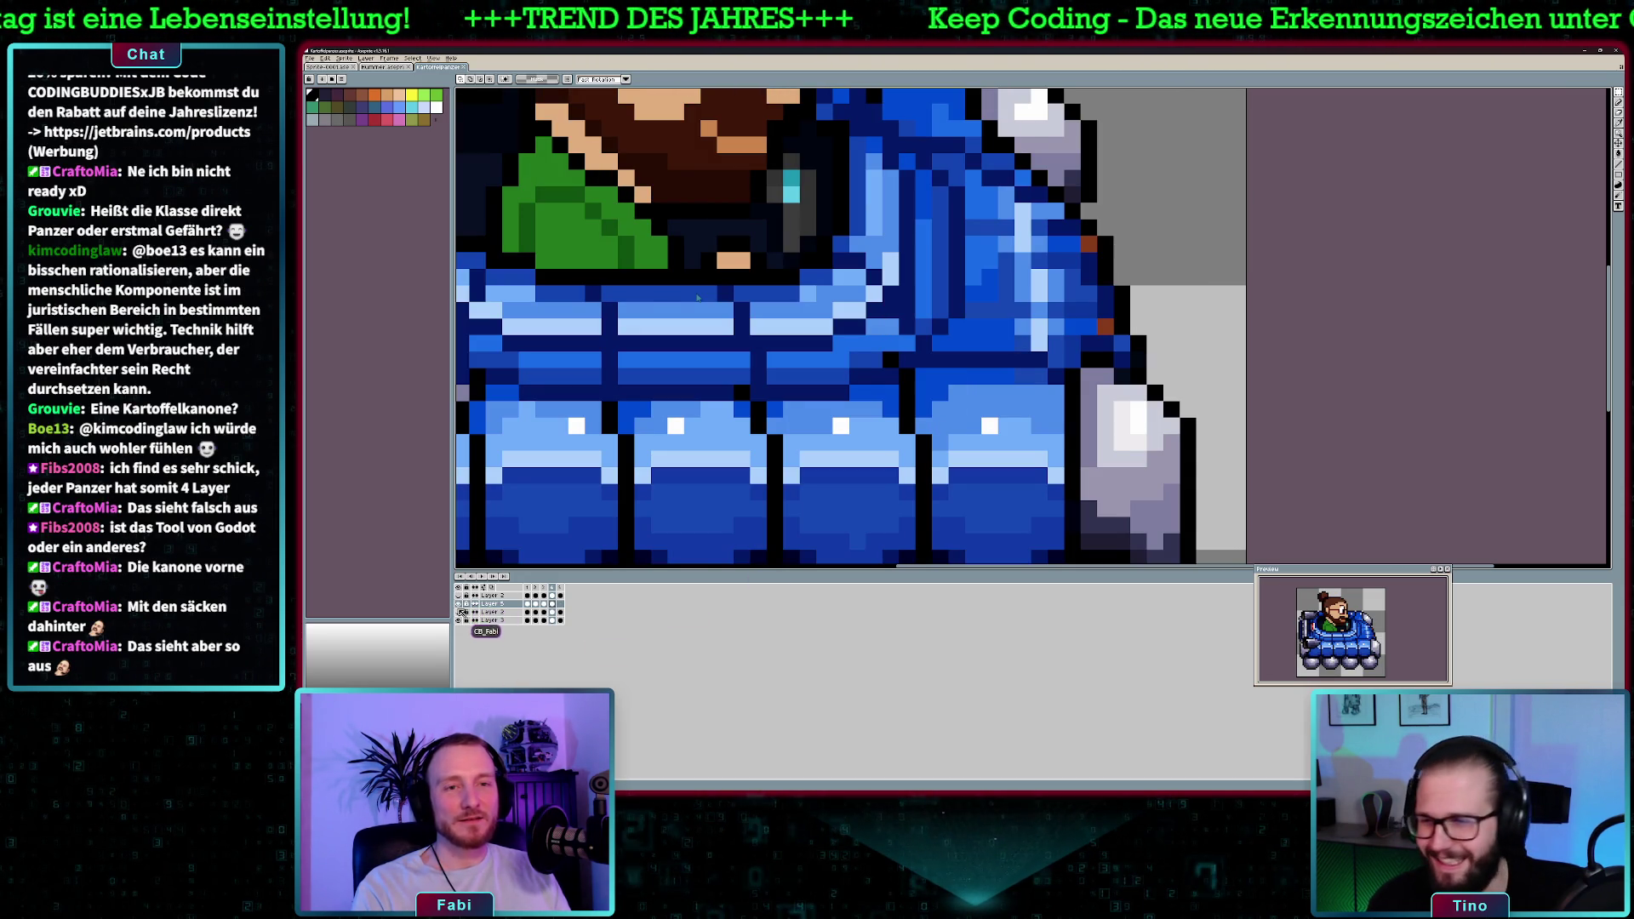
click(459, 603)
click(460, 620)
click(460, 612)
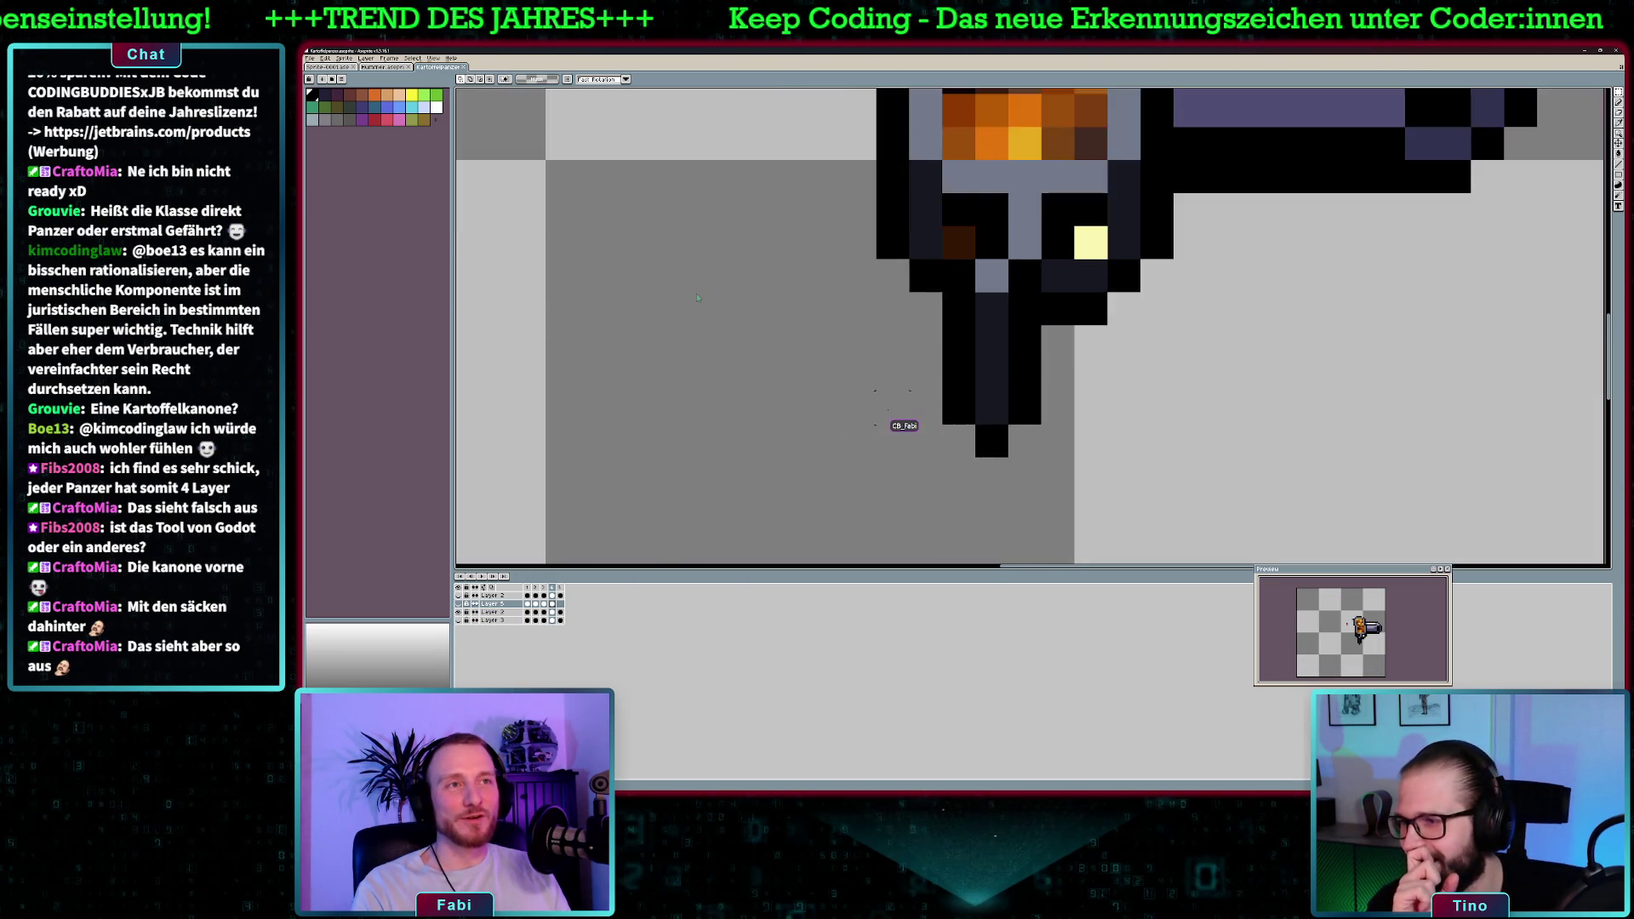
Fit the sprite in view and inspect the lone cannon on another frame.
key(minus)
scroll(867, 346, up, 4)
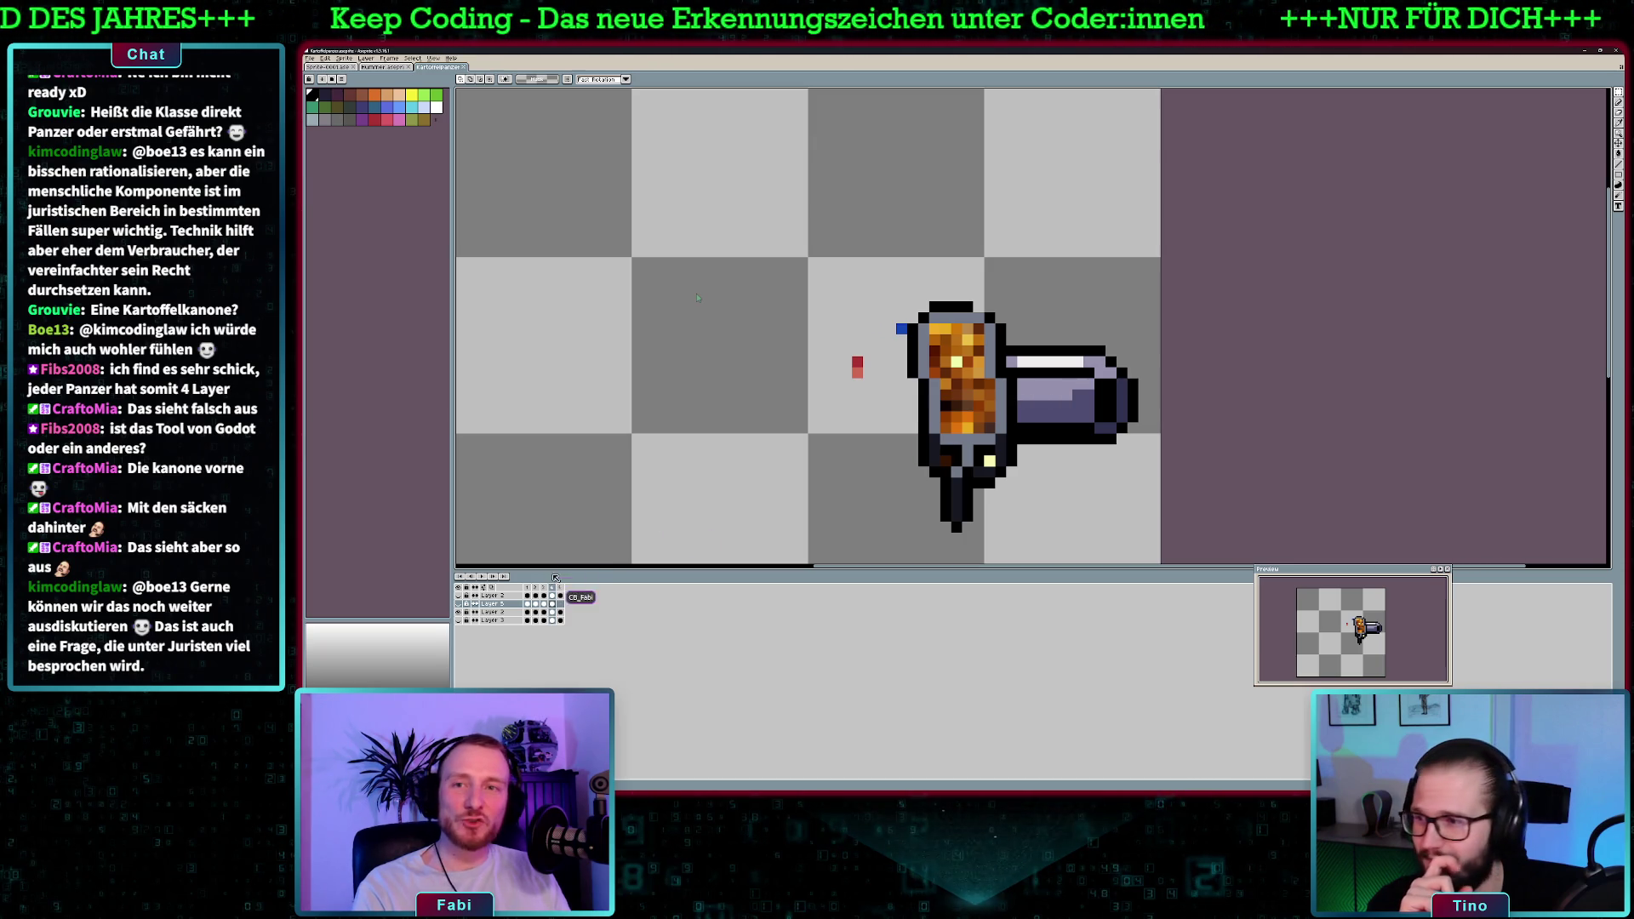
click(530, 589)
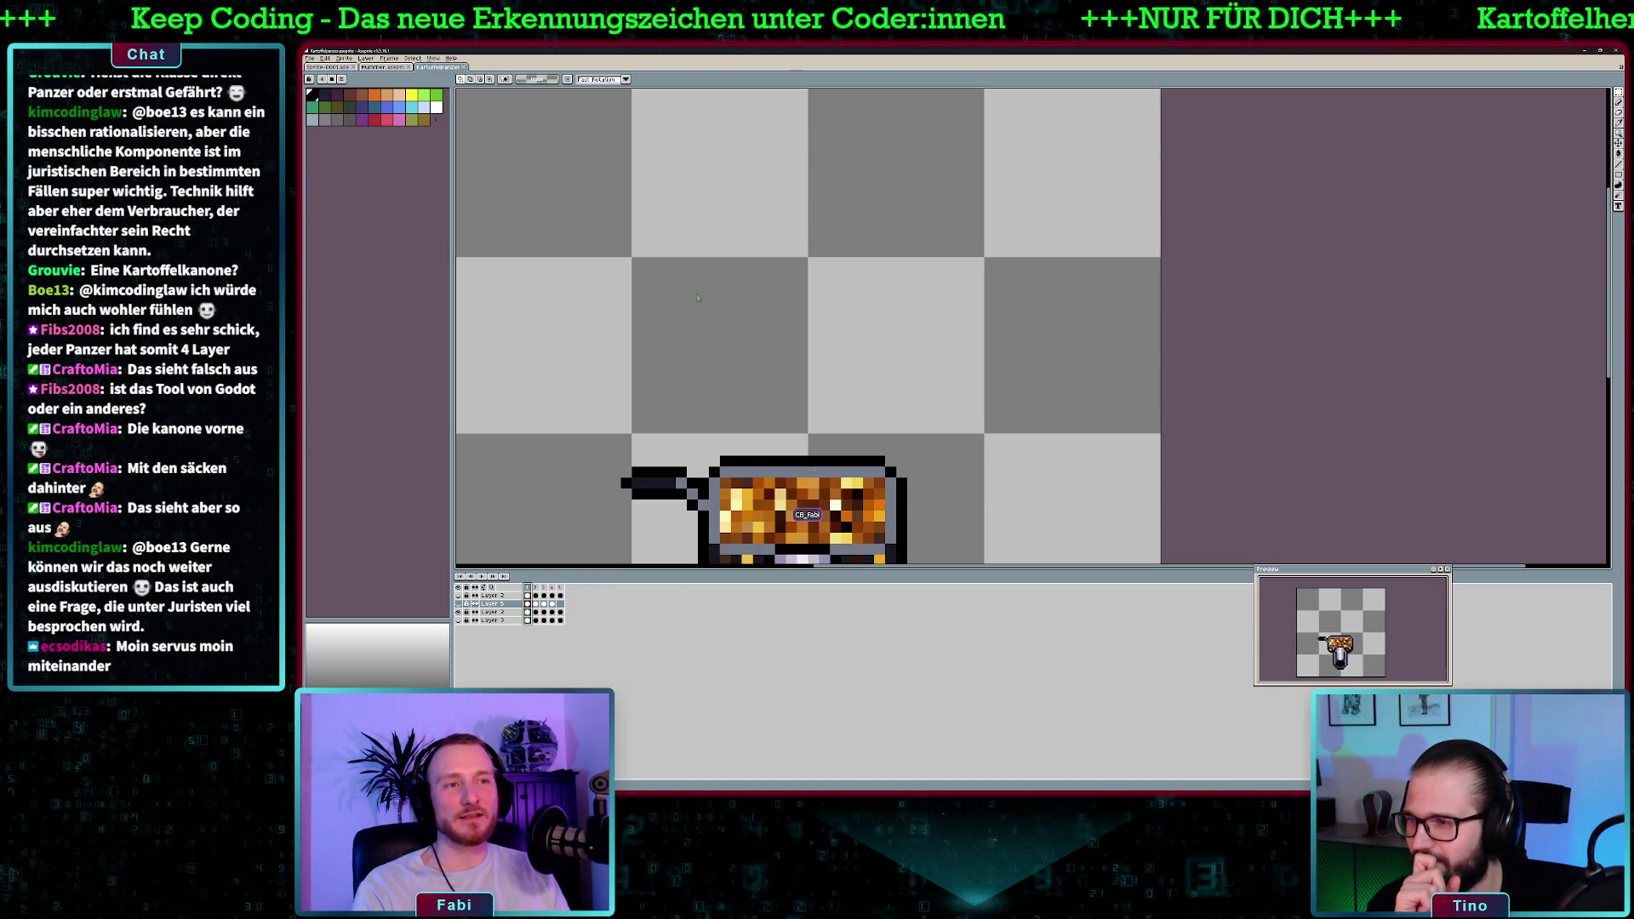
scroll(882, 423, up, 1)
scroll(881, 417, down, 3)
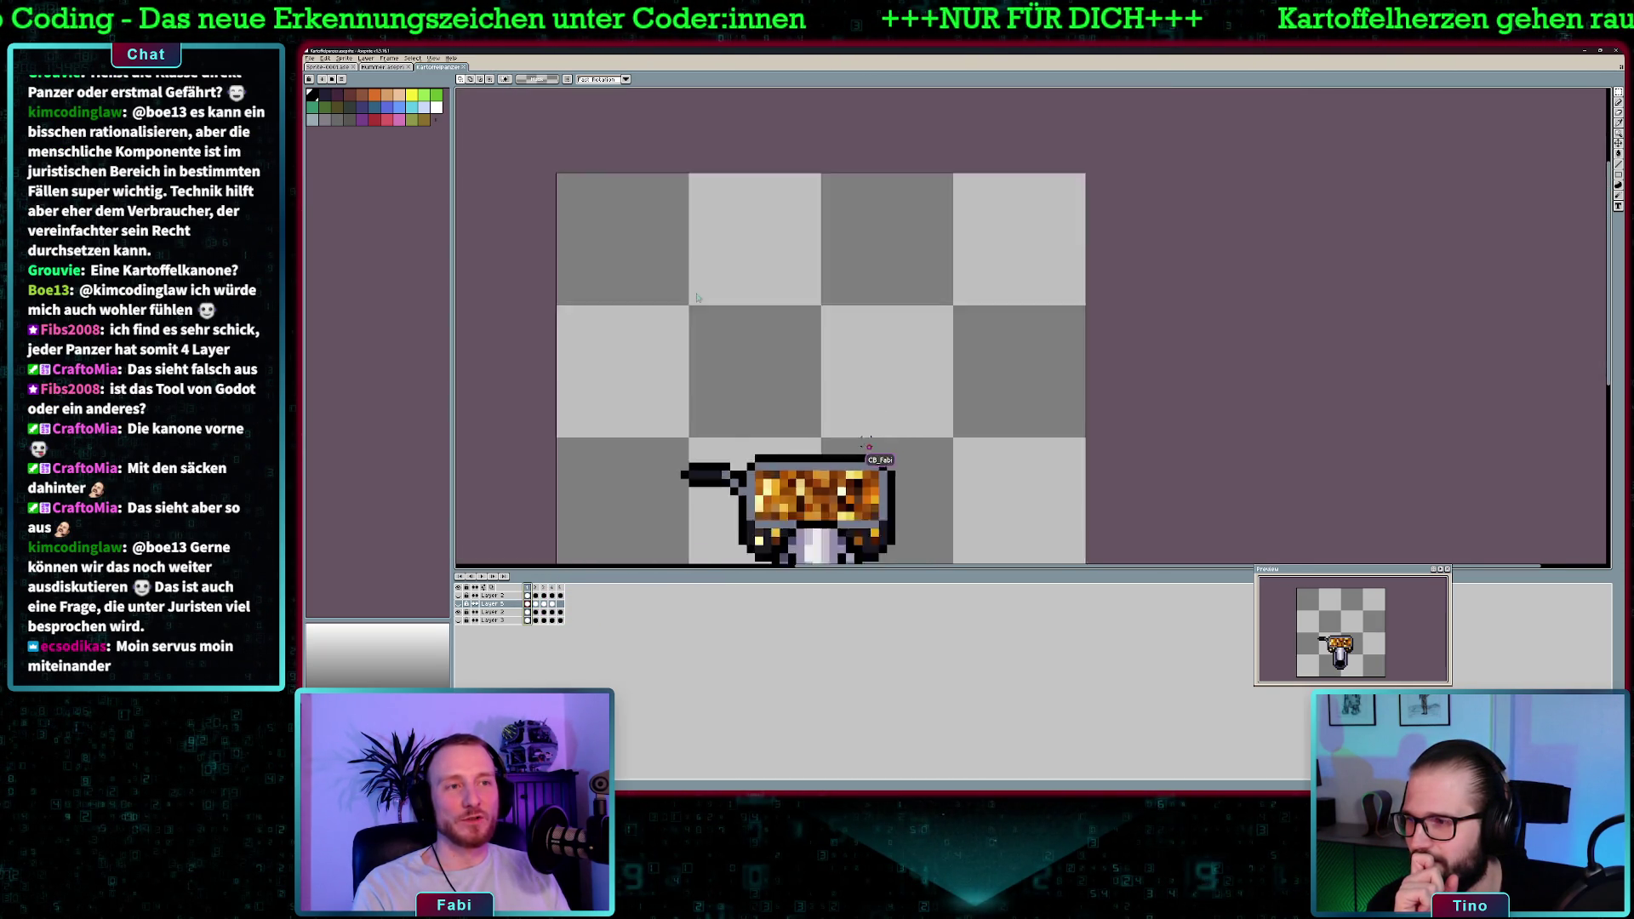
scroll(758, 361, up, 2)
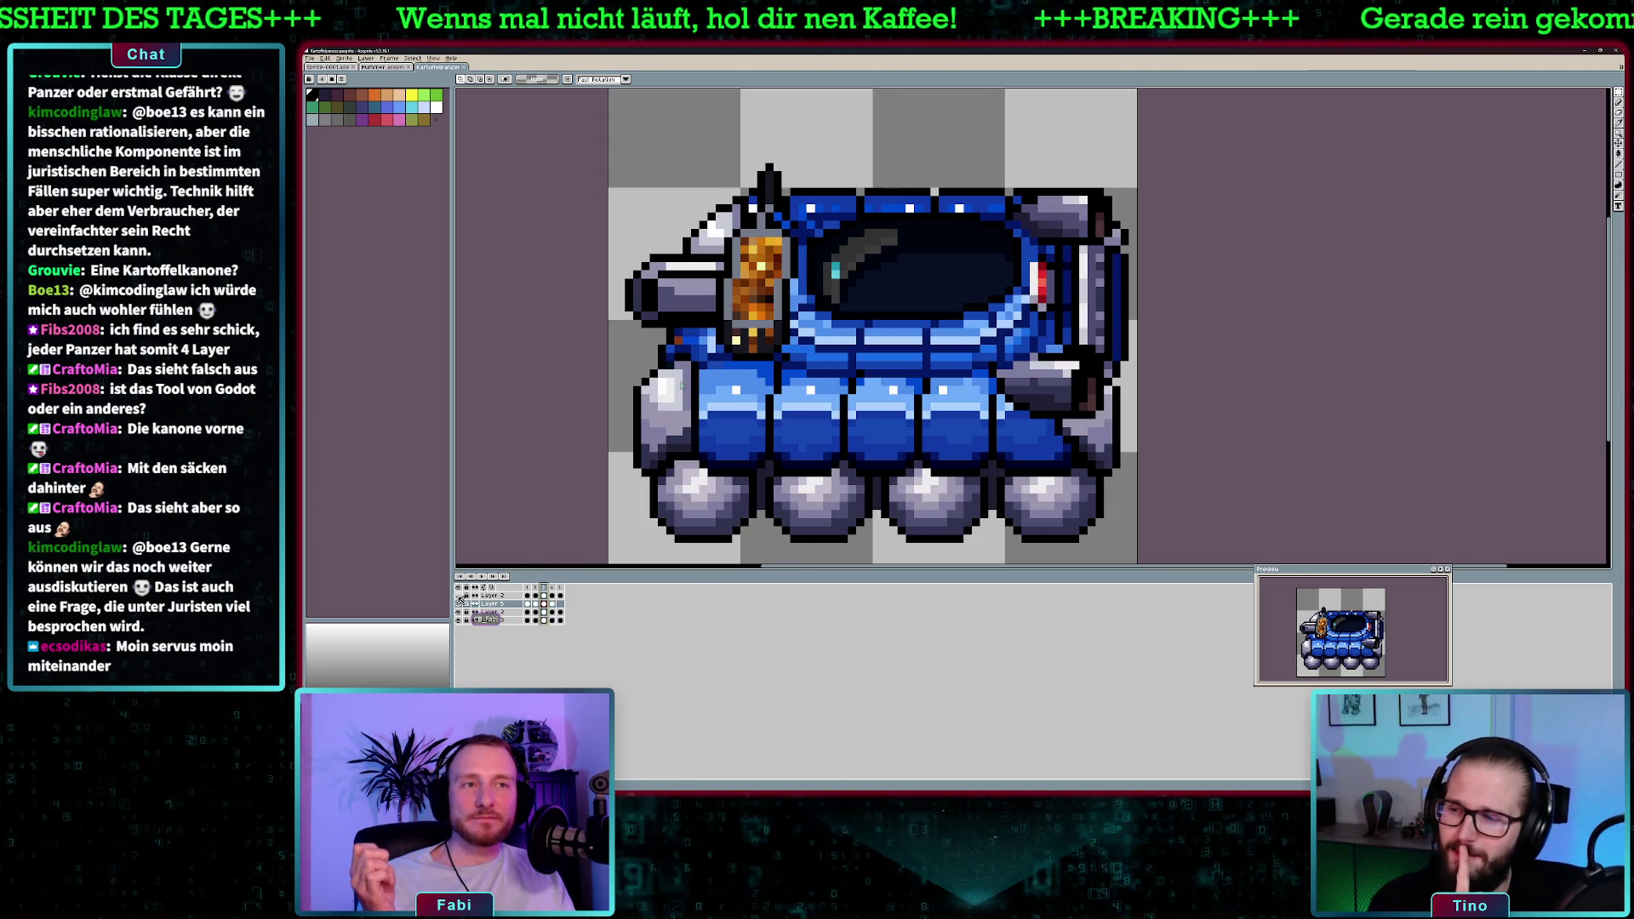
Show the driver layer and preview the tank on its front, next and side-view frames.
click(460, 597)
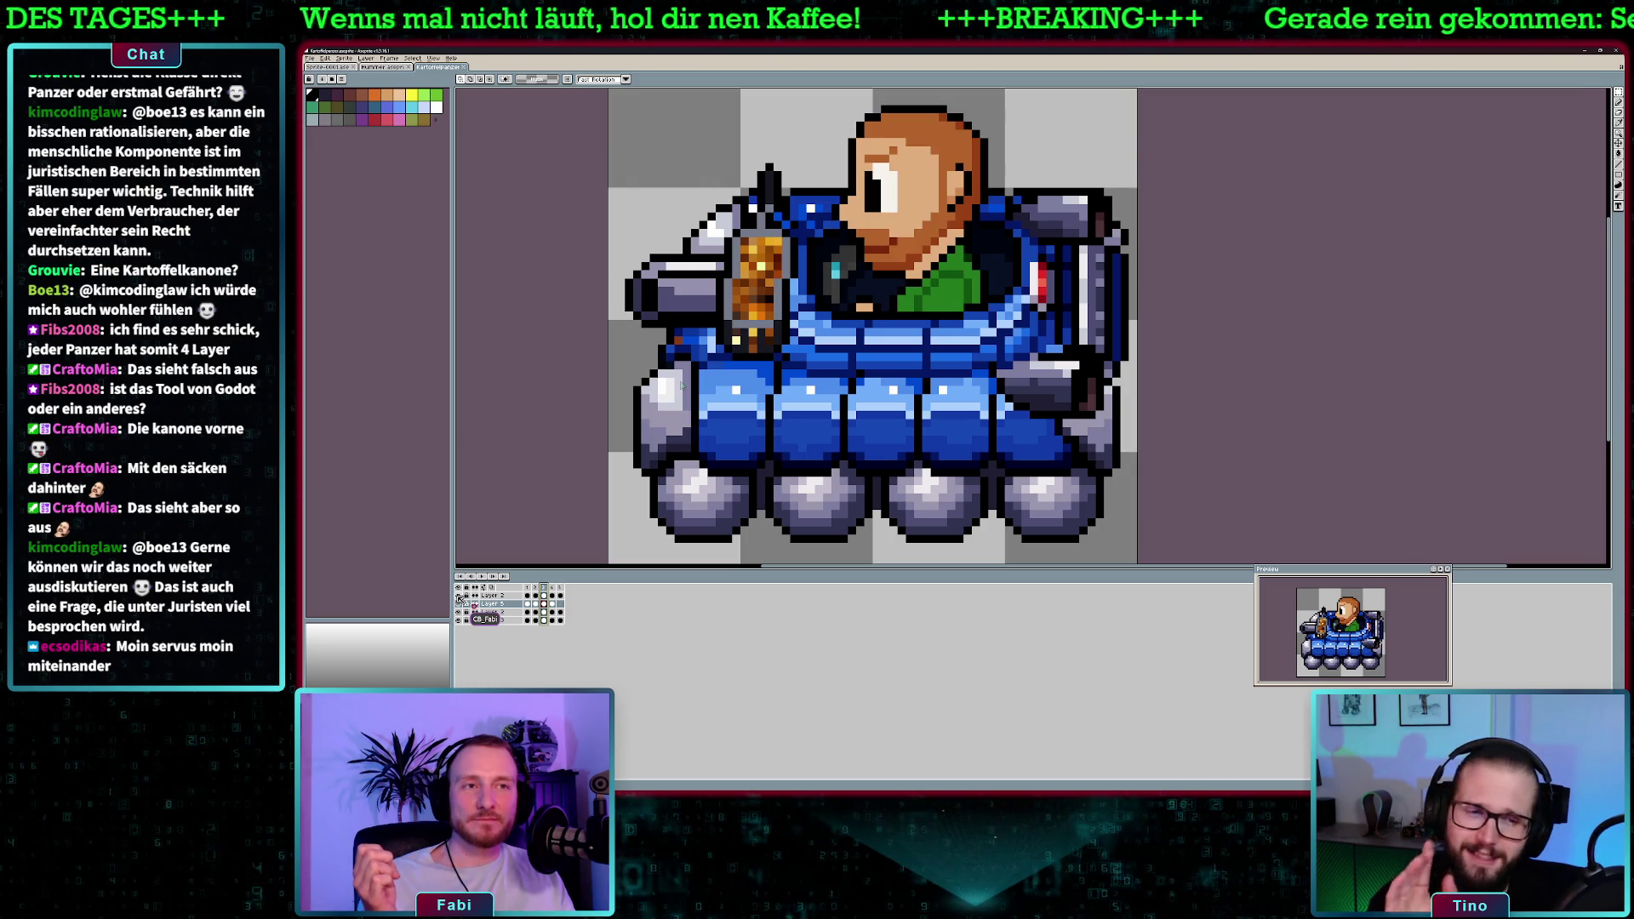
click(527, 595)
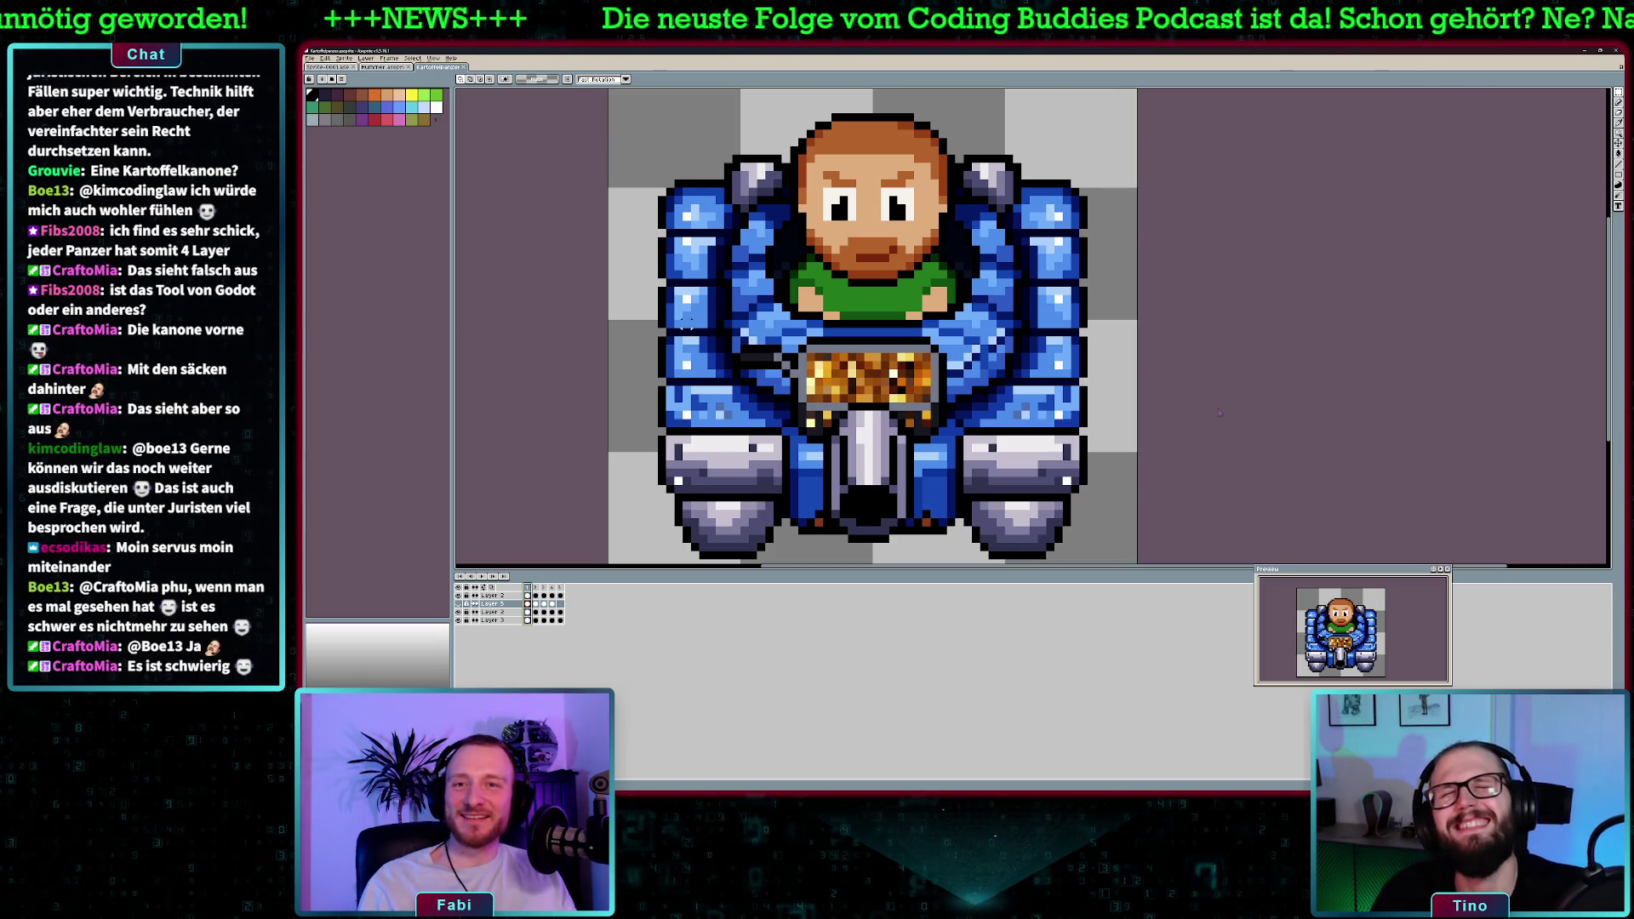
scroll(689, 324, up, 1)
scroll(689, 323, down, 3)
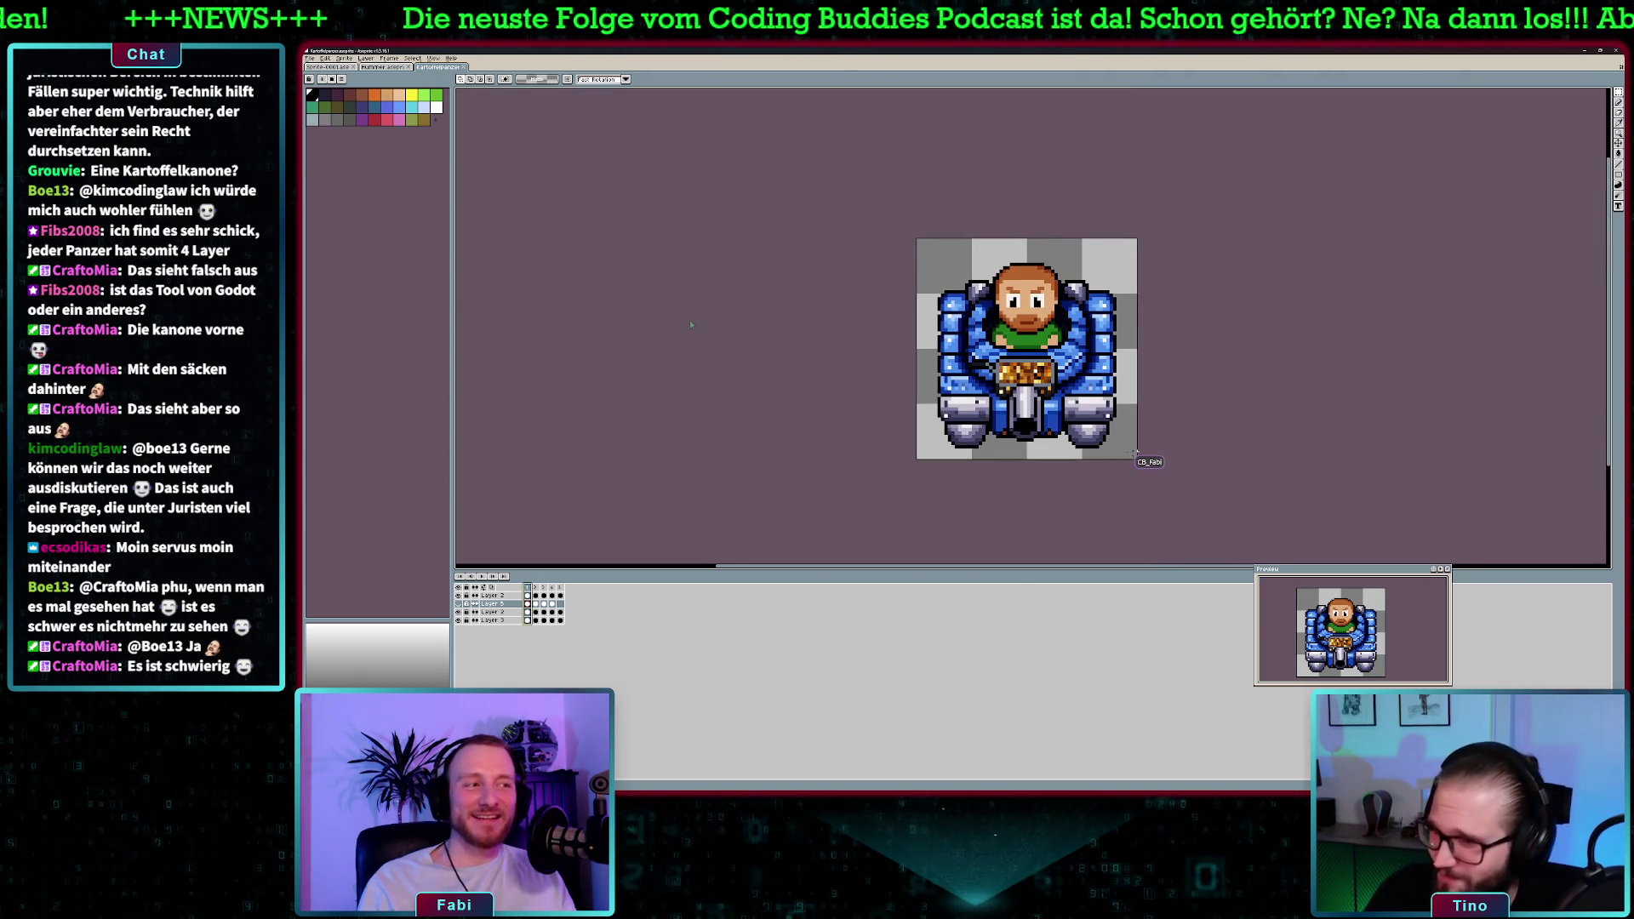
scroll(983, 408, down, 2)
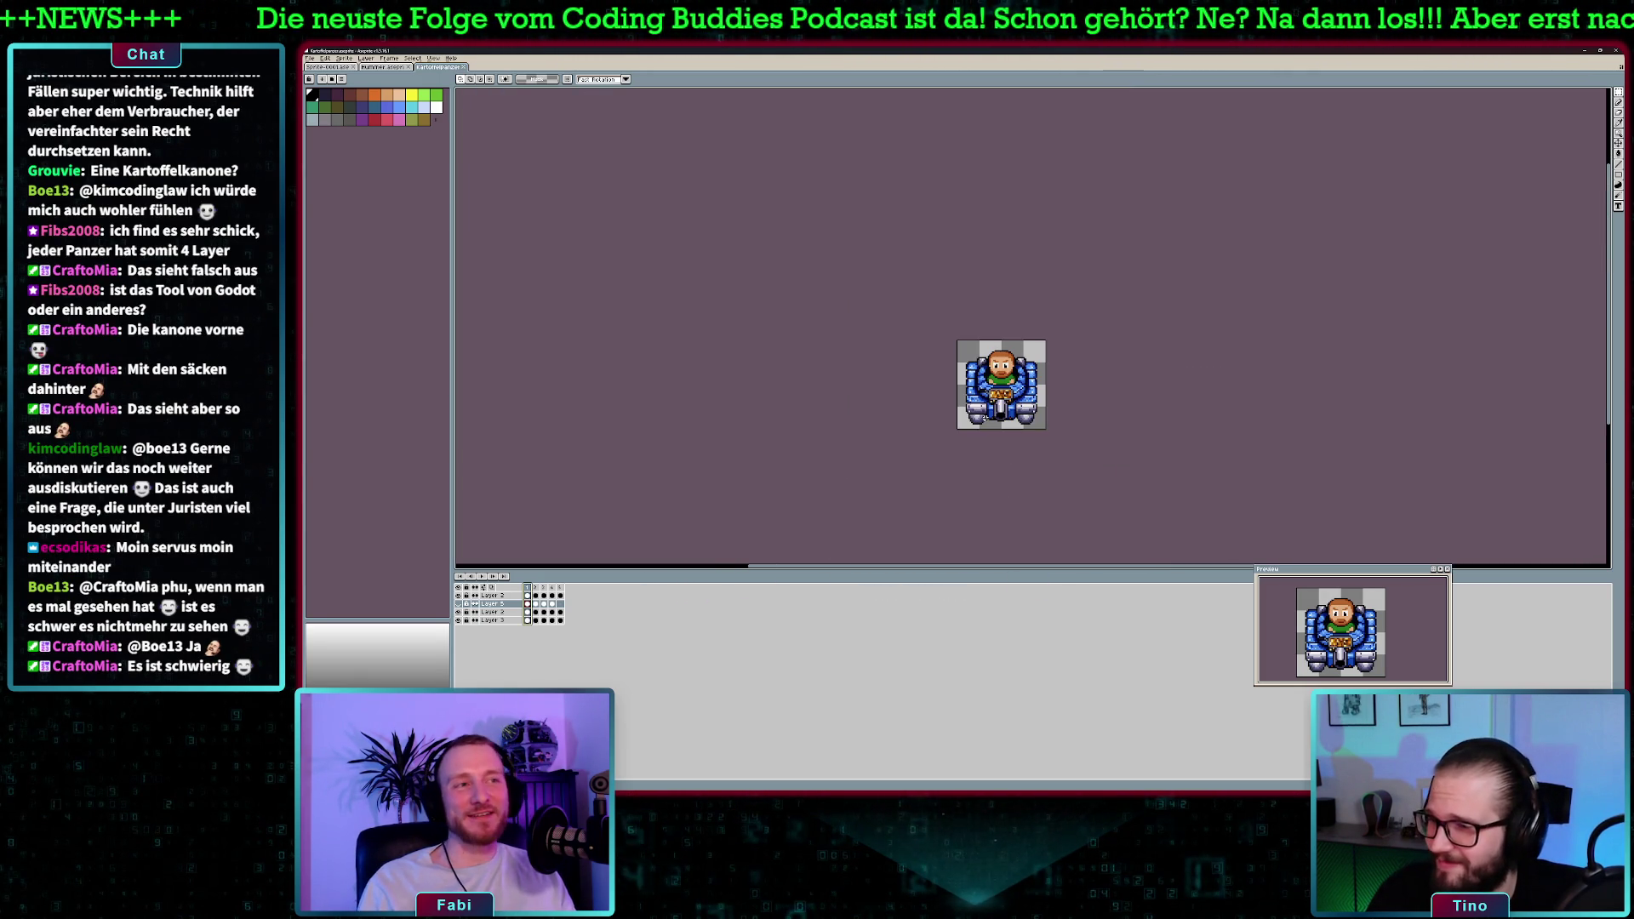
click(536, 588)
click(545, 587)
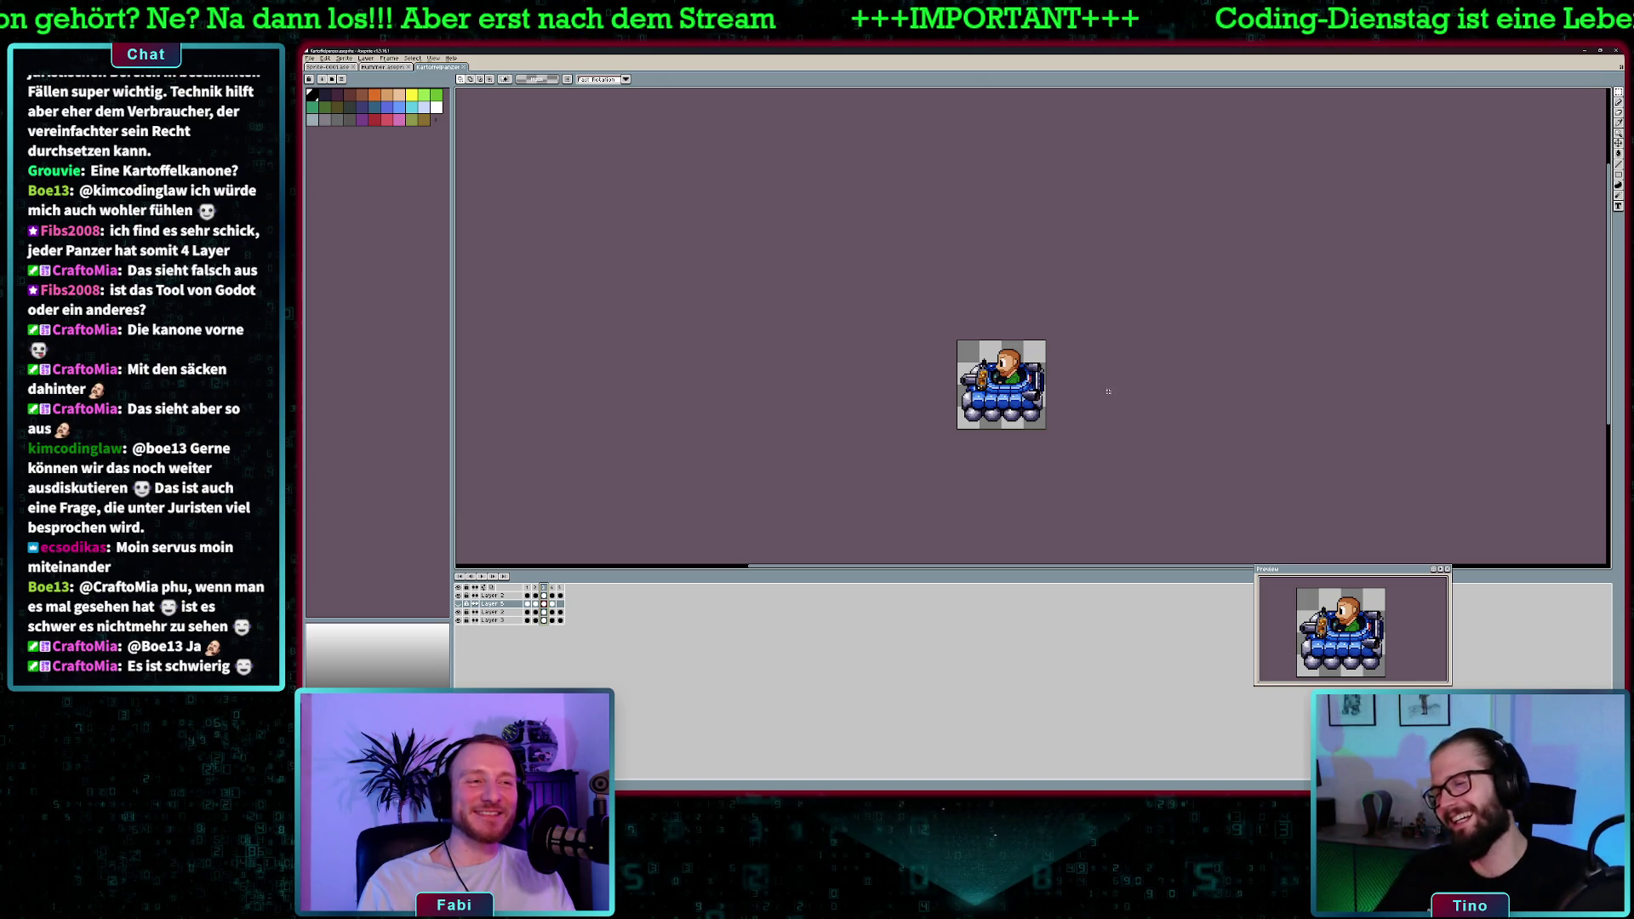
Hide the blue tank body and driver layers so the cannon stands alone.
scroll(953, 357, up, 5)
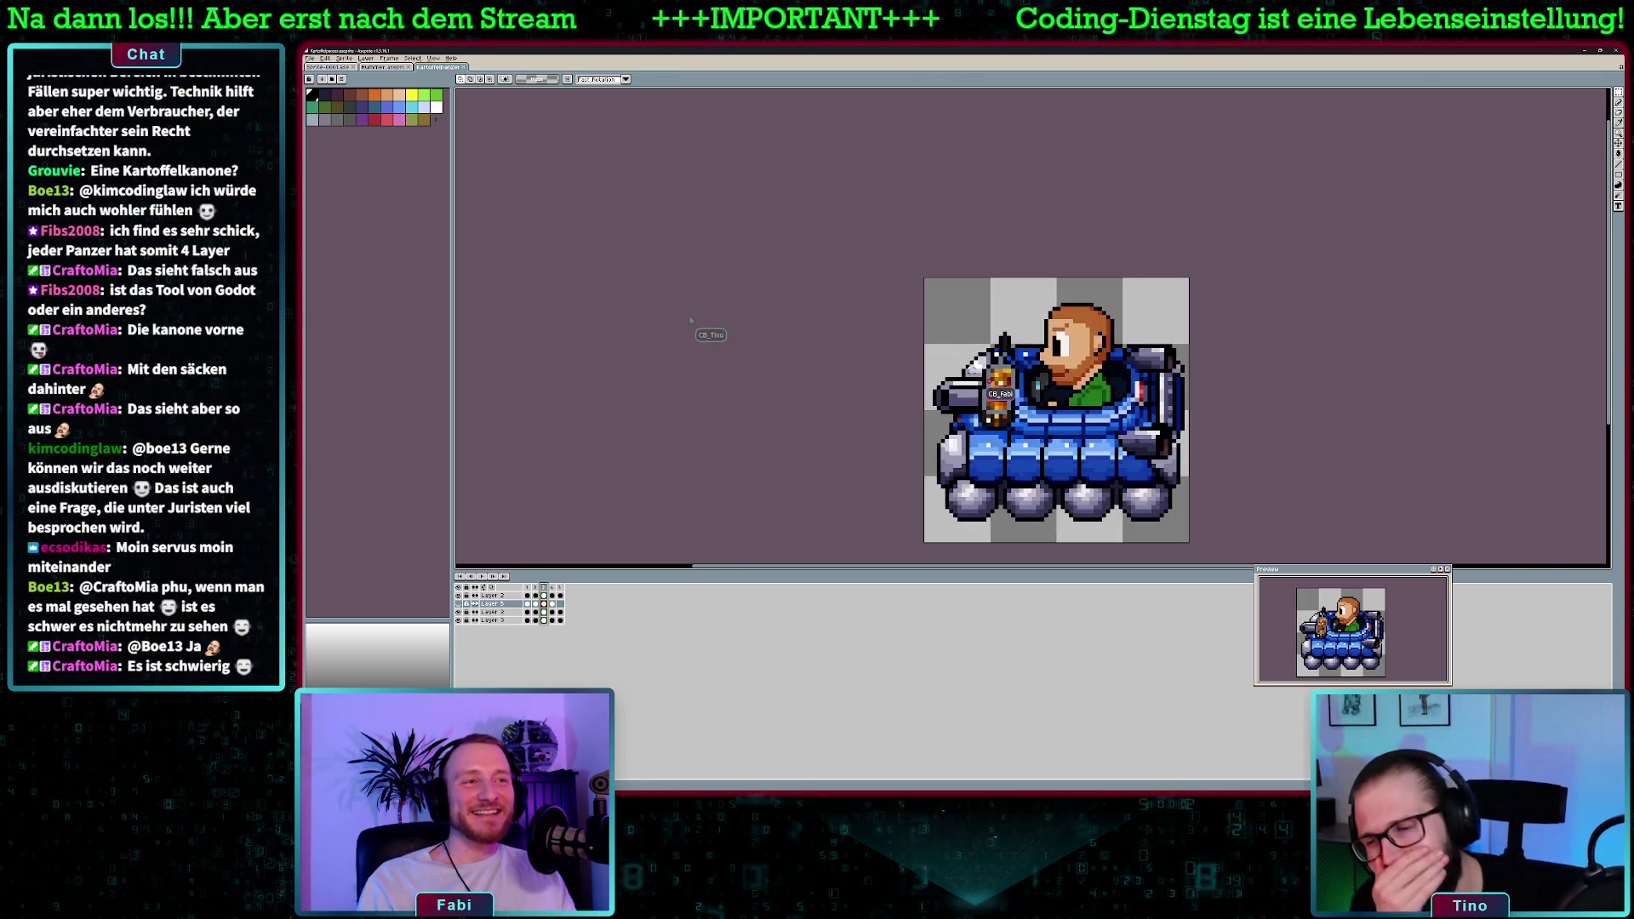
scroll(932, 315, up, 2)
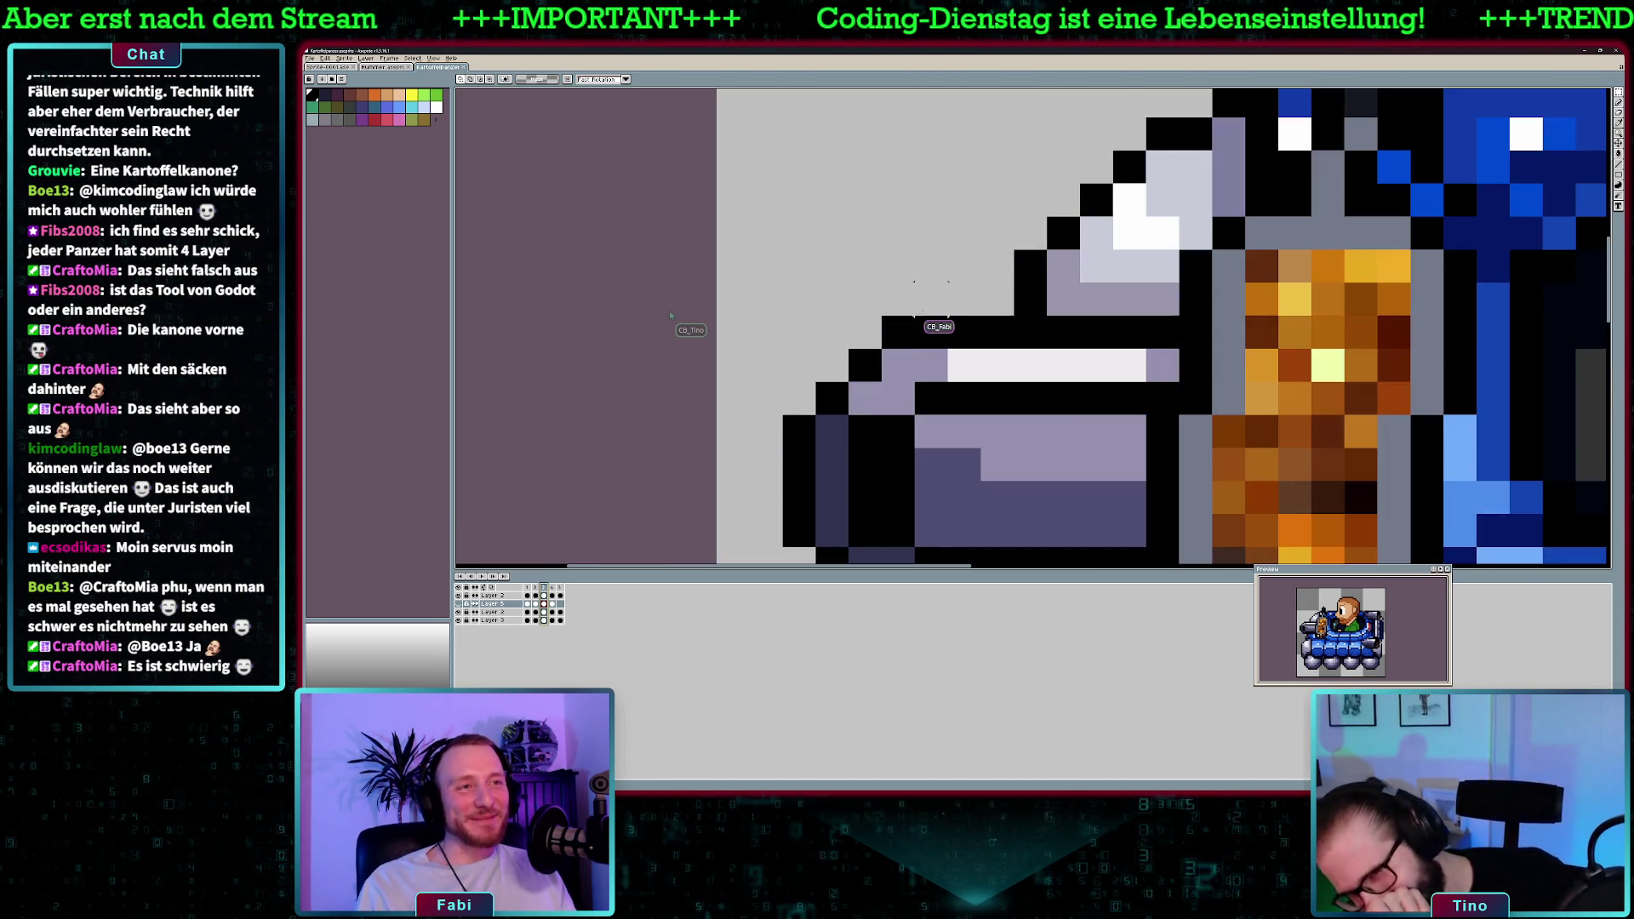
scroll(932, 315, down, 1)
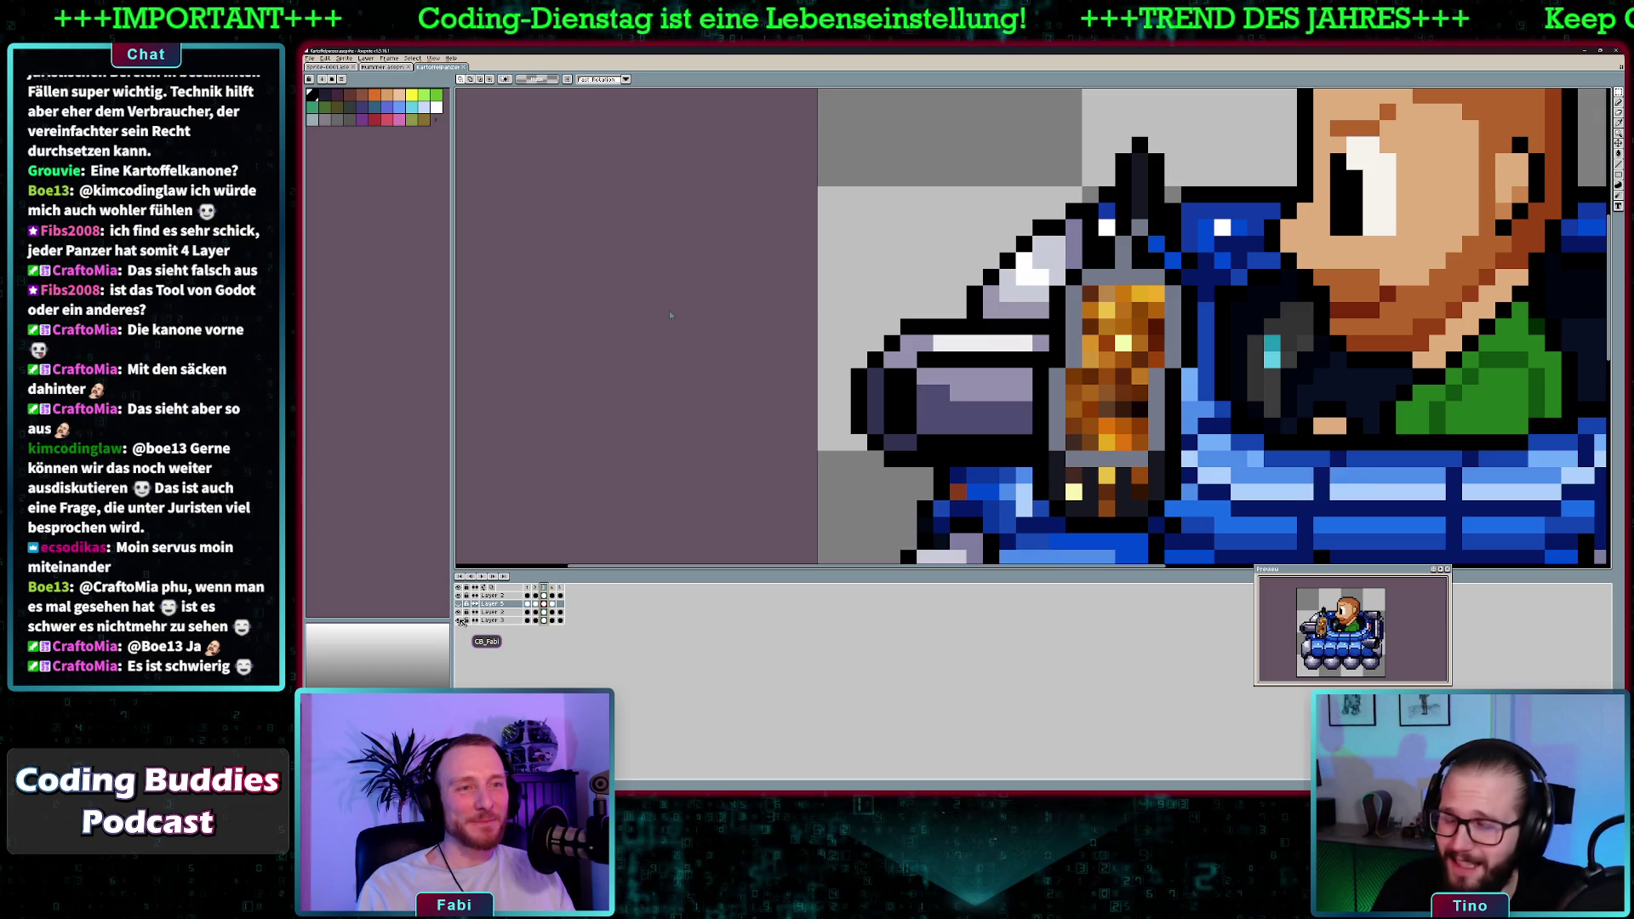
click(459, 620)
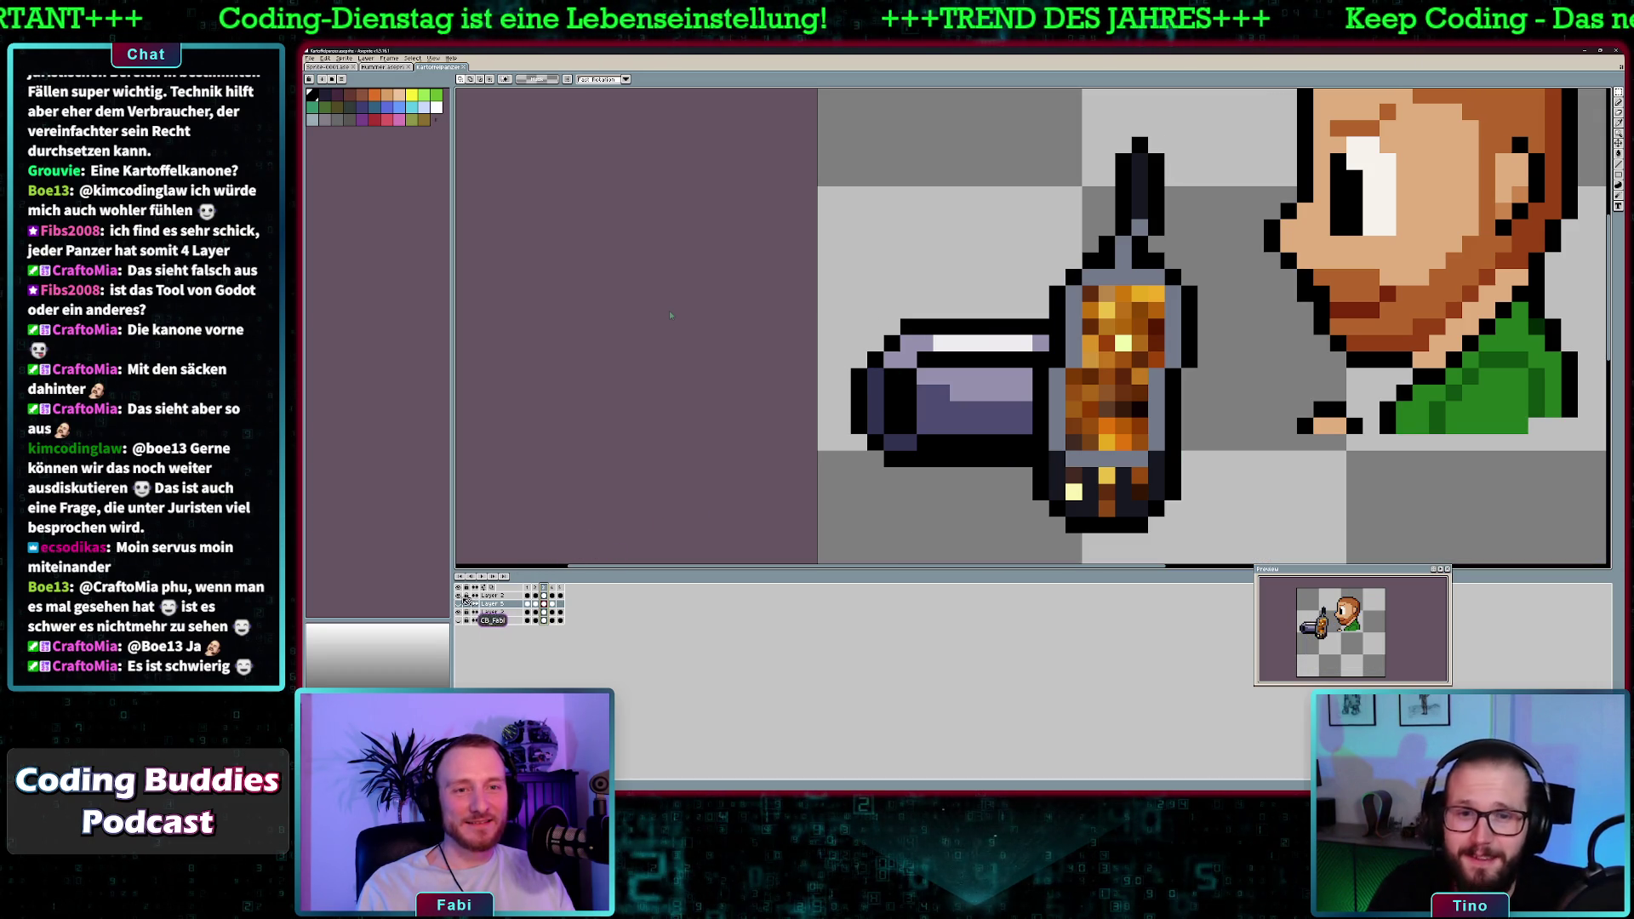
click(460, 595)
key(i)
key(b)
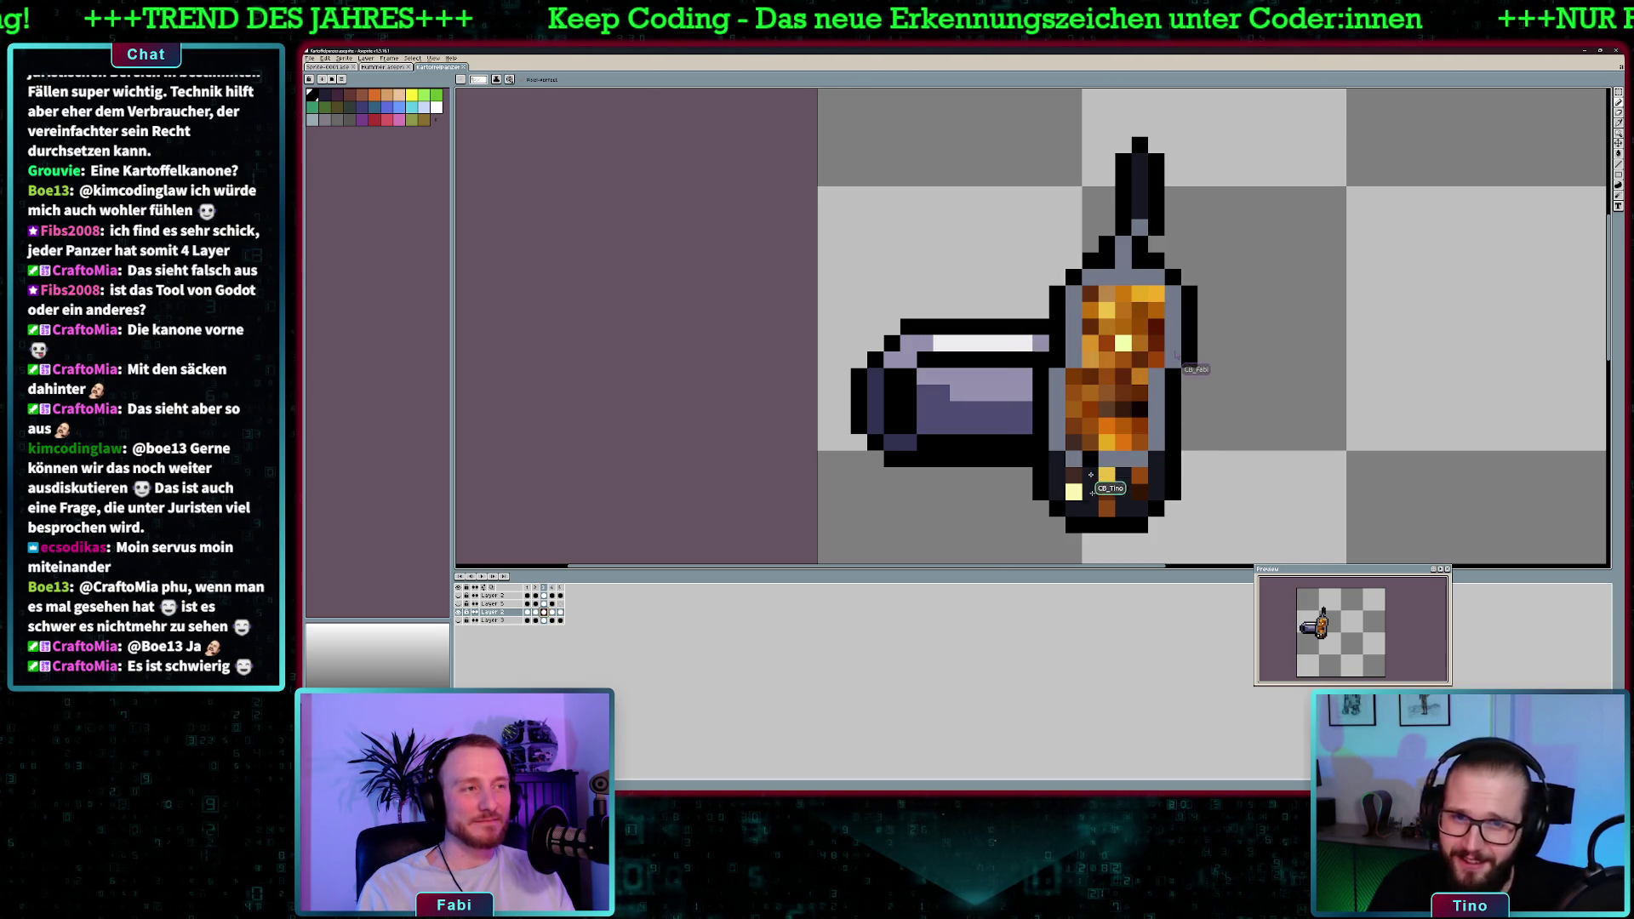
Marquee-select the cannon turret, nudge it one pixel left, and check it against the tank body.
scroll(1194, 366, down, 2)
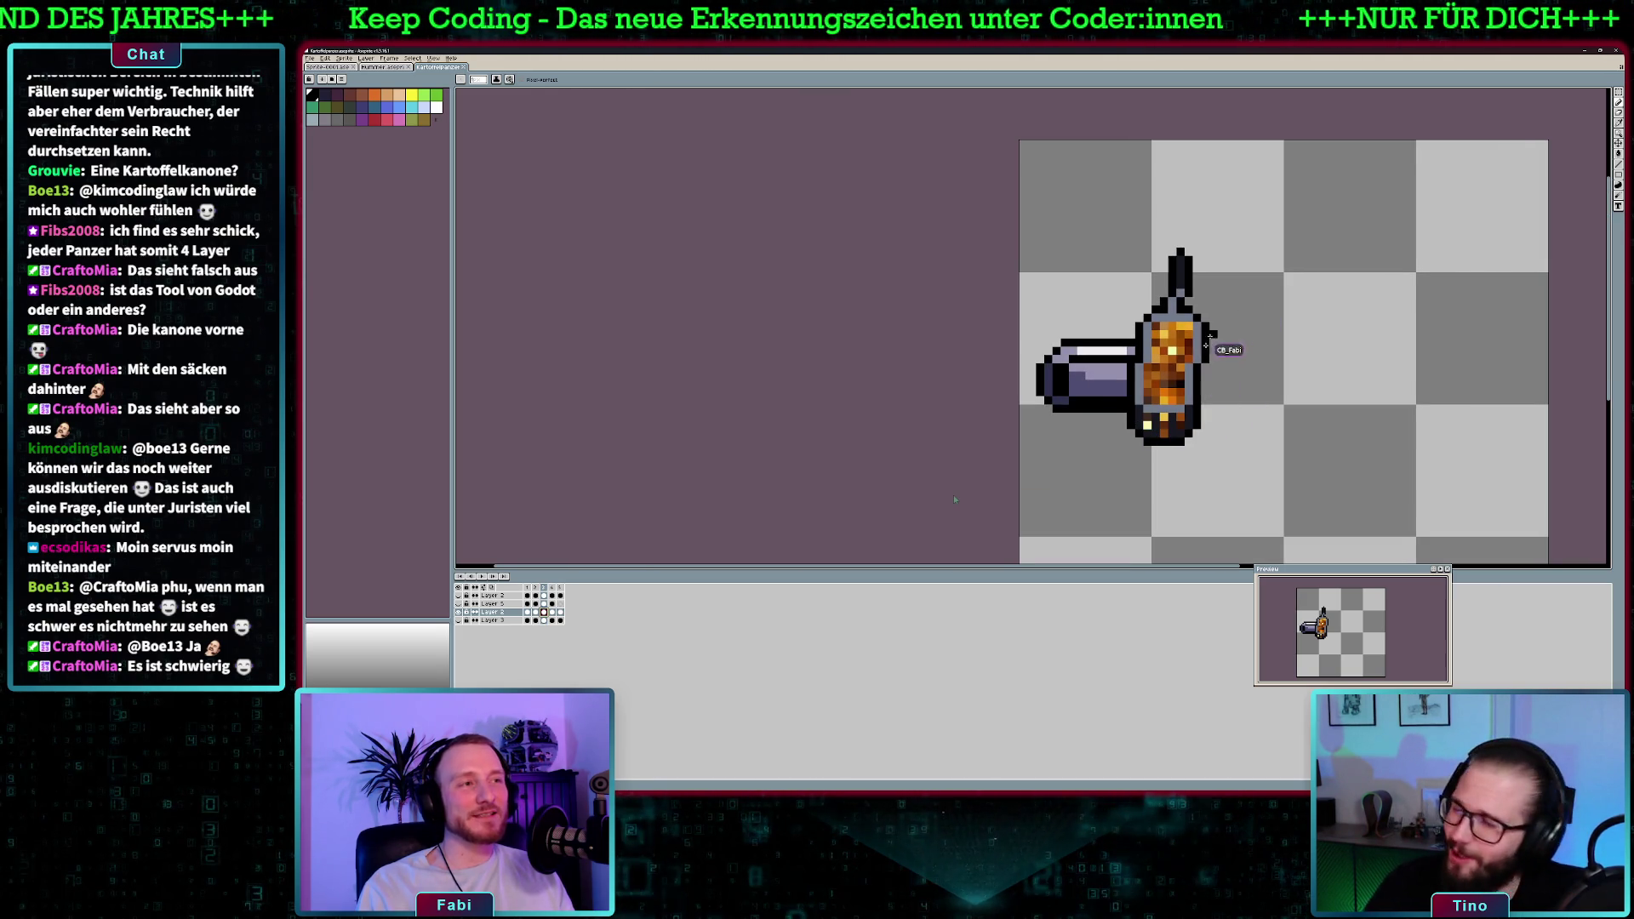
scroll(1223, 349, up, 1)
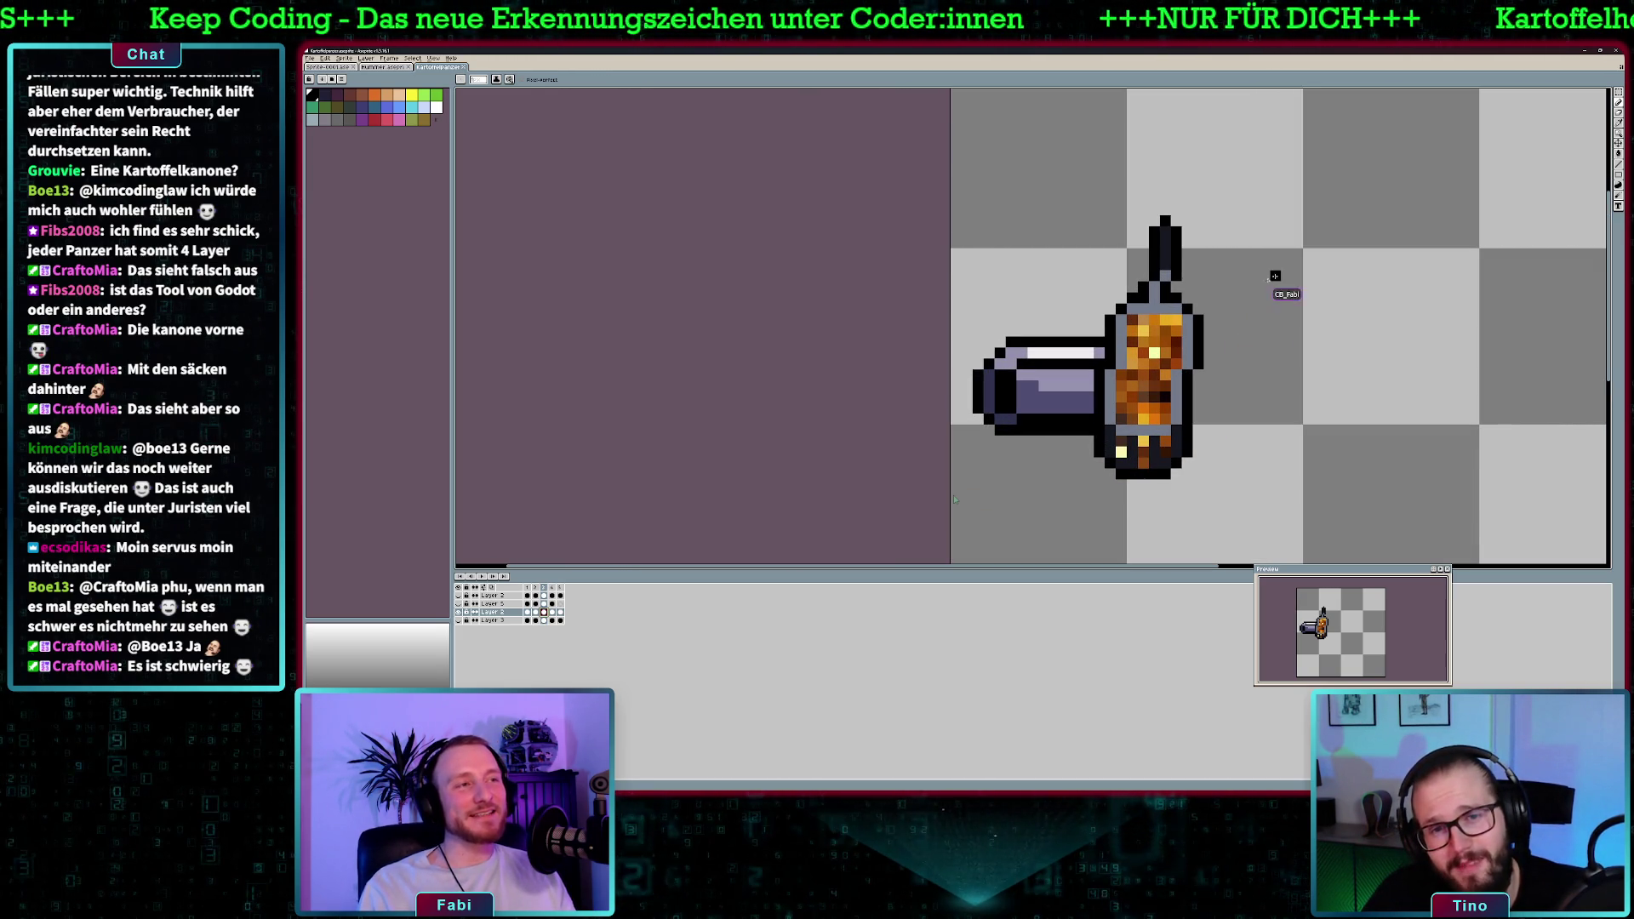
scroll(1255, 276, right, 2)
key(m)
drag(1000, 184, 1162, 359)
click(1162, 388)
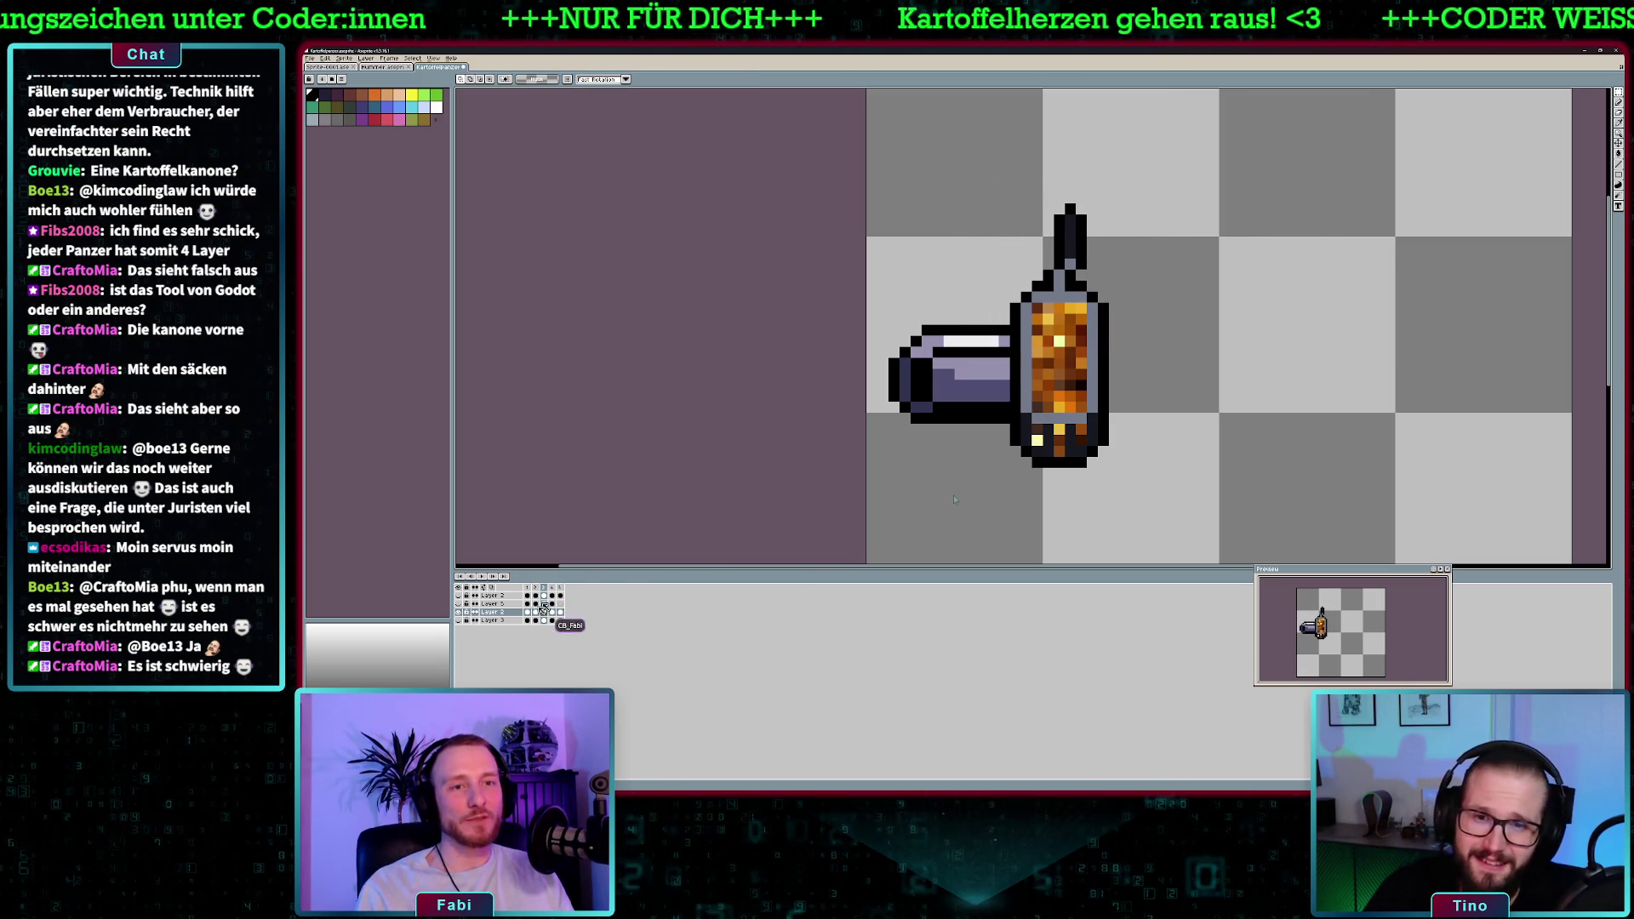
click(459, 620)
Hide the body again and touch up the barrel's top-left outline with black, light-purple and dark pixels.
scroll(1093, 345, down, 3)
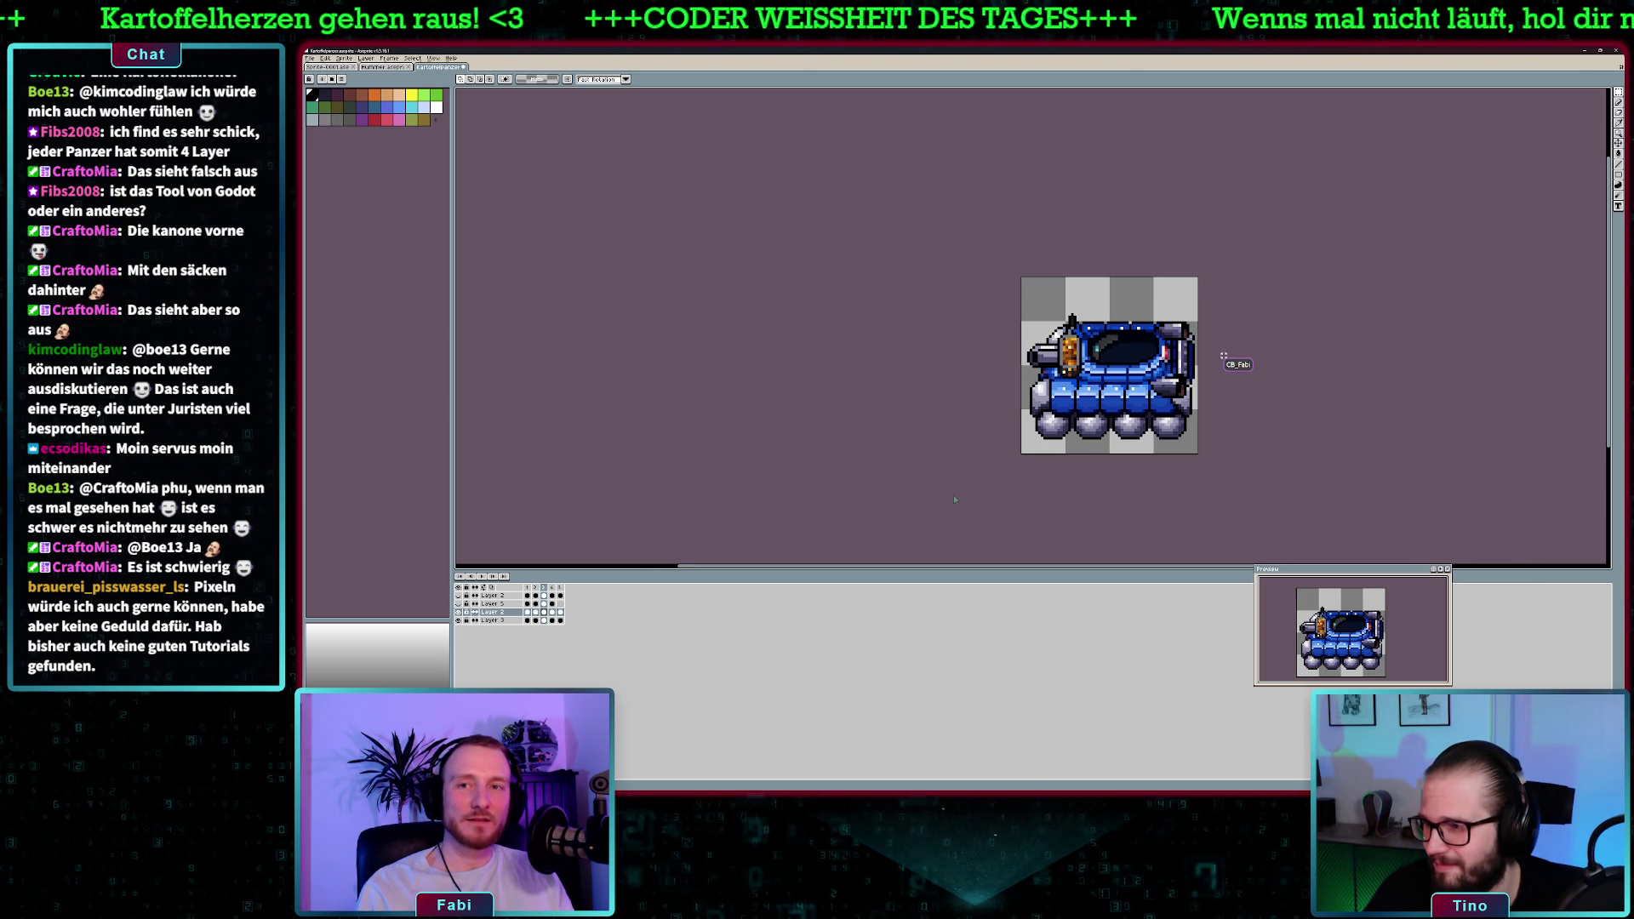
scroll(1084, 336, up, 5)
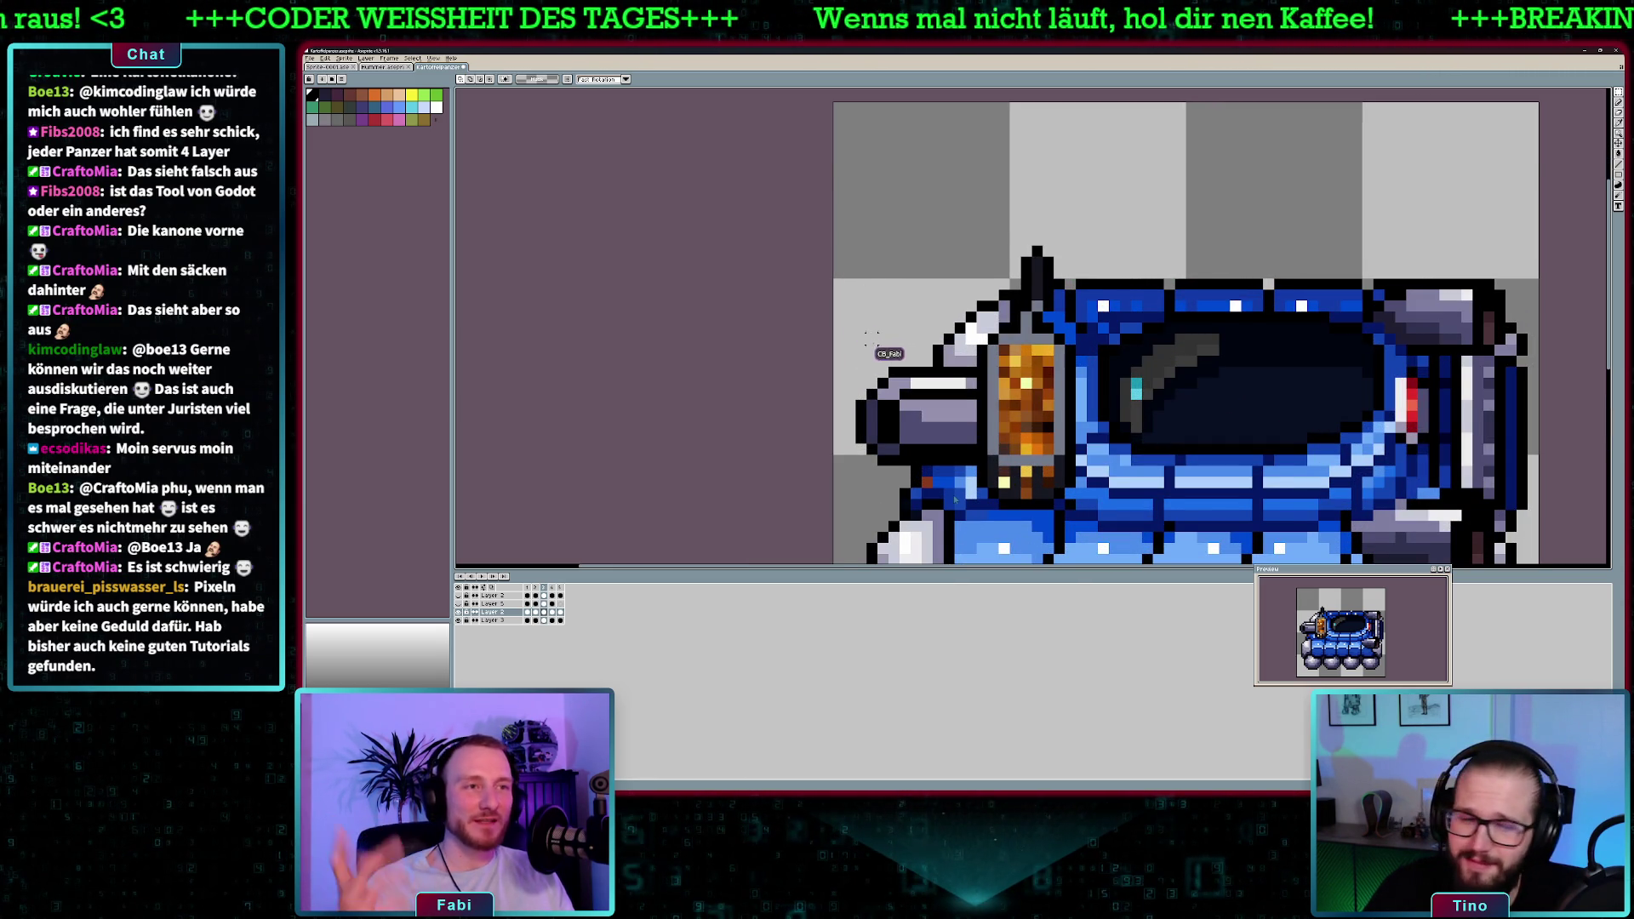
scroll(875, 347, down, 1)
click(460, 620)
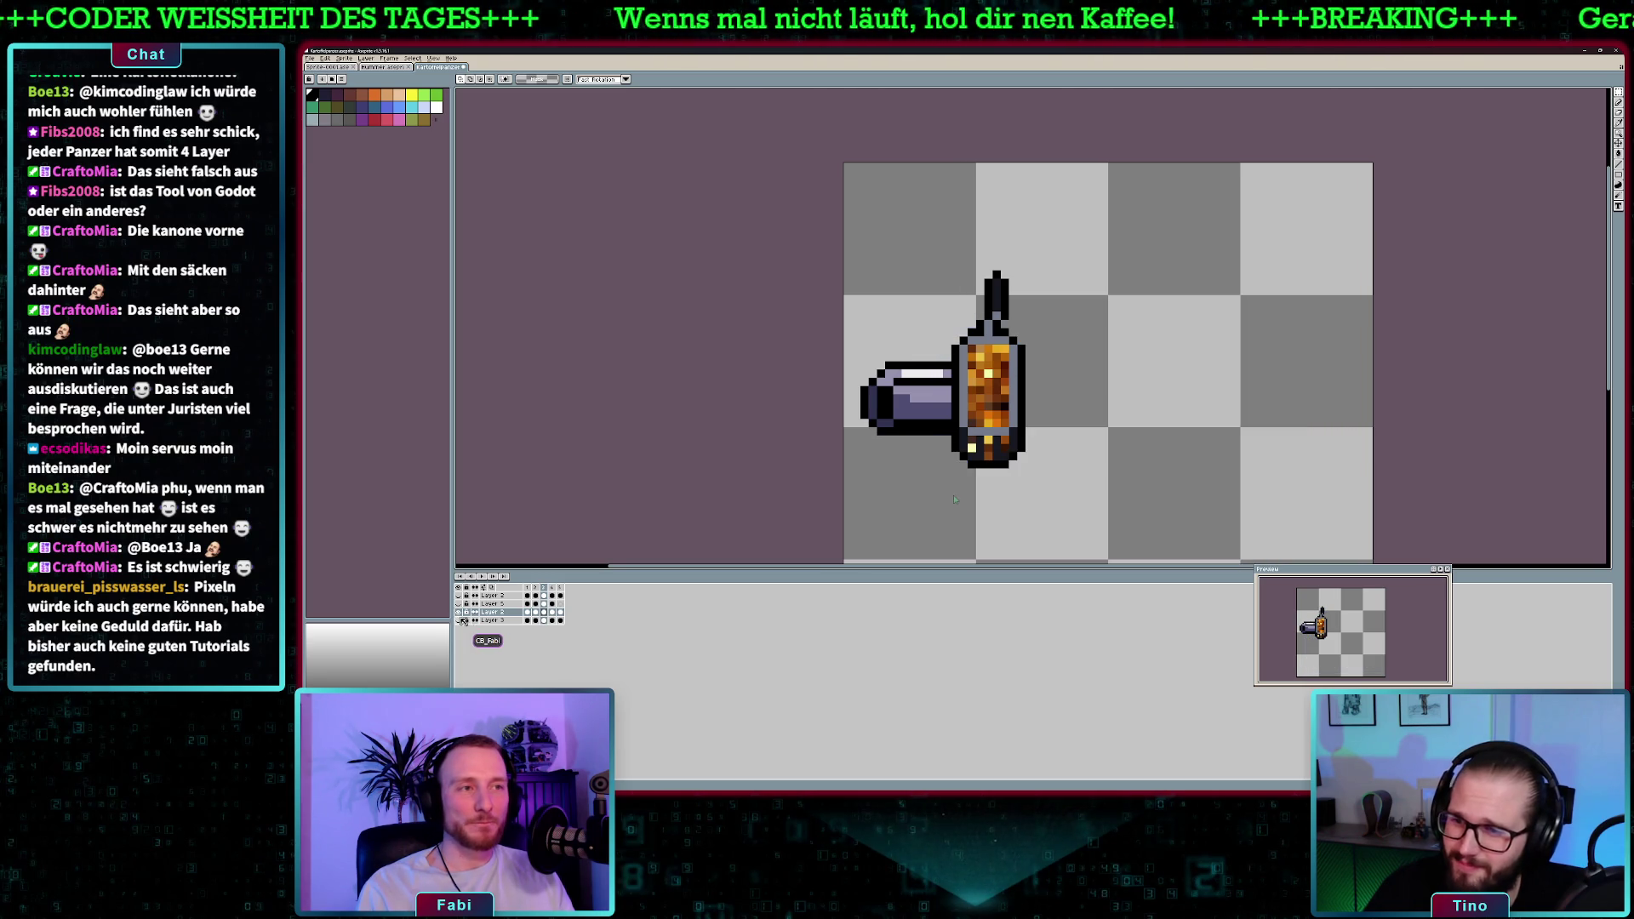
scroll(910, 399, up, 3)
key(b)
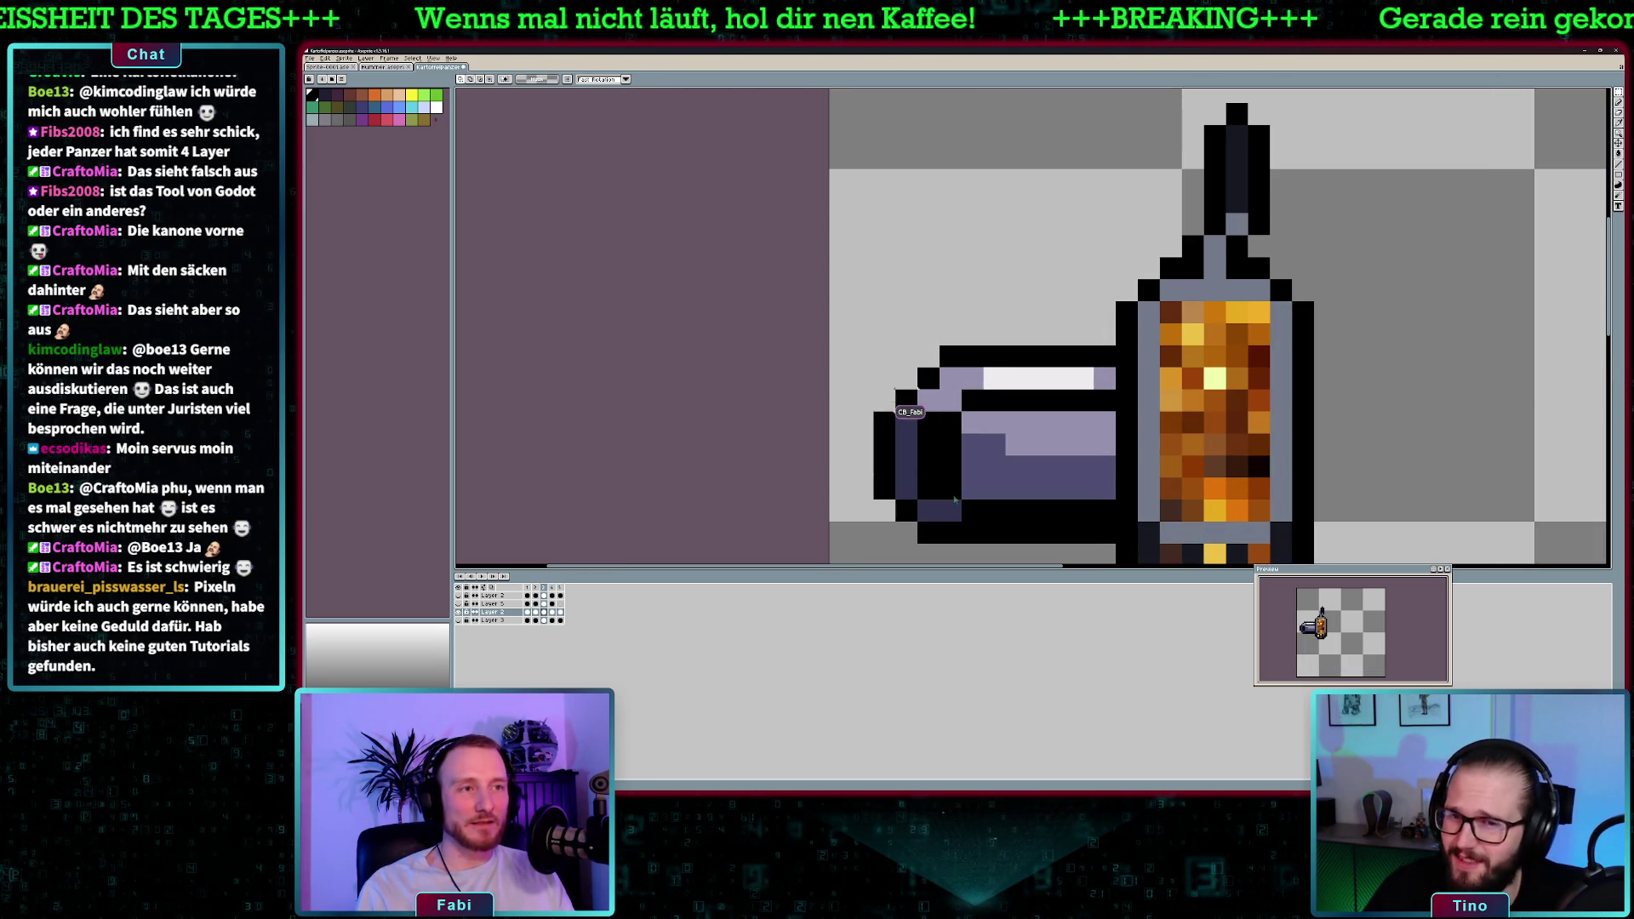
click(928, 357)
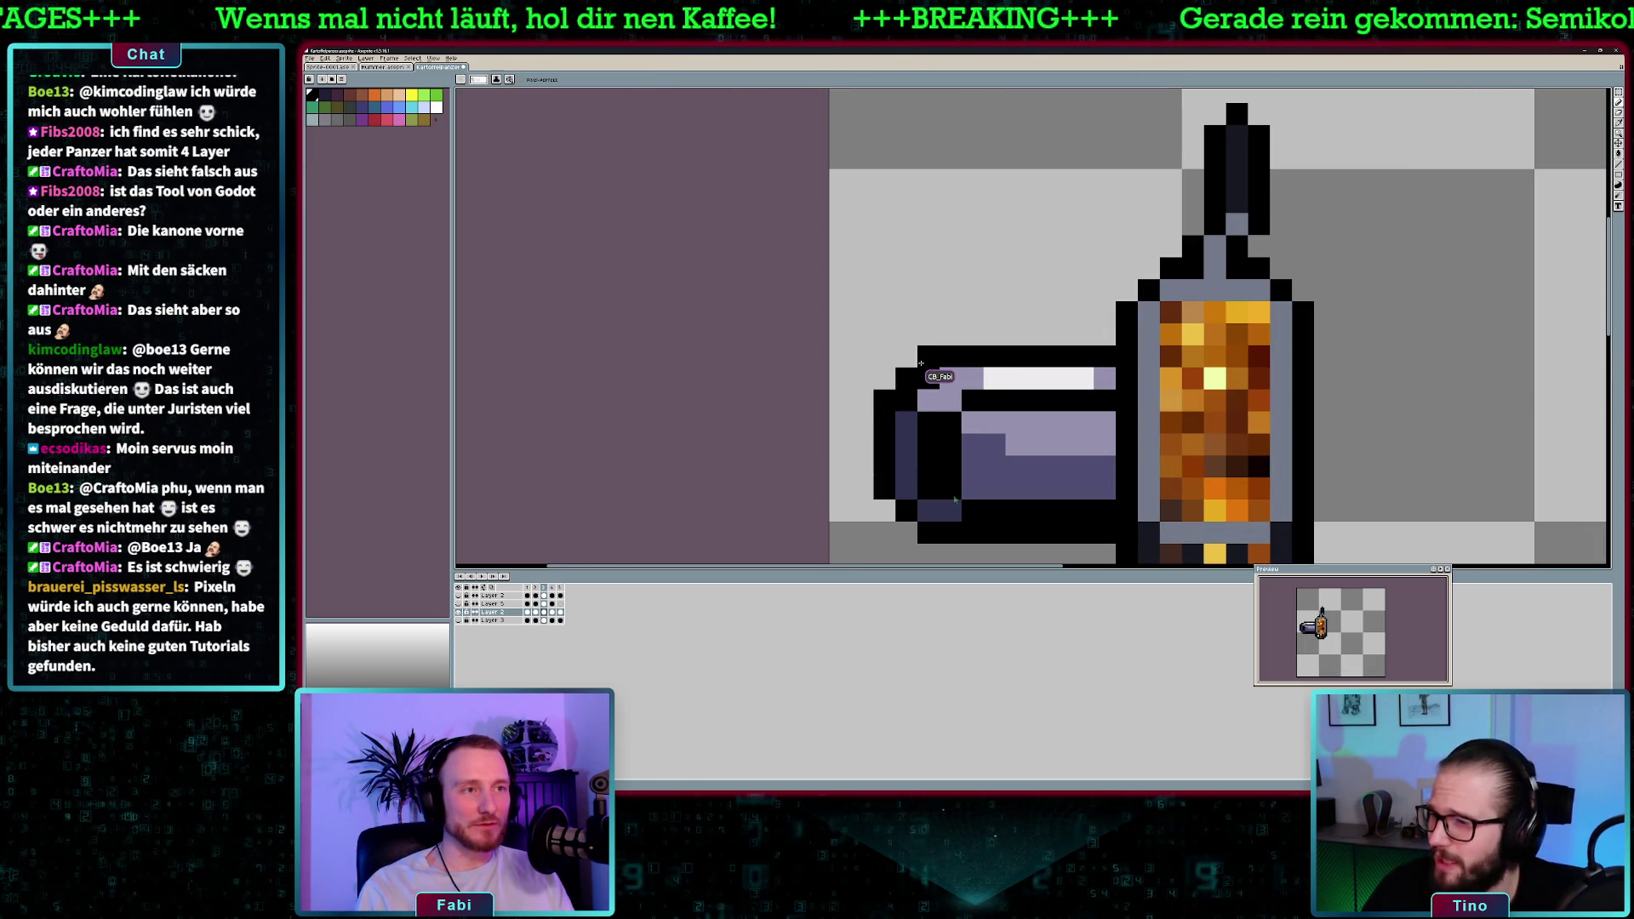
alt+click(951, 379)
click(928, 379)
key(b)
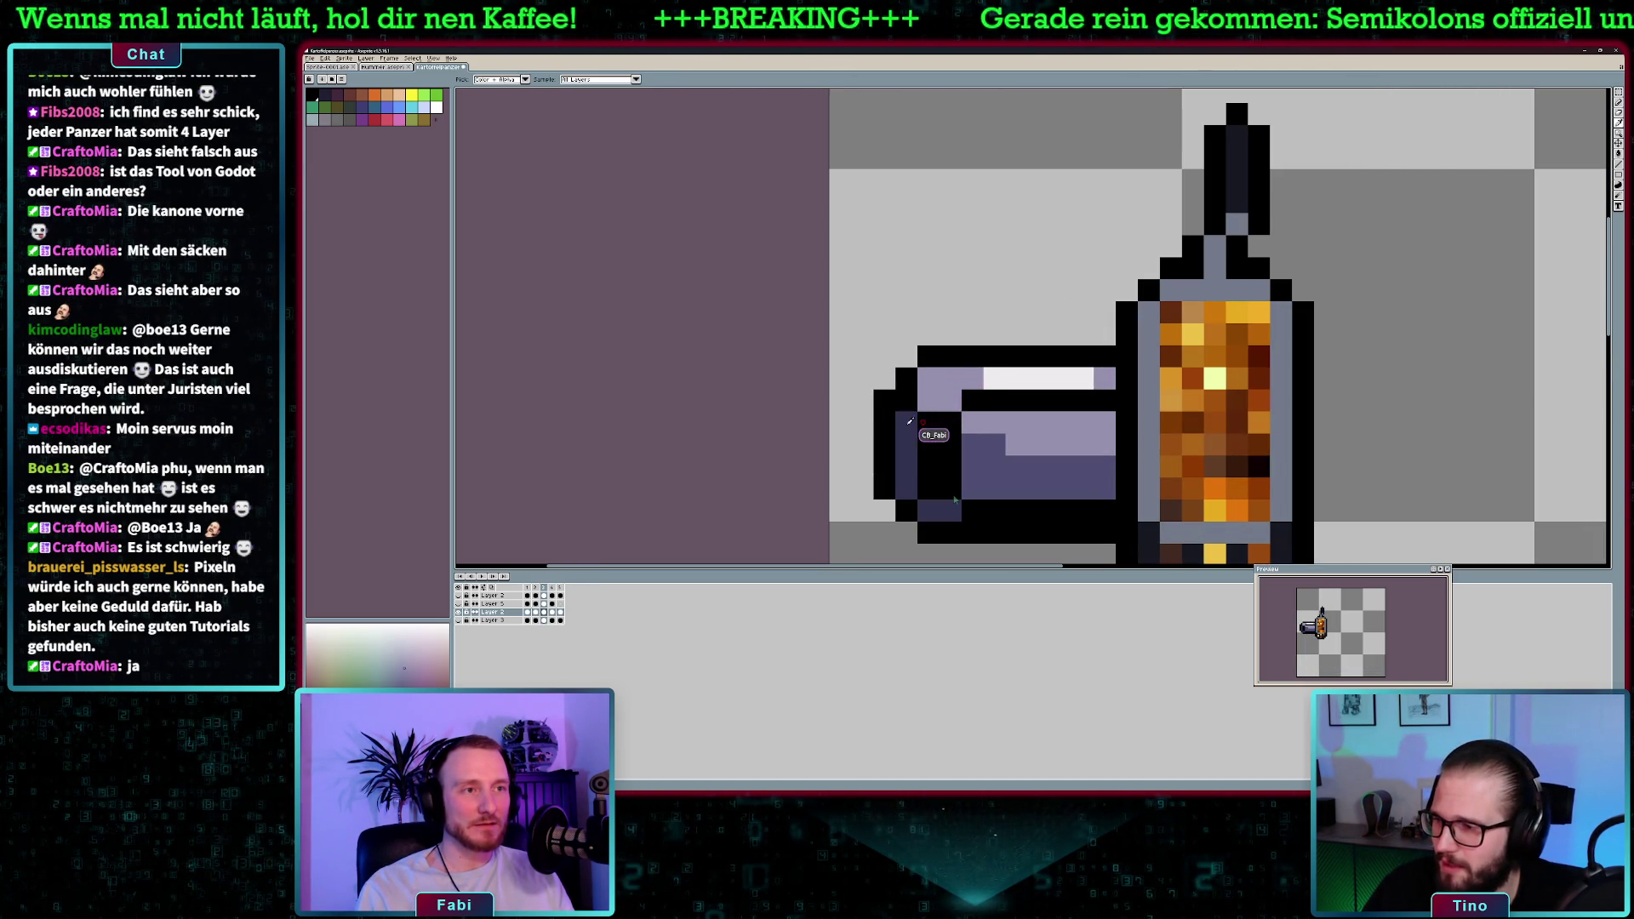
scroll(1013, 424, up, 2)
click(1114, 421)
scroll(1115, 422, down, 5)
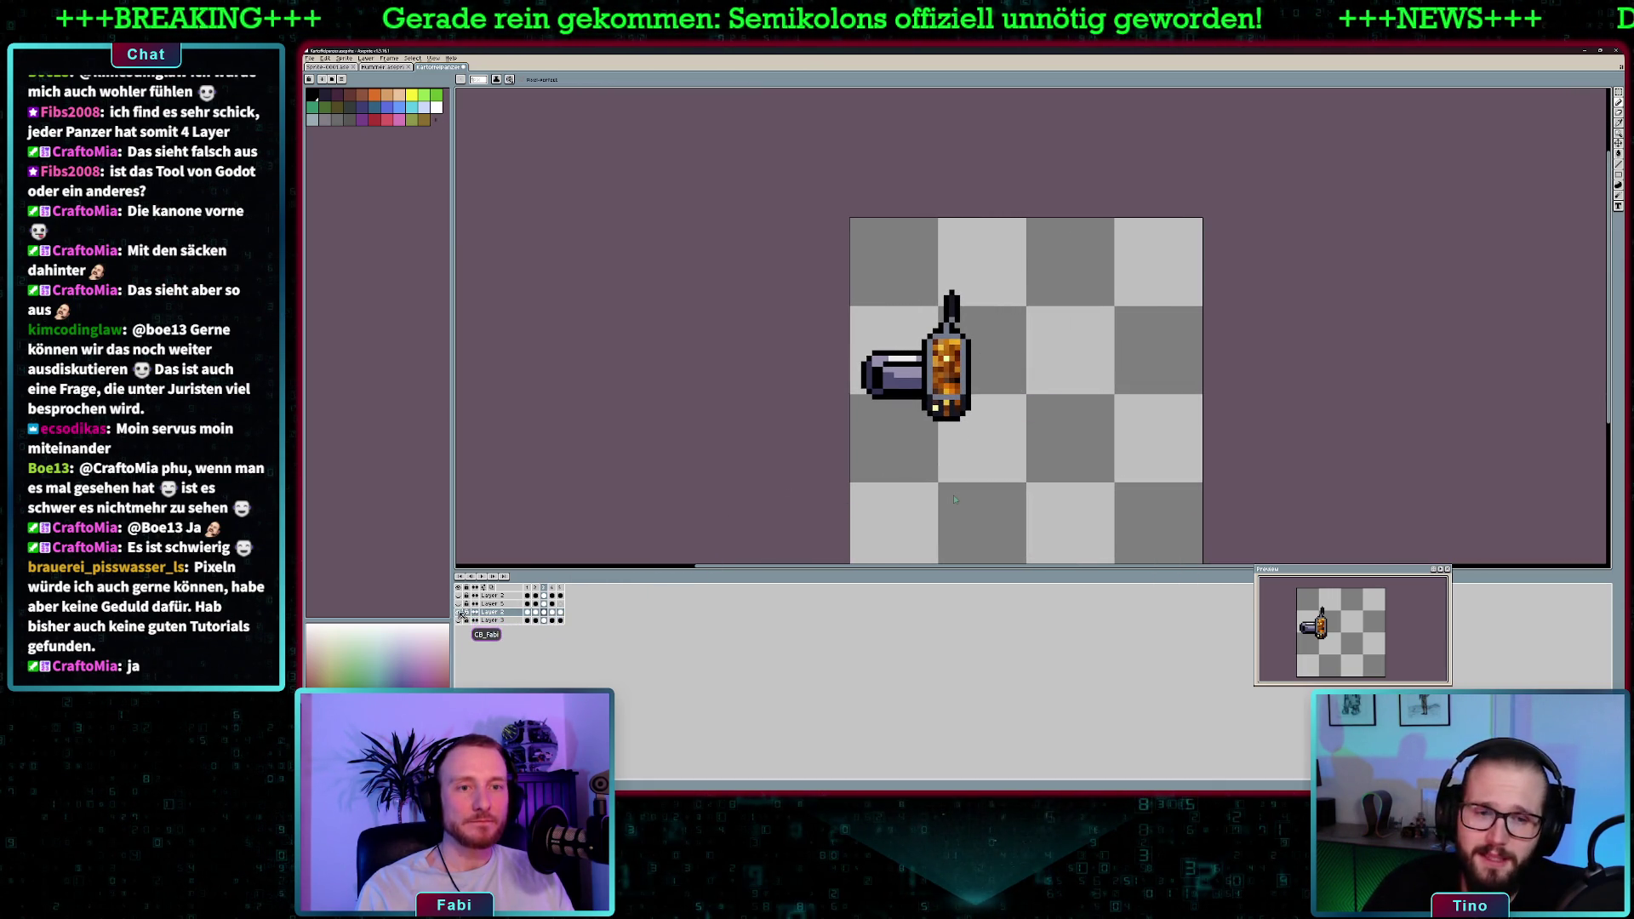
Flip the sprite horizontally, then flip a marquee selection of the lower cannon and bottle.
key(shift+h)
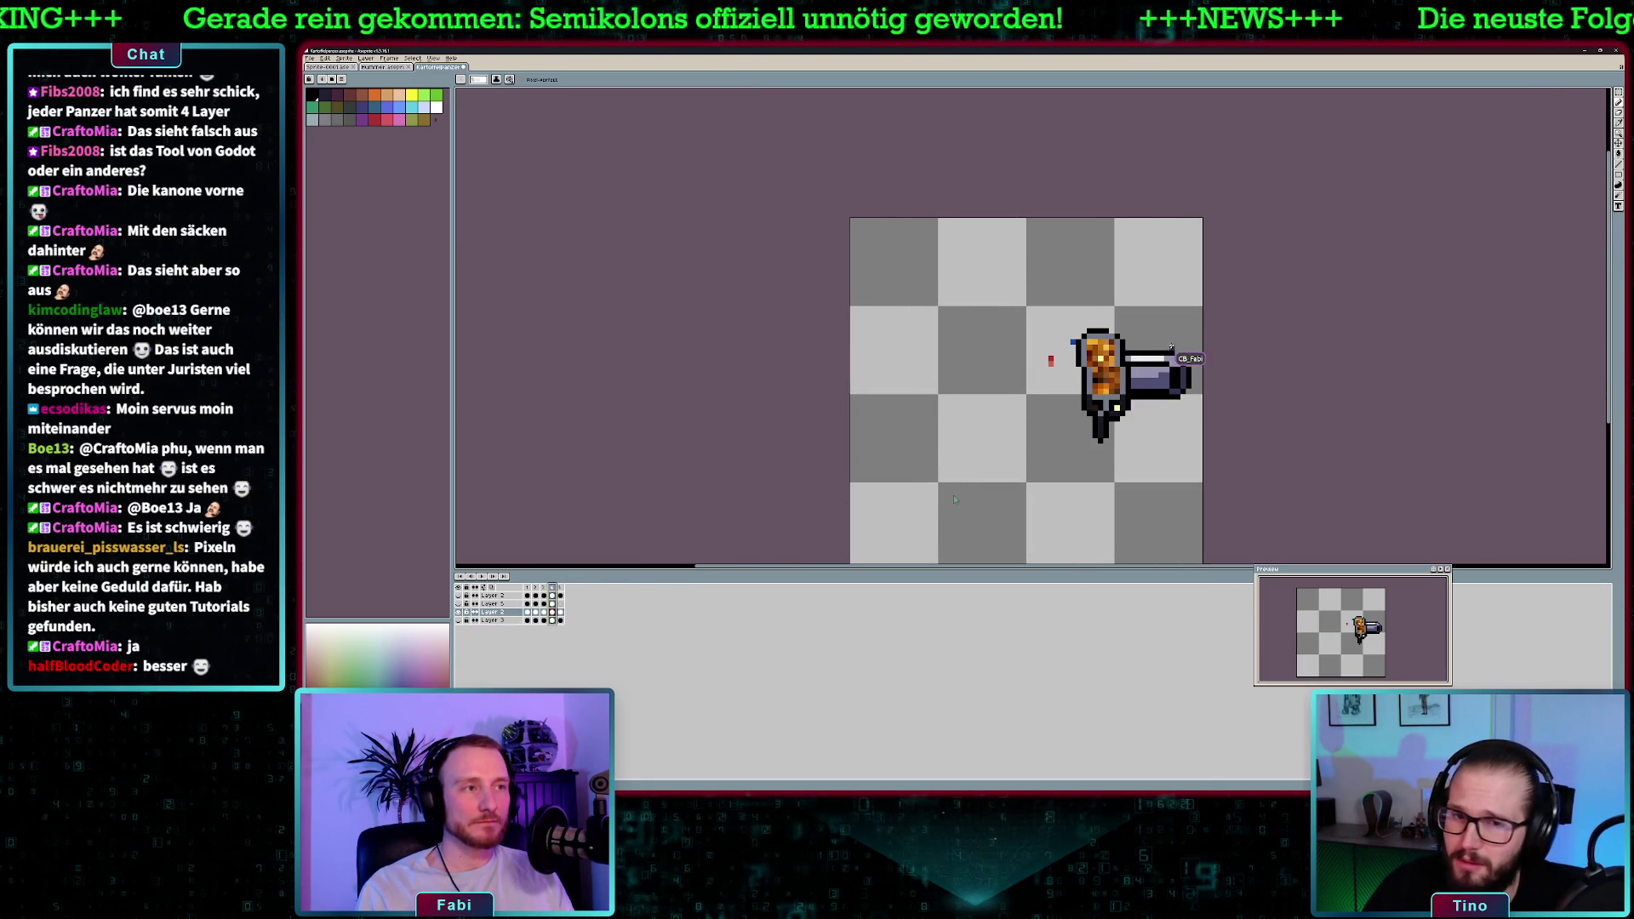
scroll(1177, 357, up, 3)
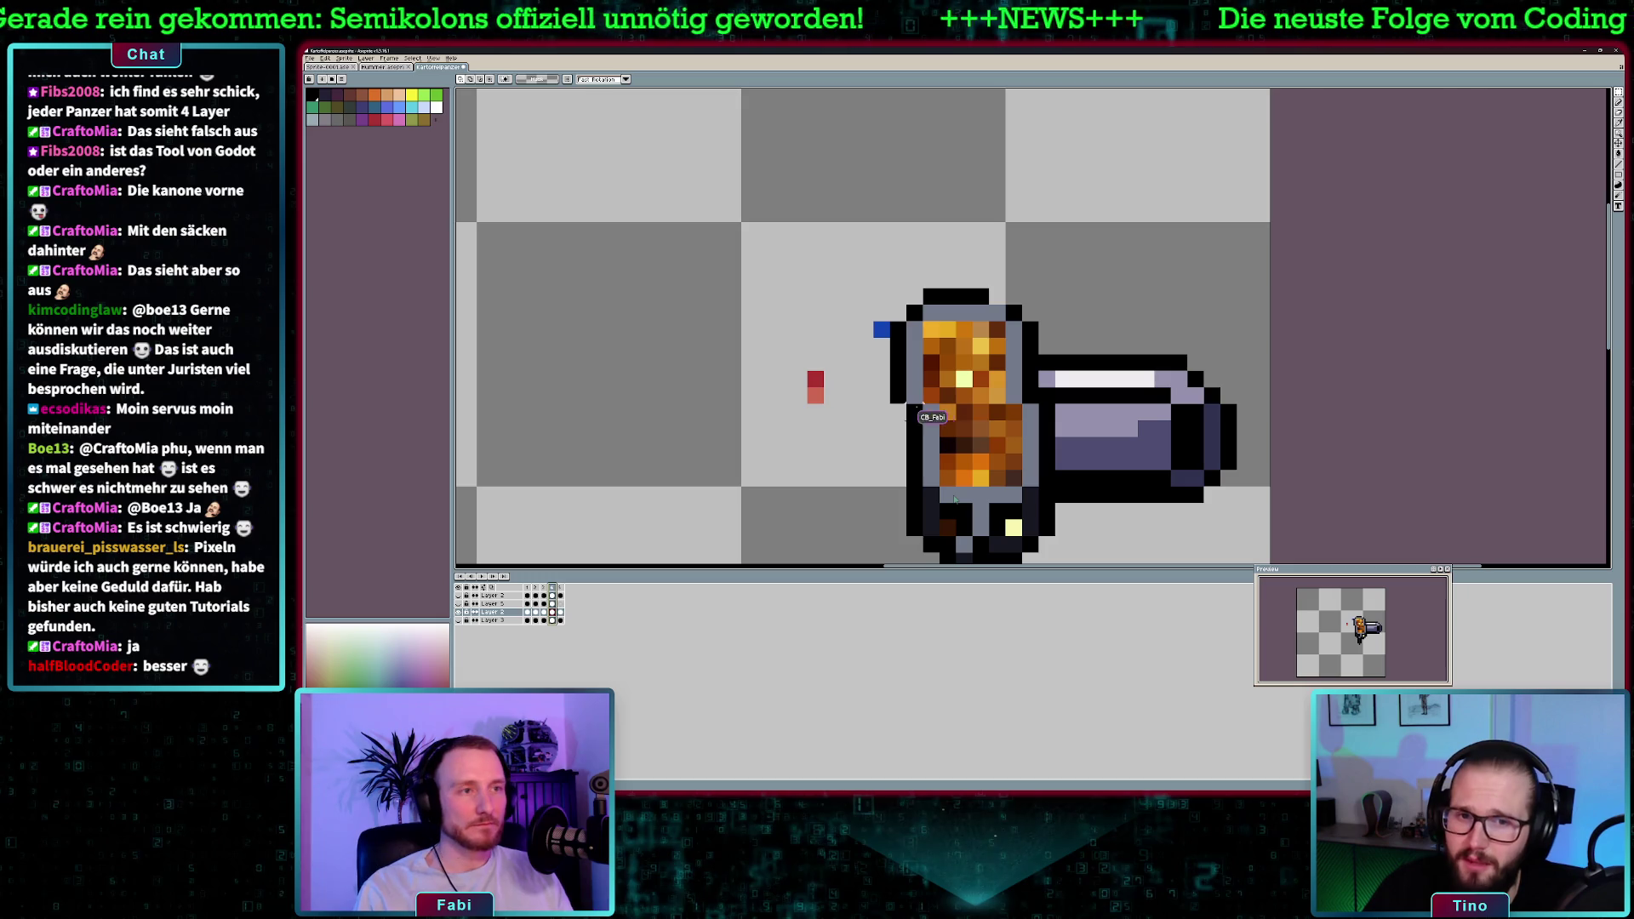
key(m)
scroll(1002, 333, down, 2)
mouse_move(914, 319)
mouse_down()
mouse_move(1055, 460)
mouse_move(1052, 526)
mouse_move(1069, 531)
mouse_up()
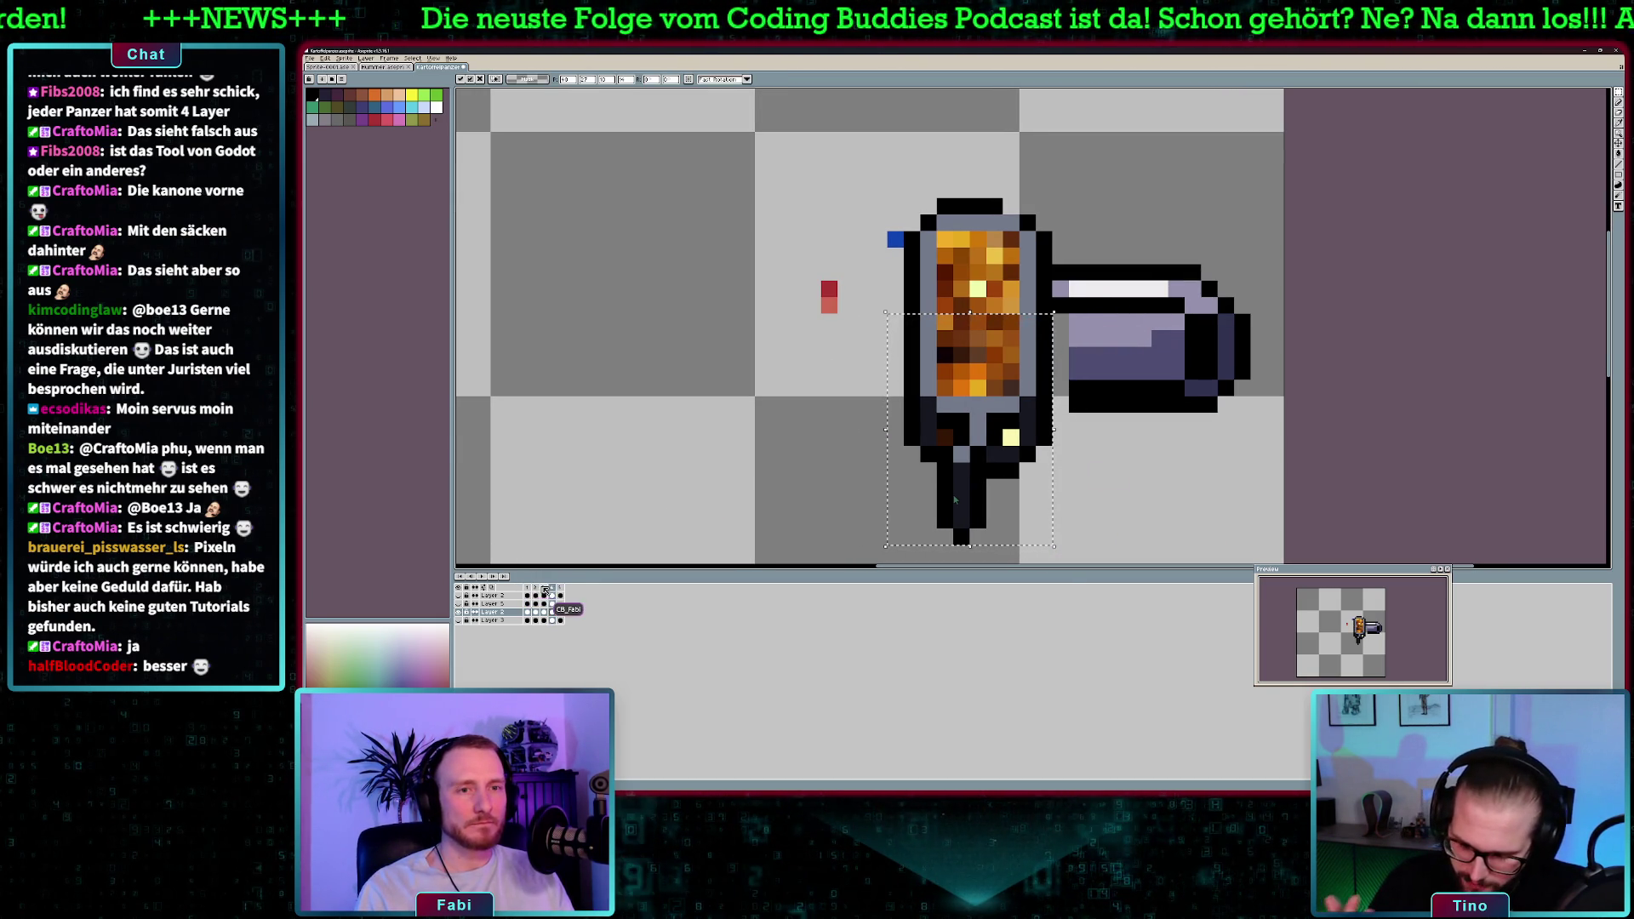
key(shift+h)
scroll(955, 500, down, 2)
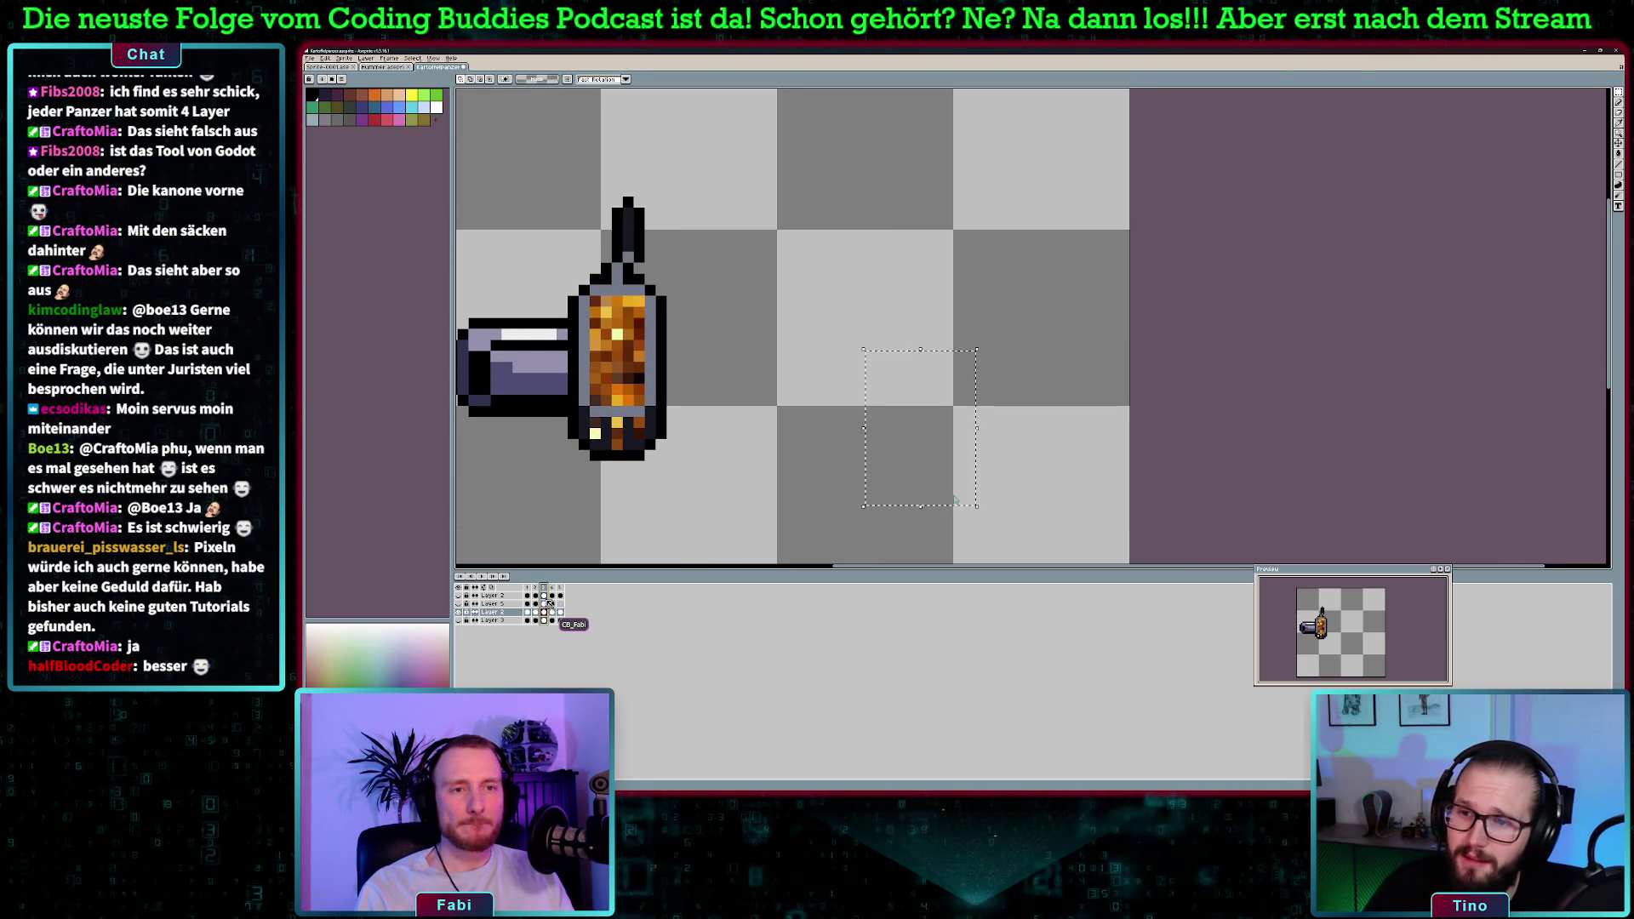
Undo, redo and finally undo the partial flip, then zoom out to see more canvas.
key(ctrl+z)
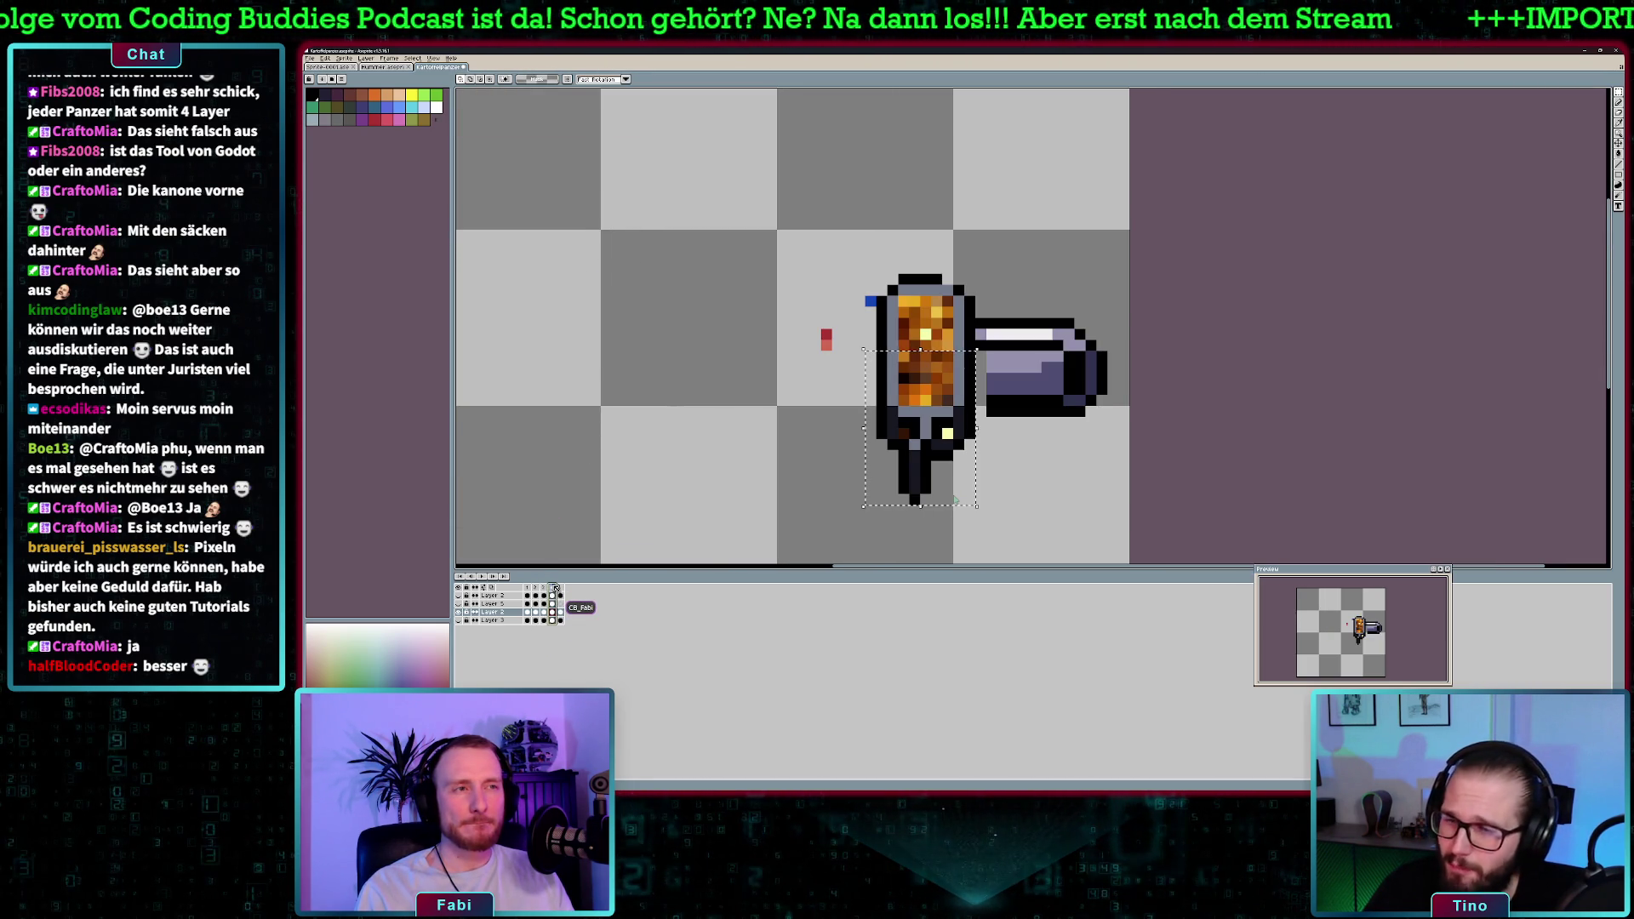
key(ctrl+y)
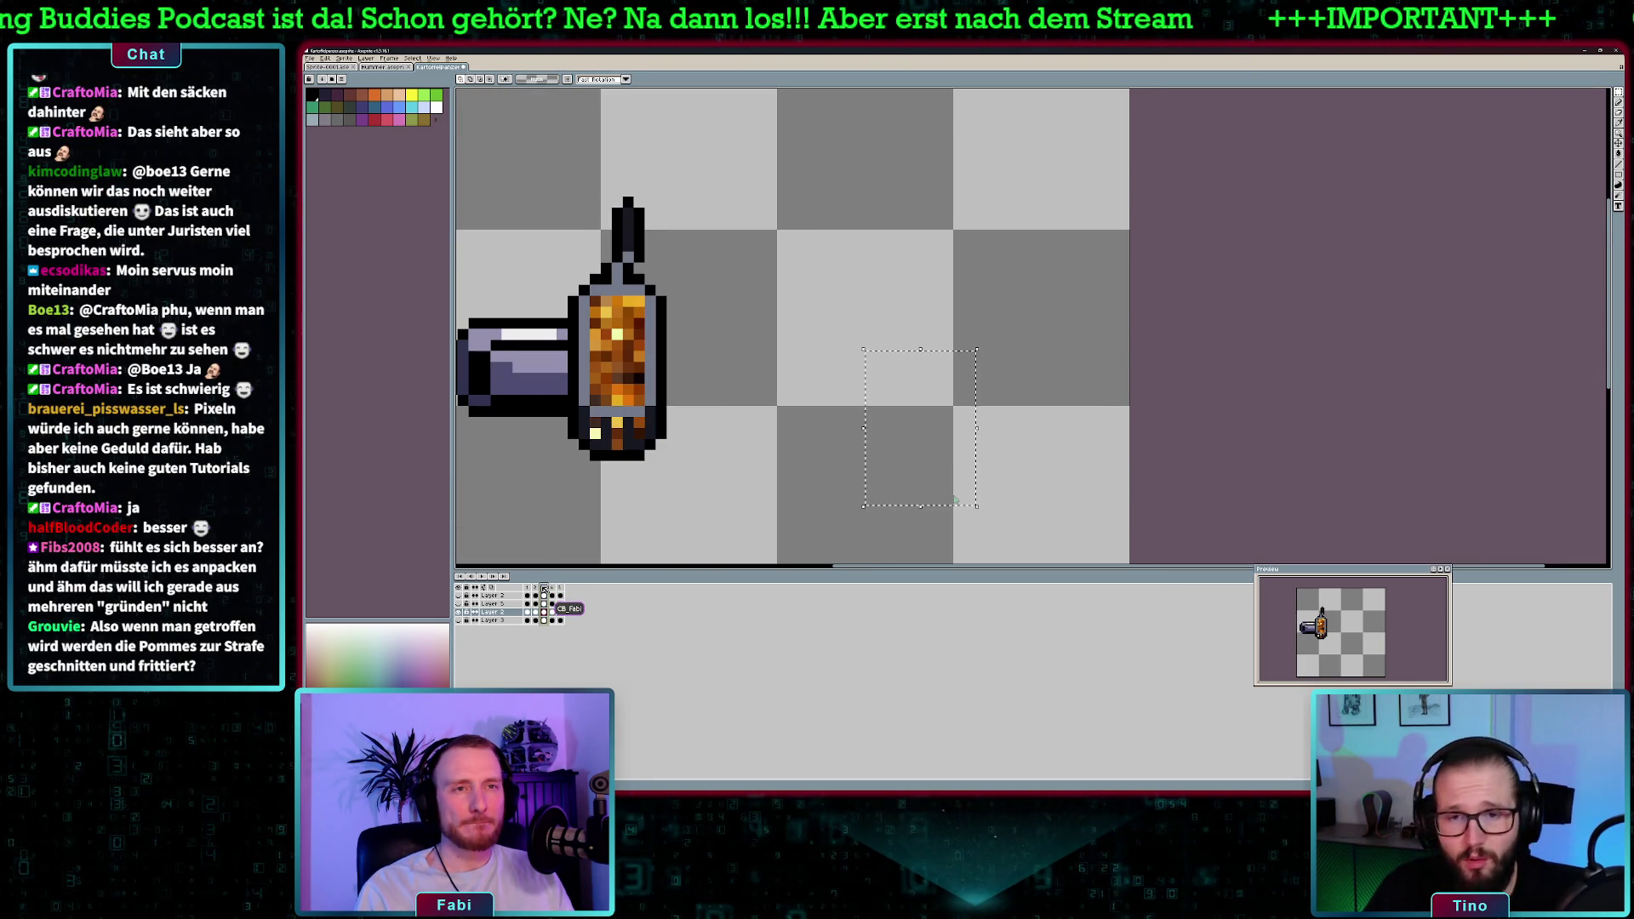
key(ctrl+z)
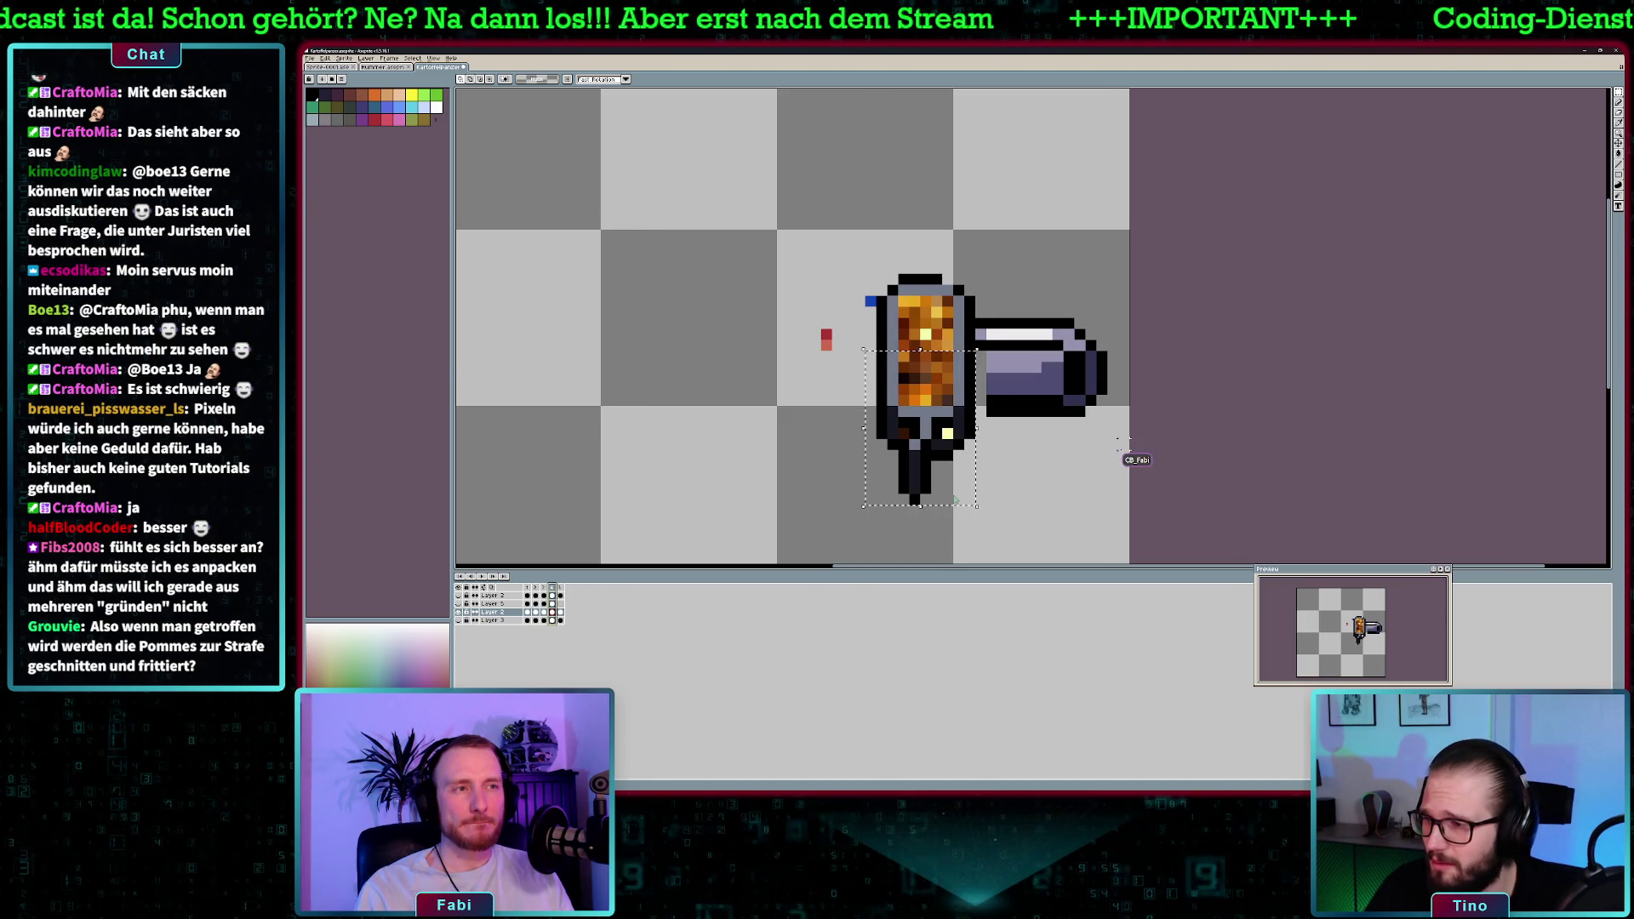
key(minus)
scroll(1047, 379, up, 2)
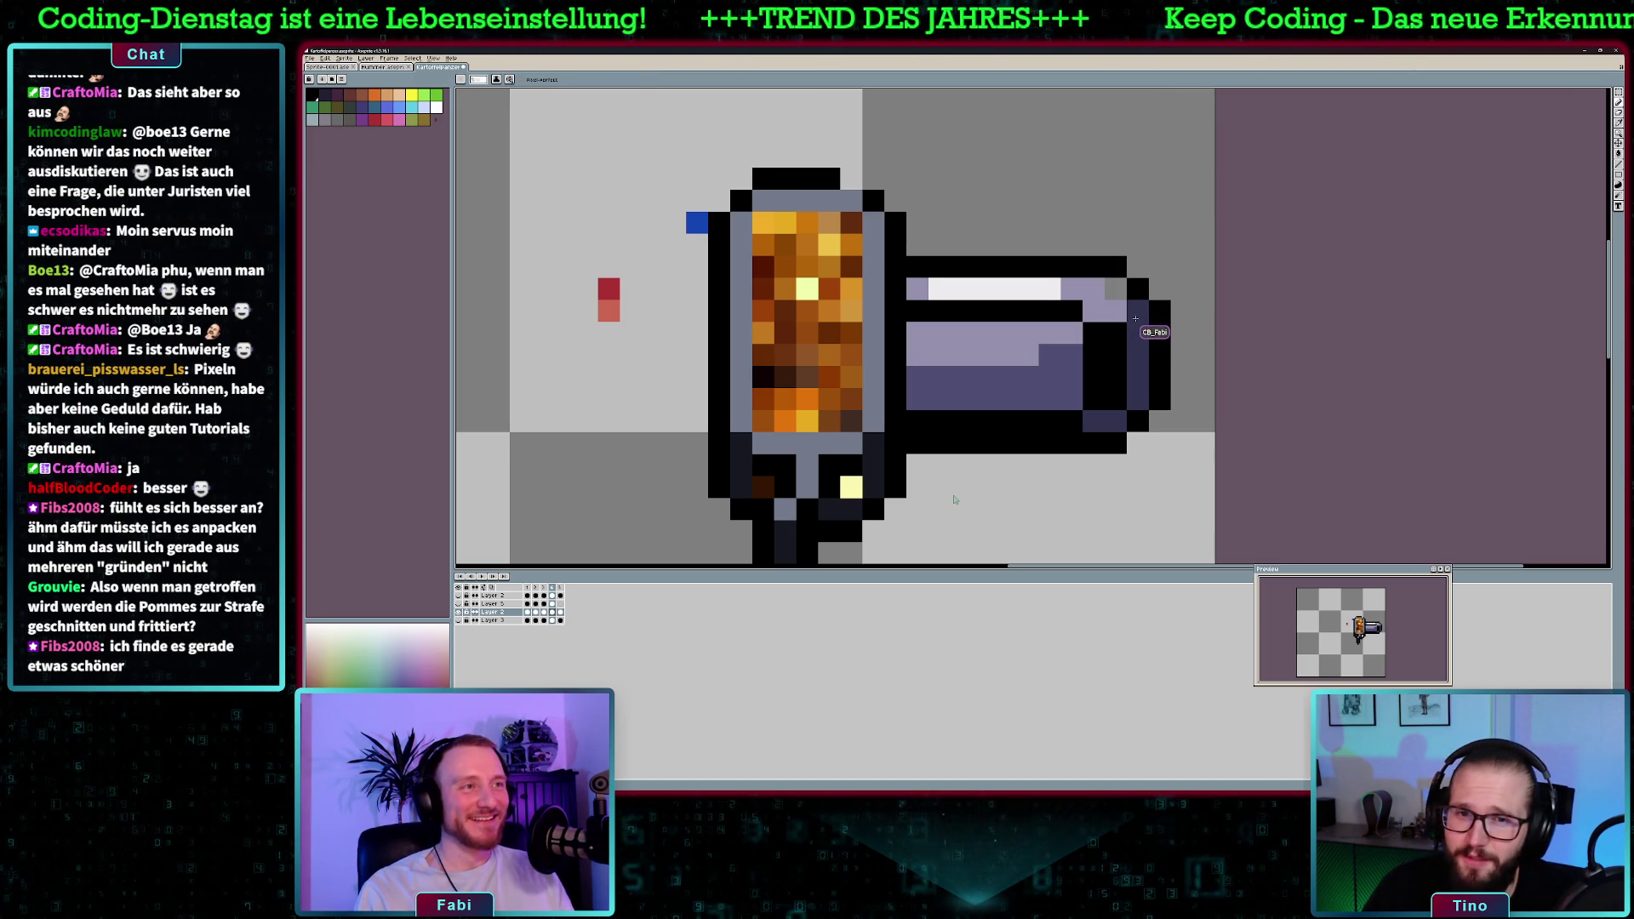
scroll(954, 499, down, 4)
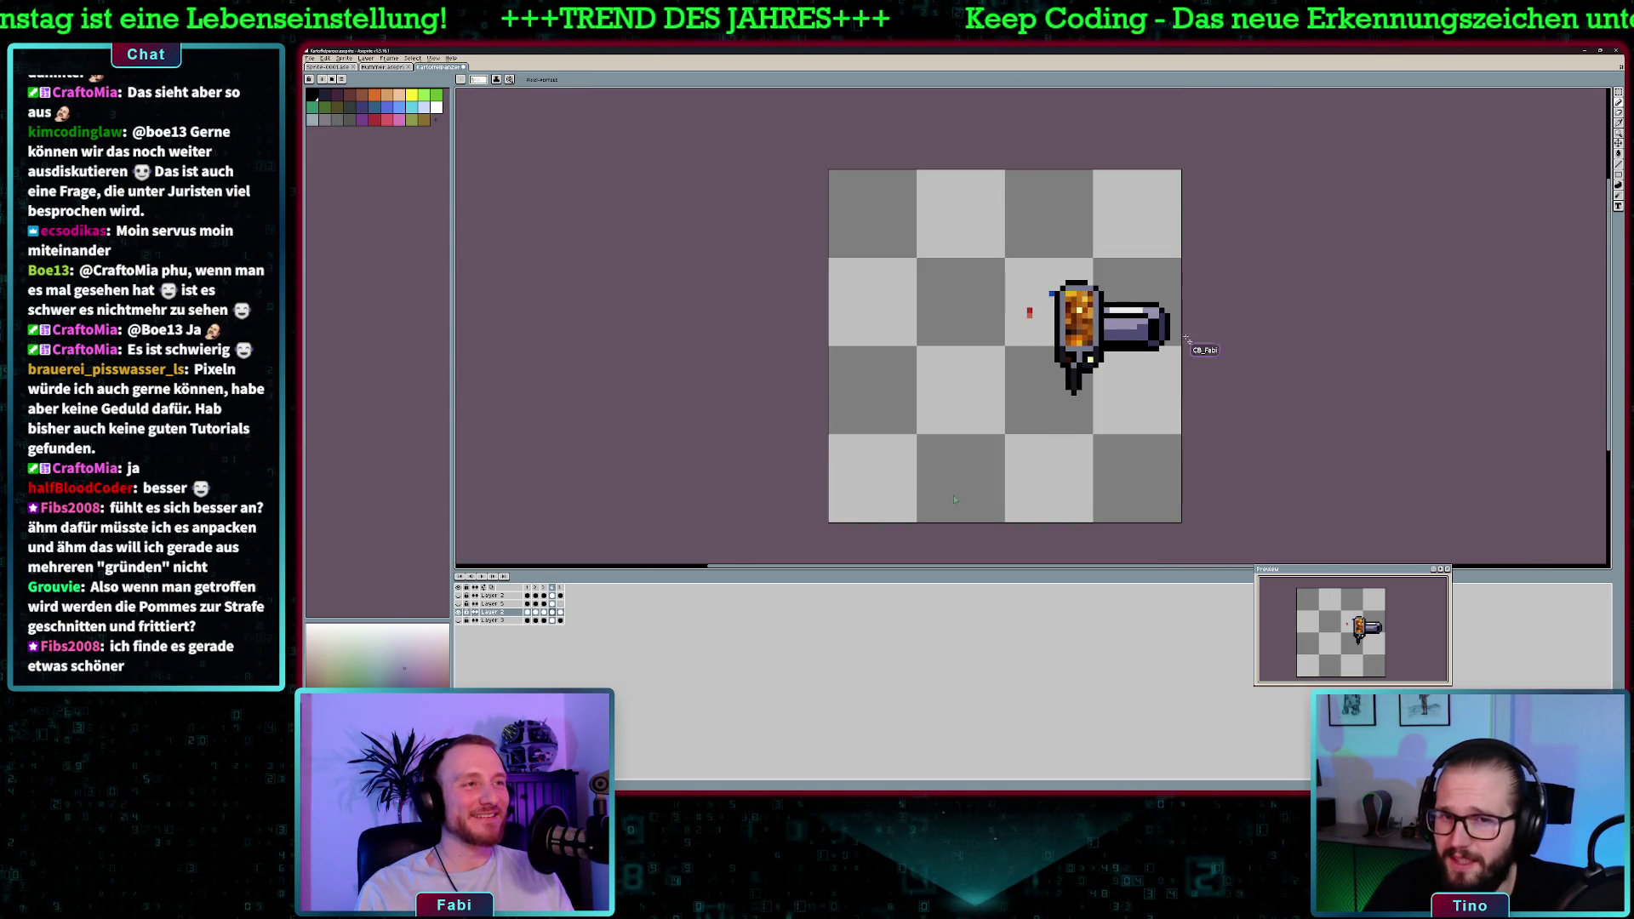
scroll(1222, 381, up, 1)
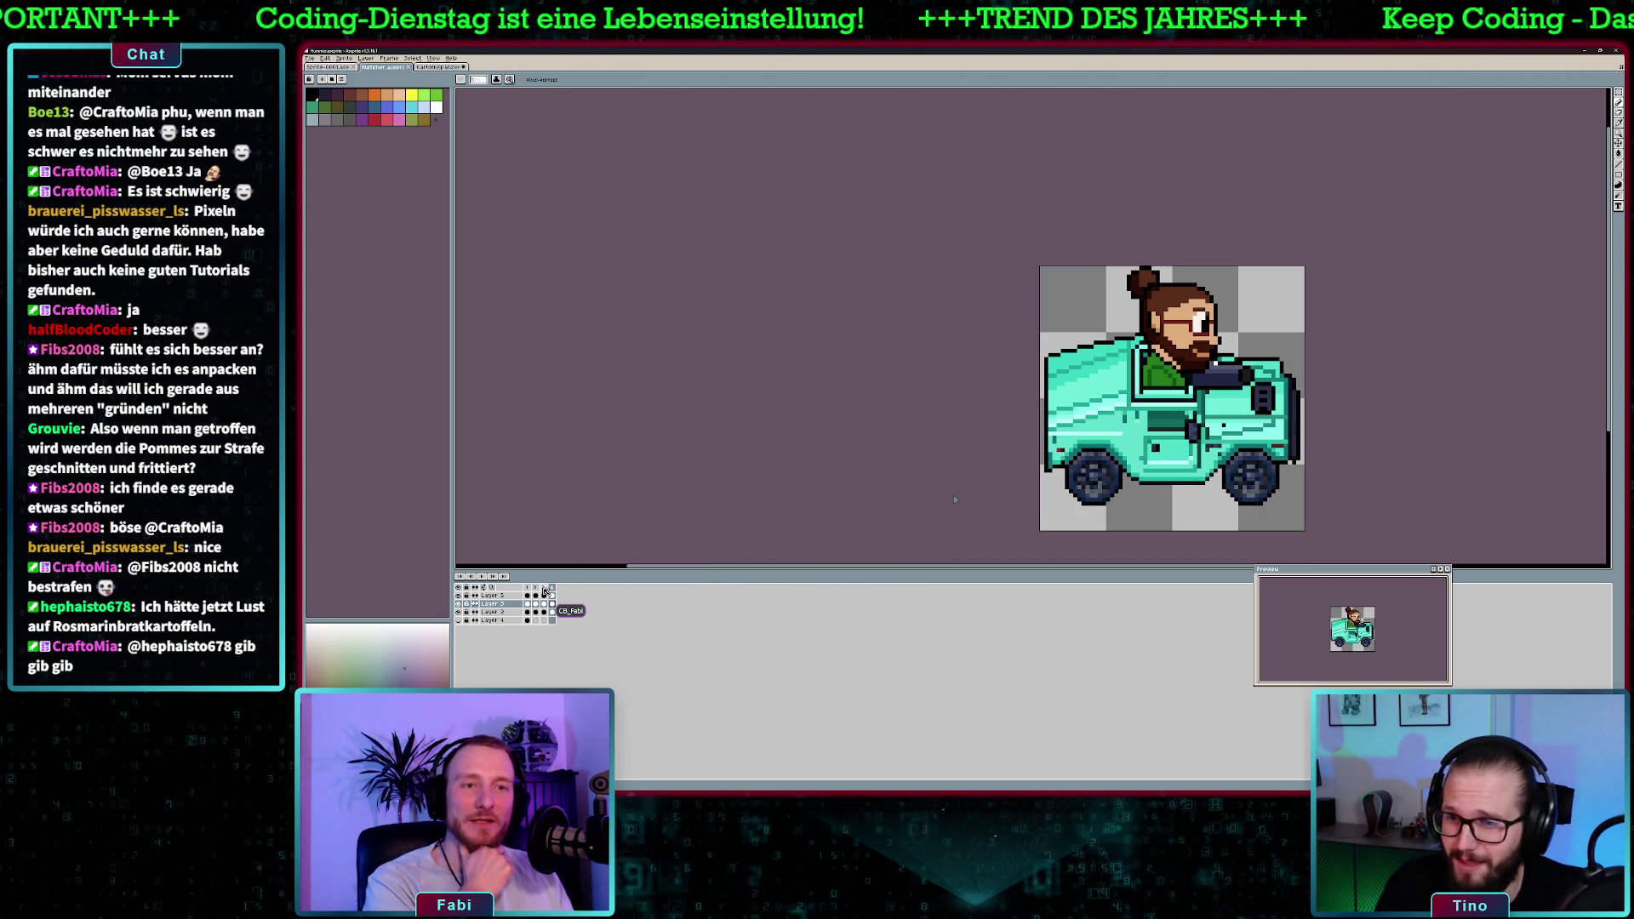
Mirror the car sprite to face left and recentre it in the view.
key(shift+h)
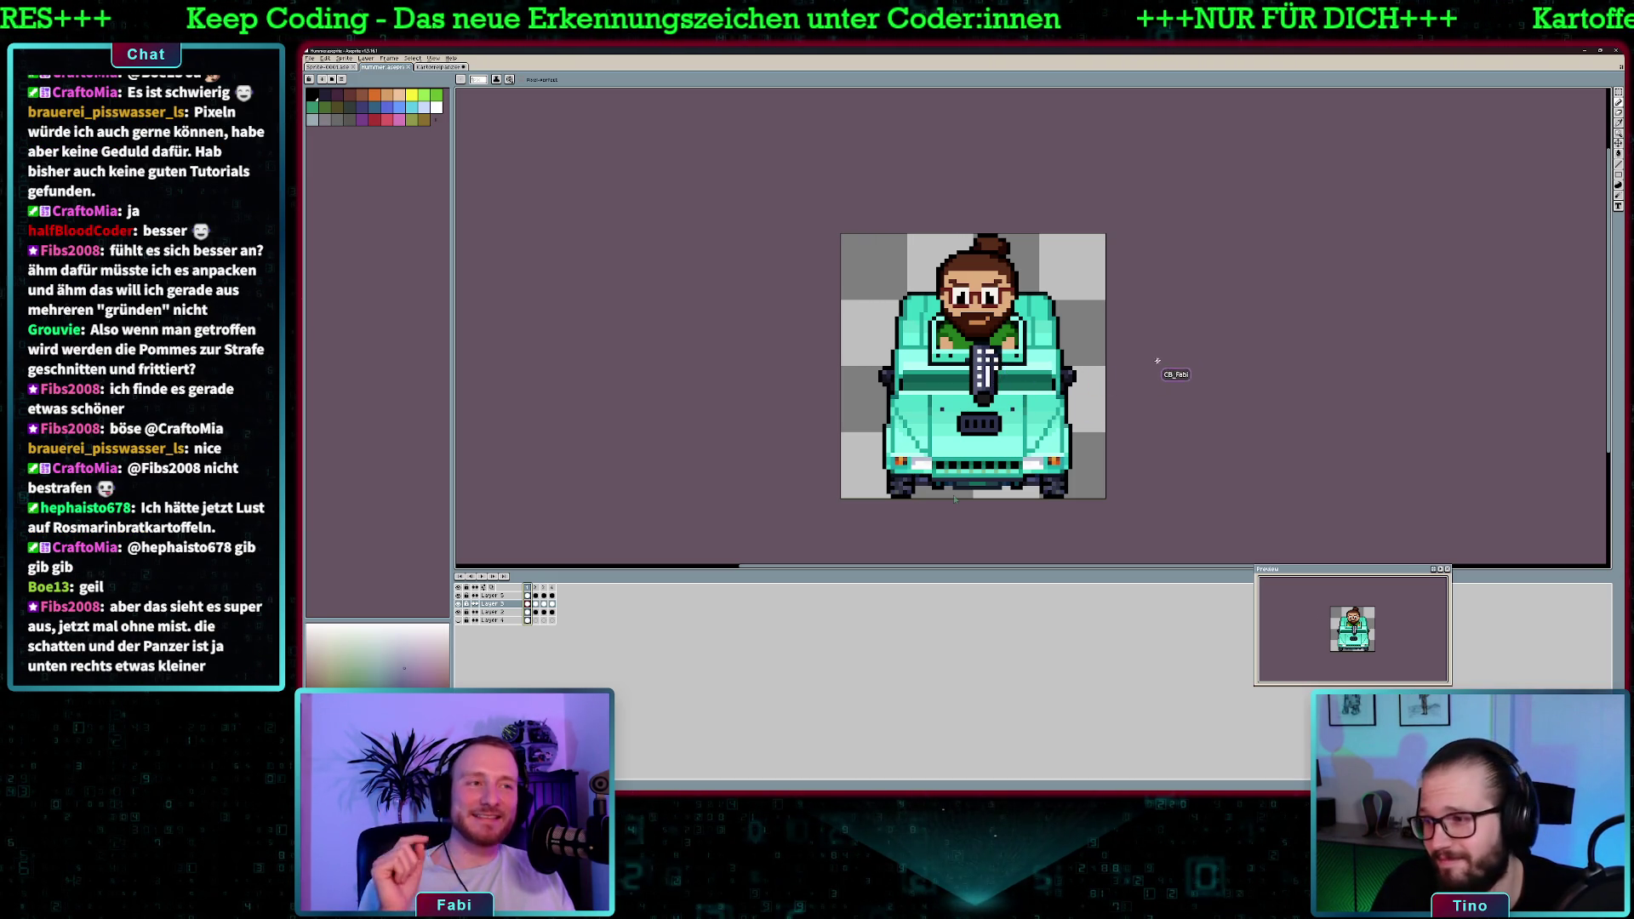
scroll(1017, 375, up, 4)
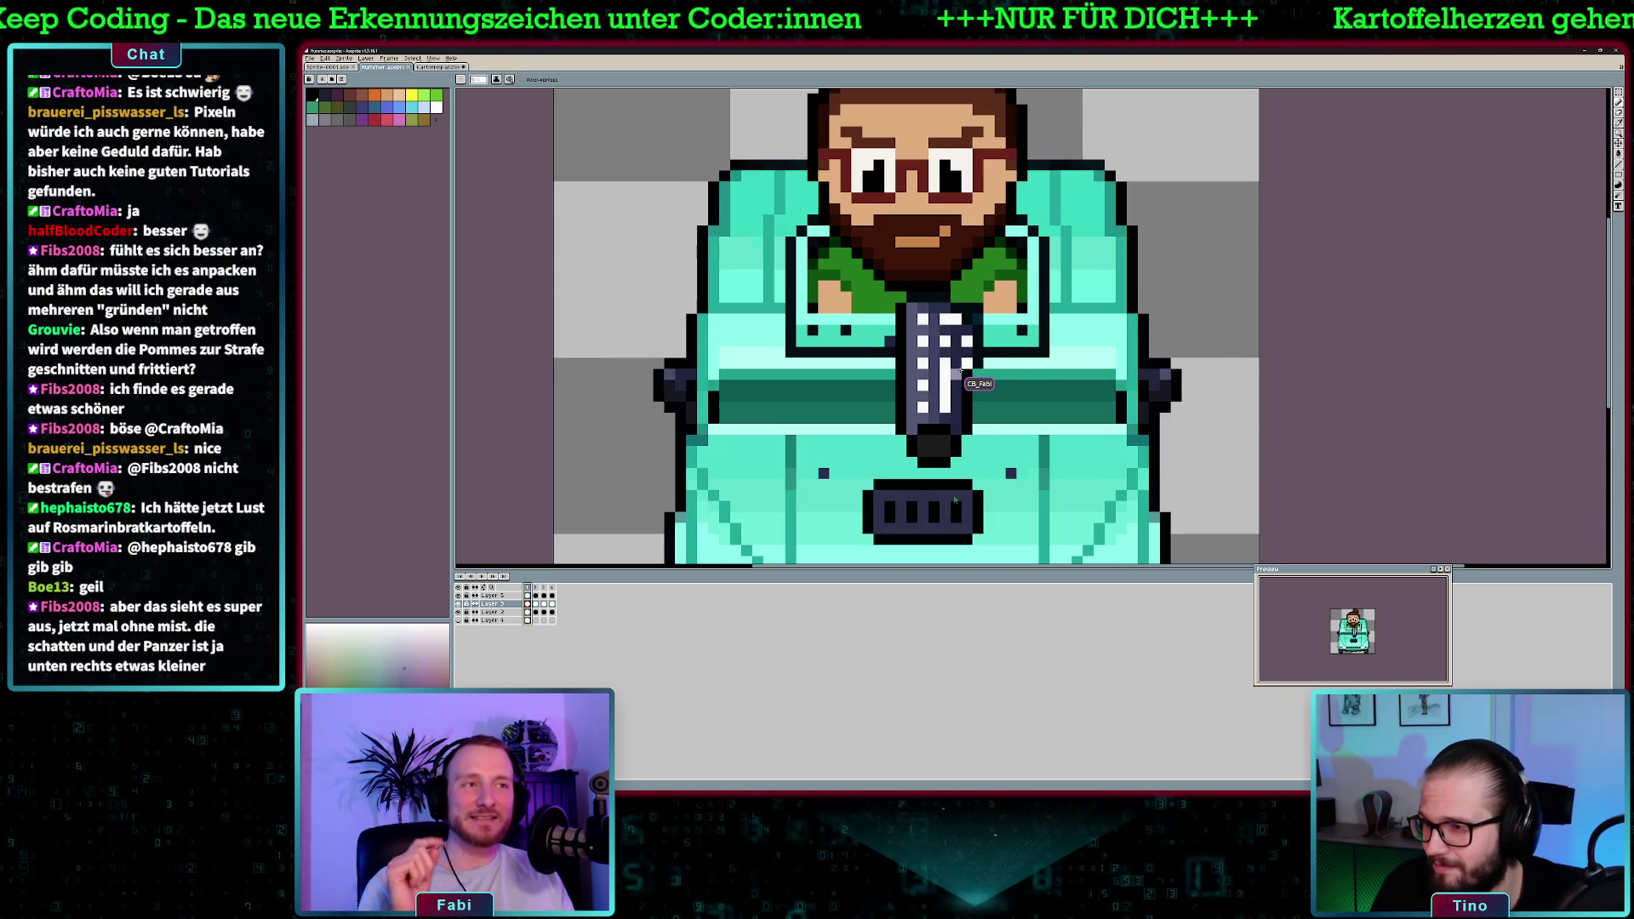
scroll(1010, 366, down, 4)
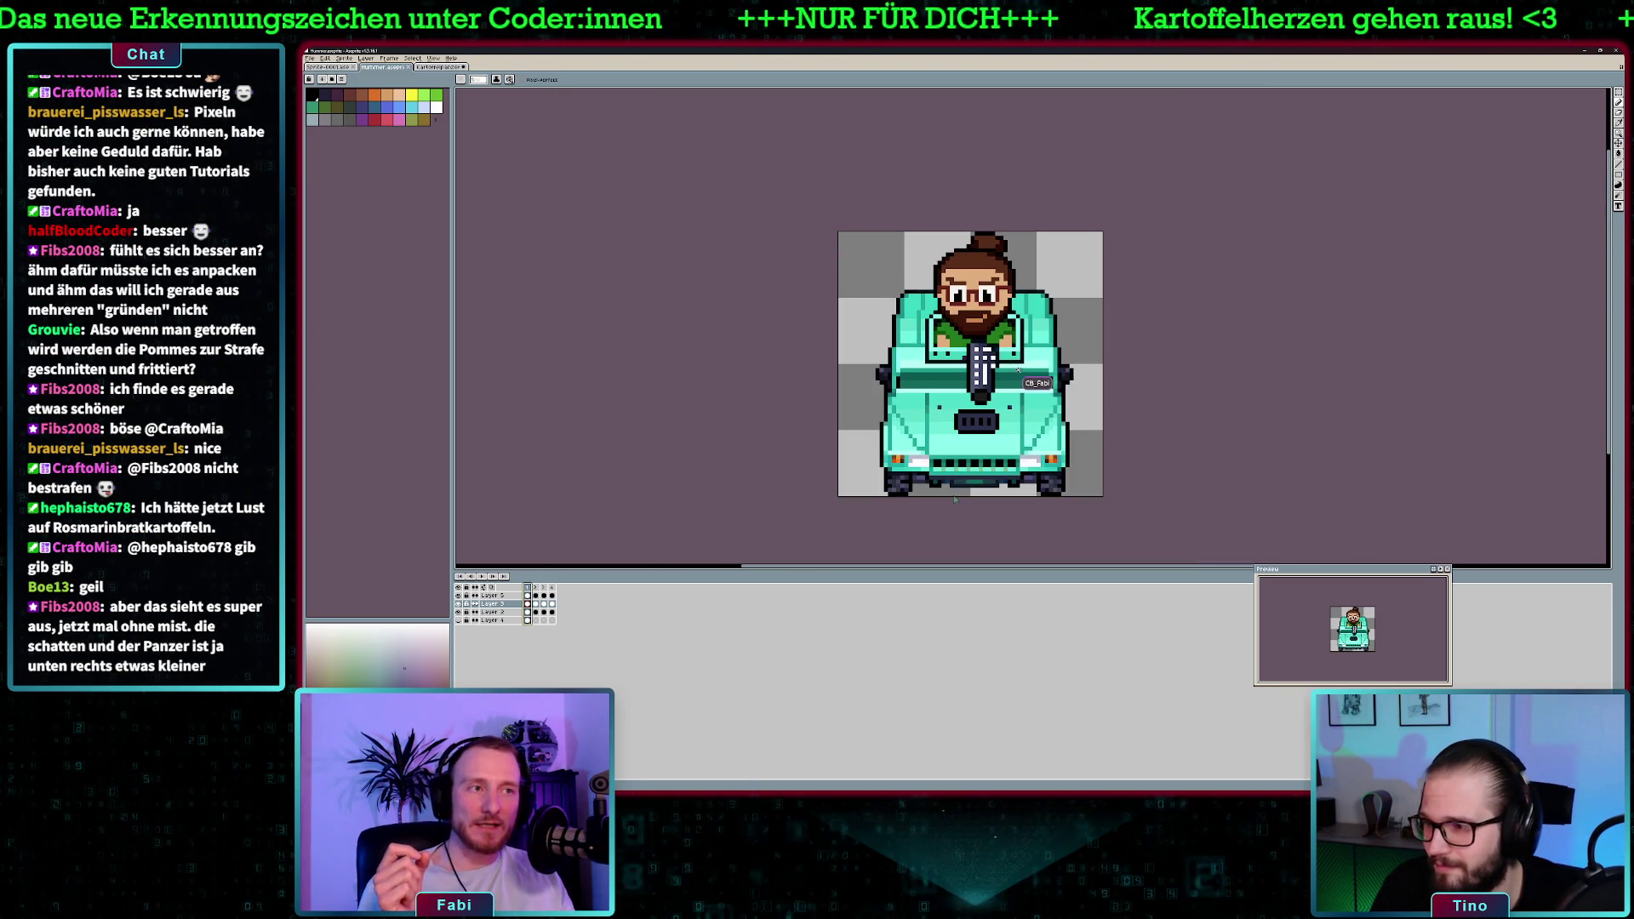
scroll(1096, 376, up, 3)
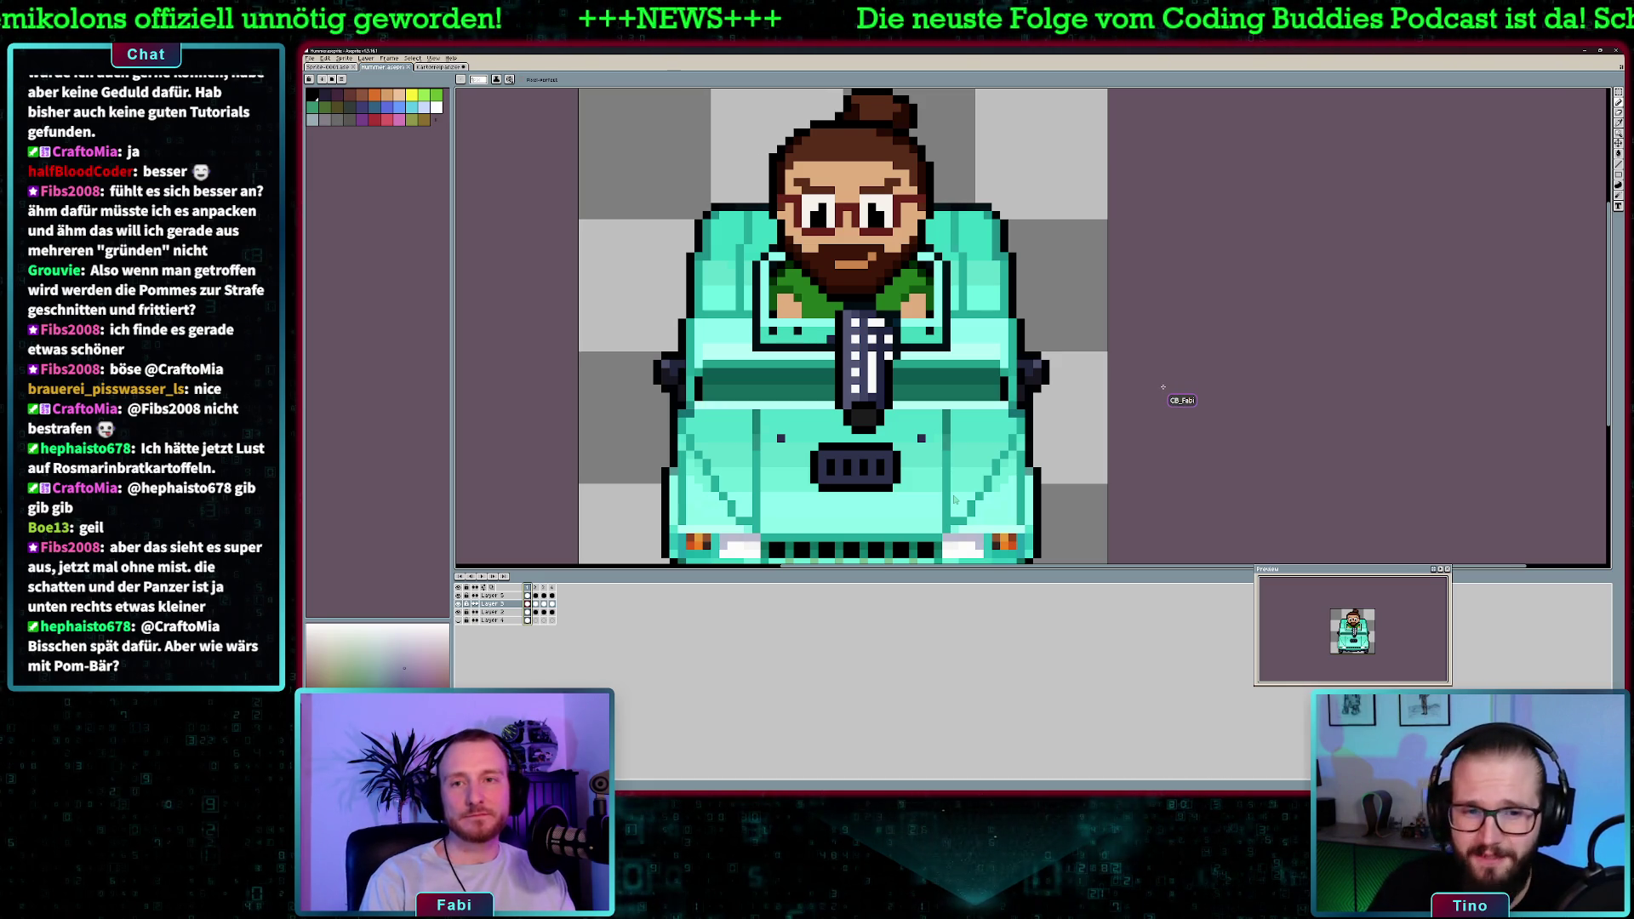
scroll(1162, 387, up, 1)
scroll(1157, 383, down, 3)
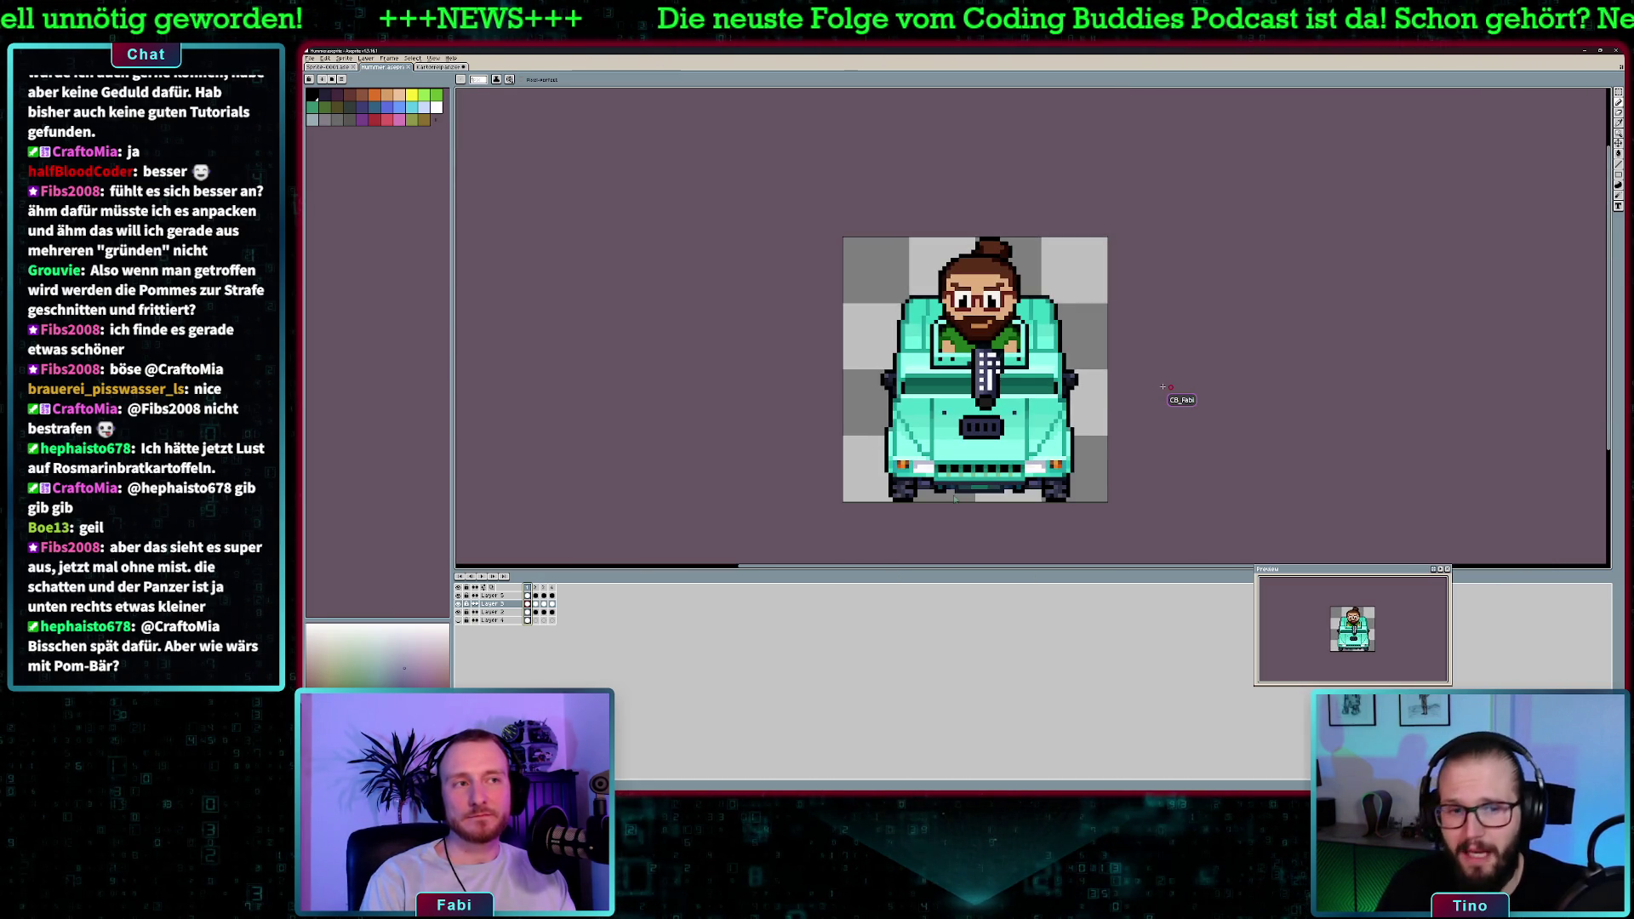
drag(1159, 379, 1124, 347)
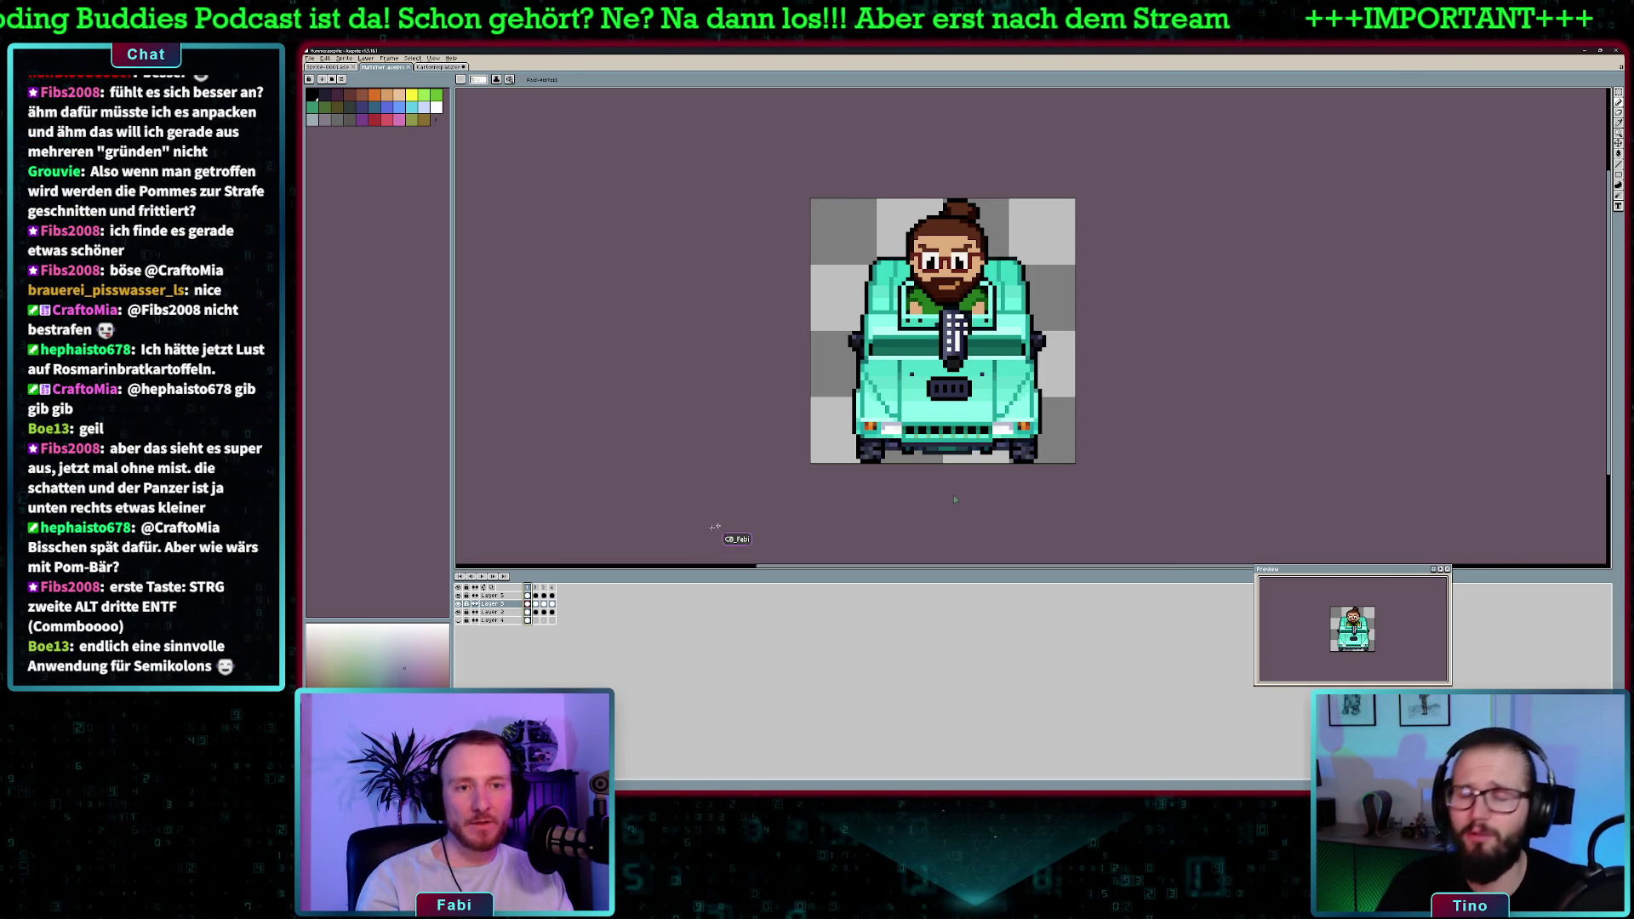
On the rear frame, check the car body layer, hide the hair's dark detail layer, and return to frame 1.
click(536, 594)
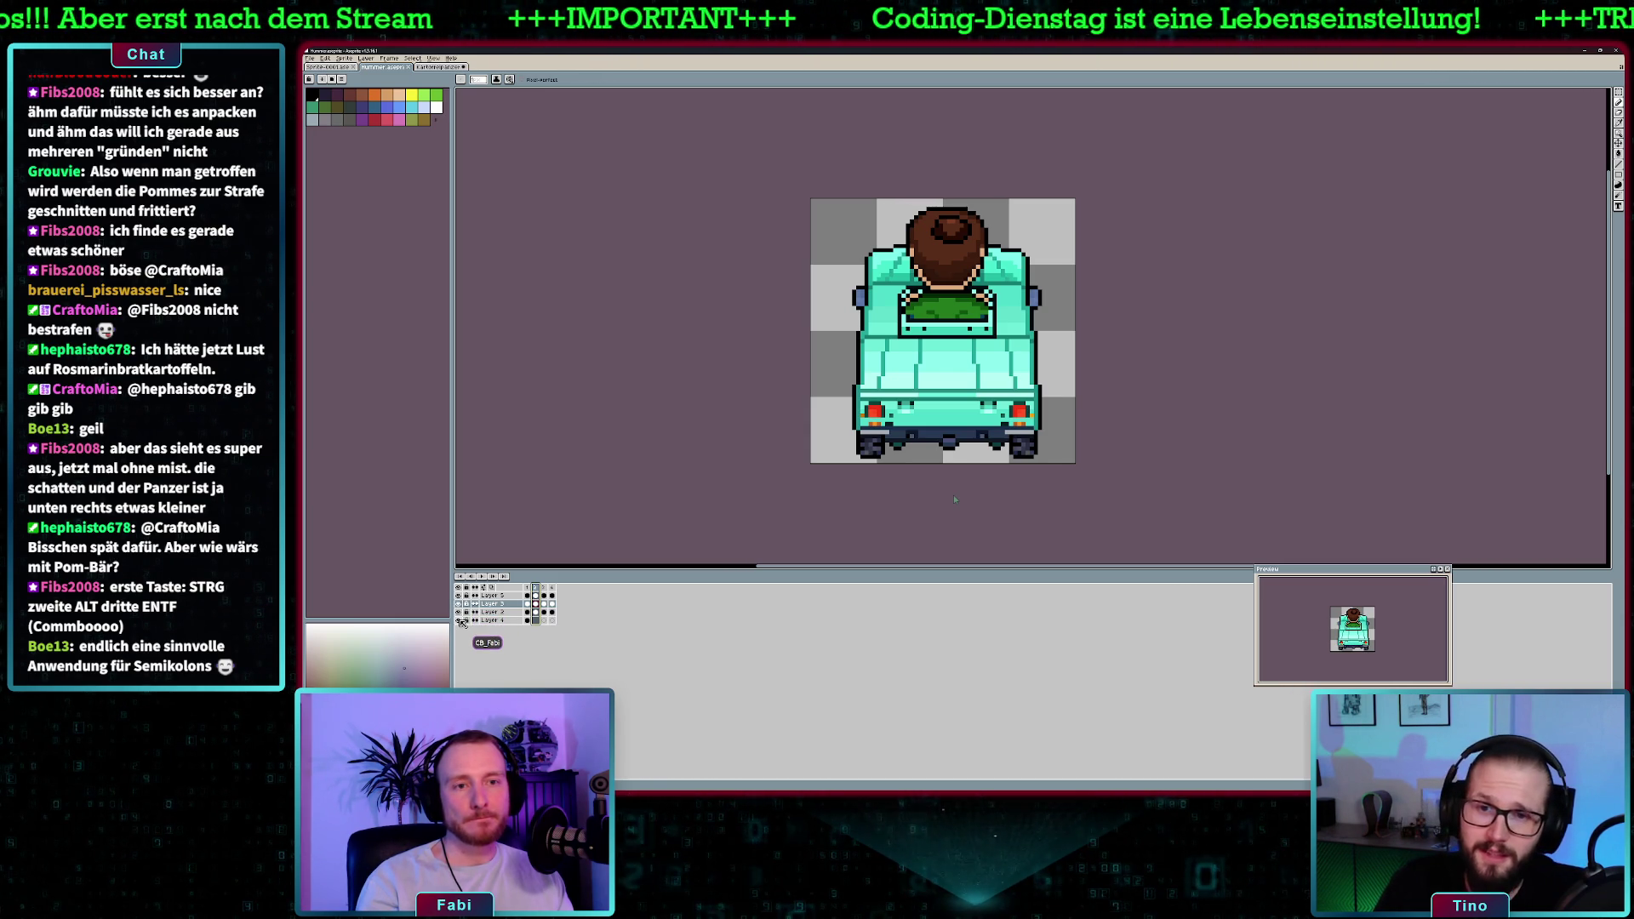
click(459, 612)
click(459, 611)
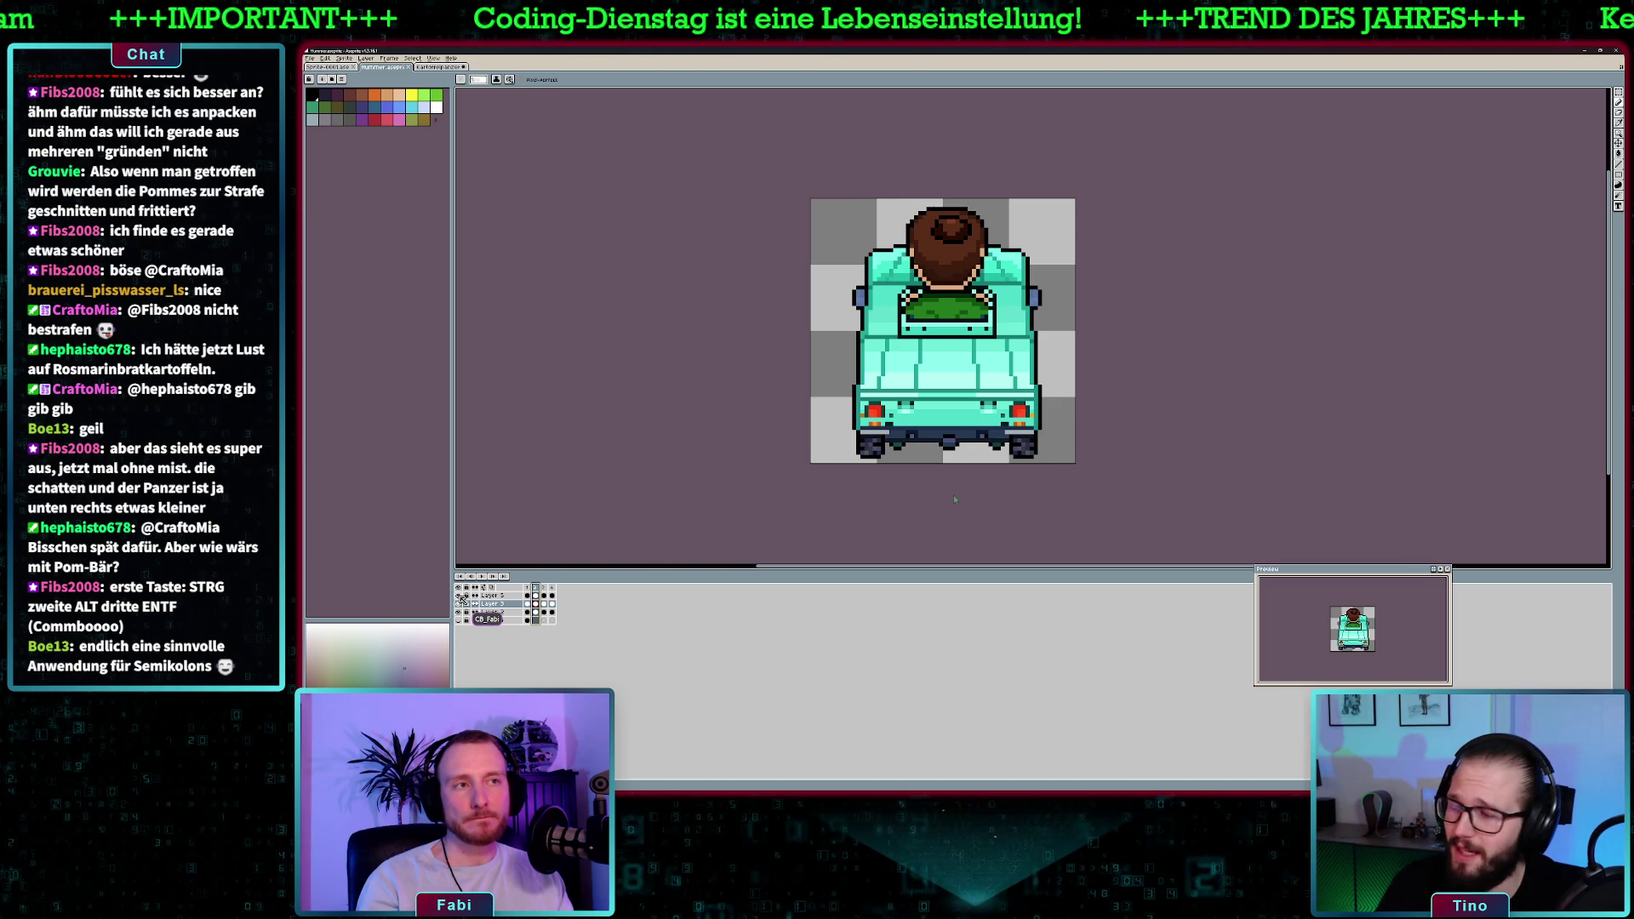
click(459, 595)
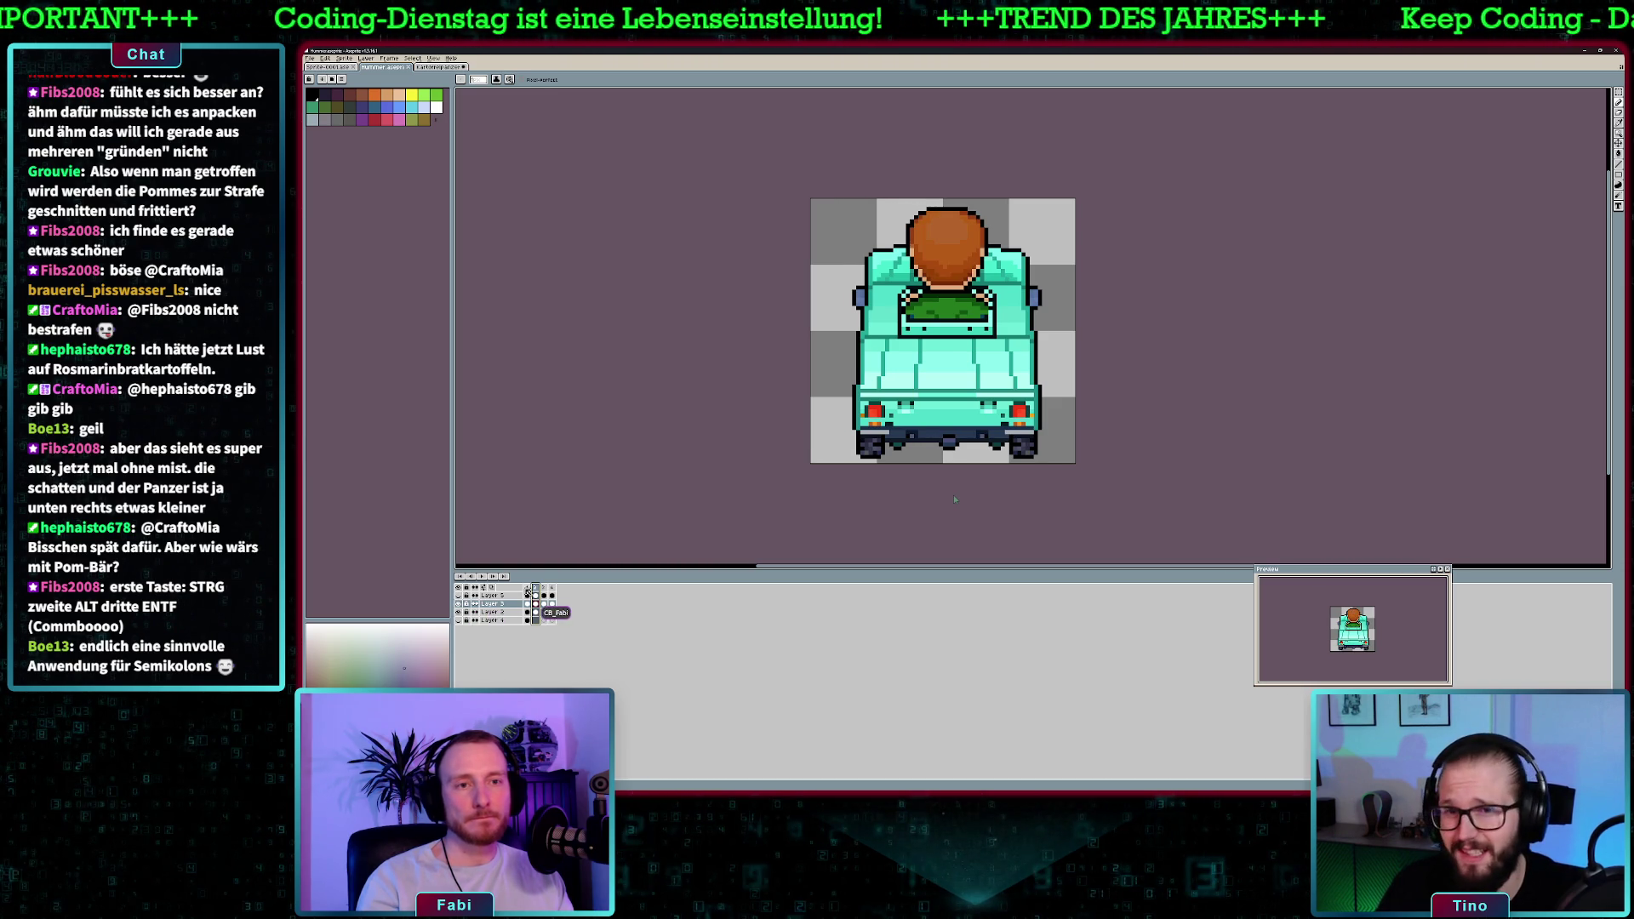
click(529, 588)
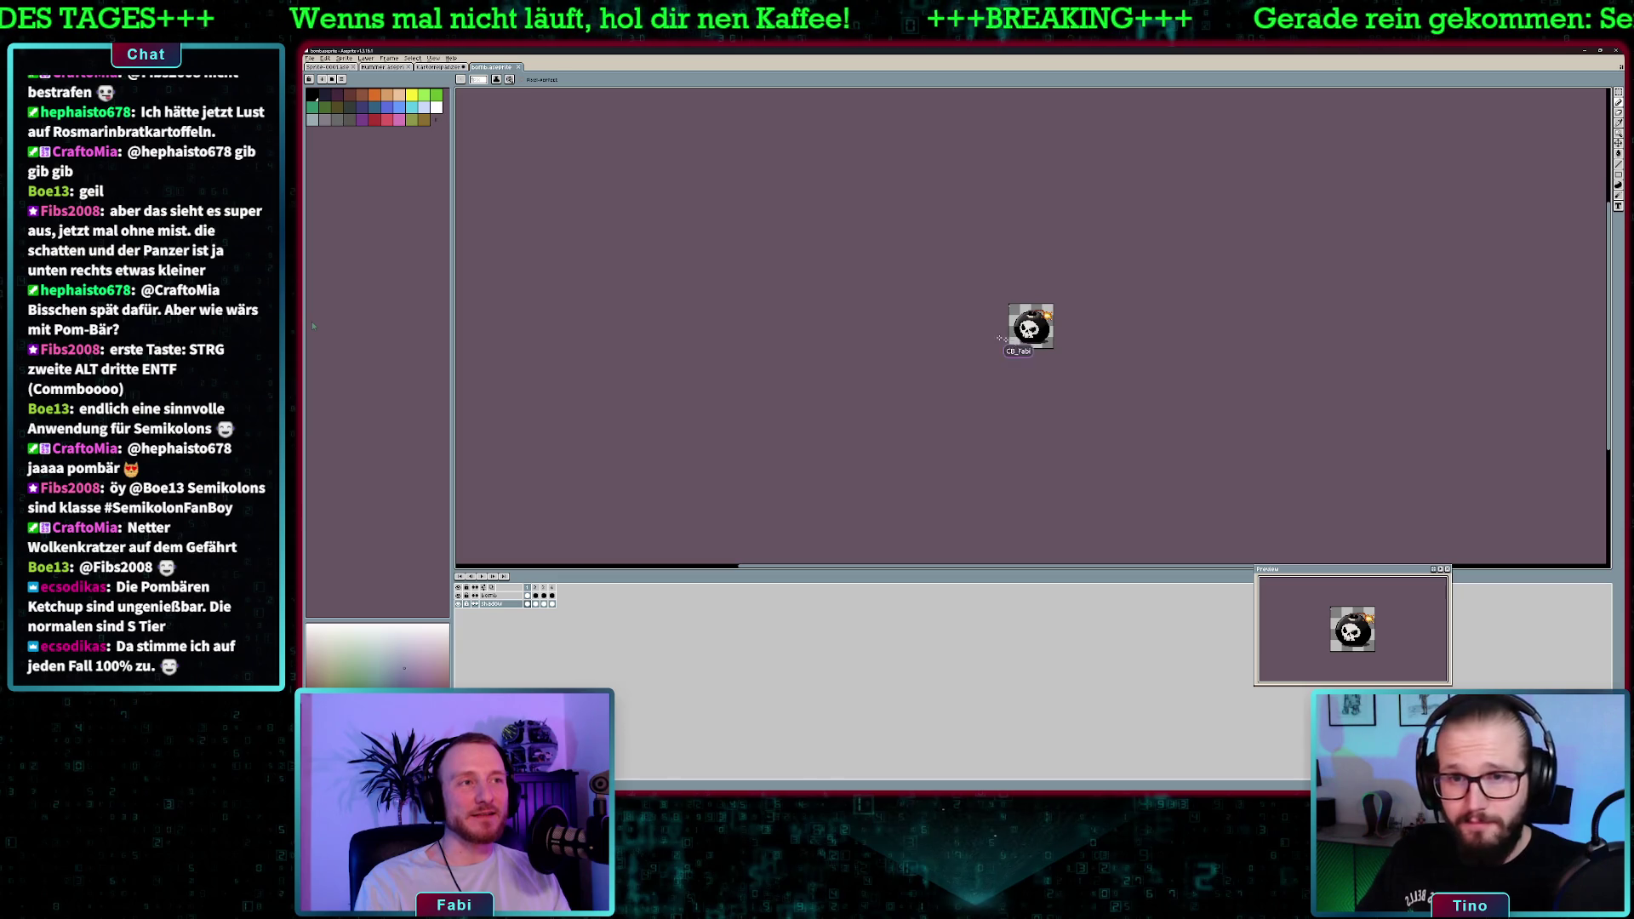
Step through the skull bomb's frames 2 and 3, loop its animation, then switch to kartoffelpanzer.aseprite.
scroll(1071, 345, up, 1)
scroll(1072, 344, up, 1)
scroll(1071, 368, down, 1)
scroll(1055, 375, down, 1)
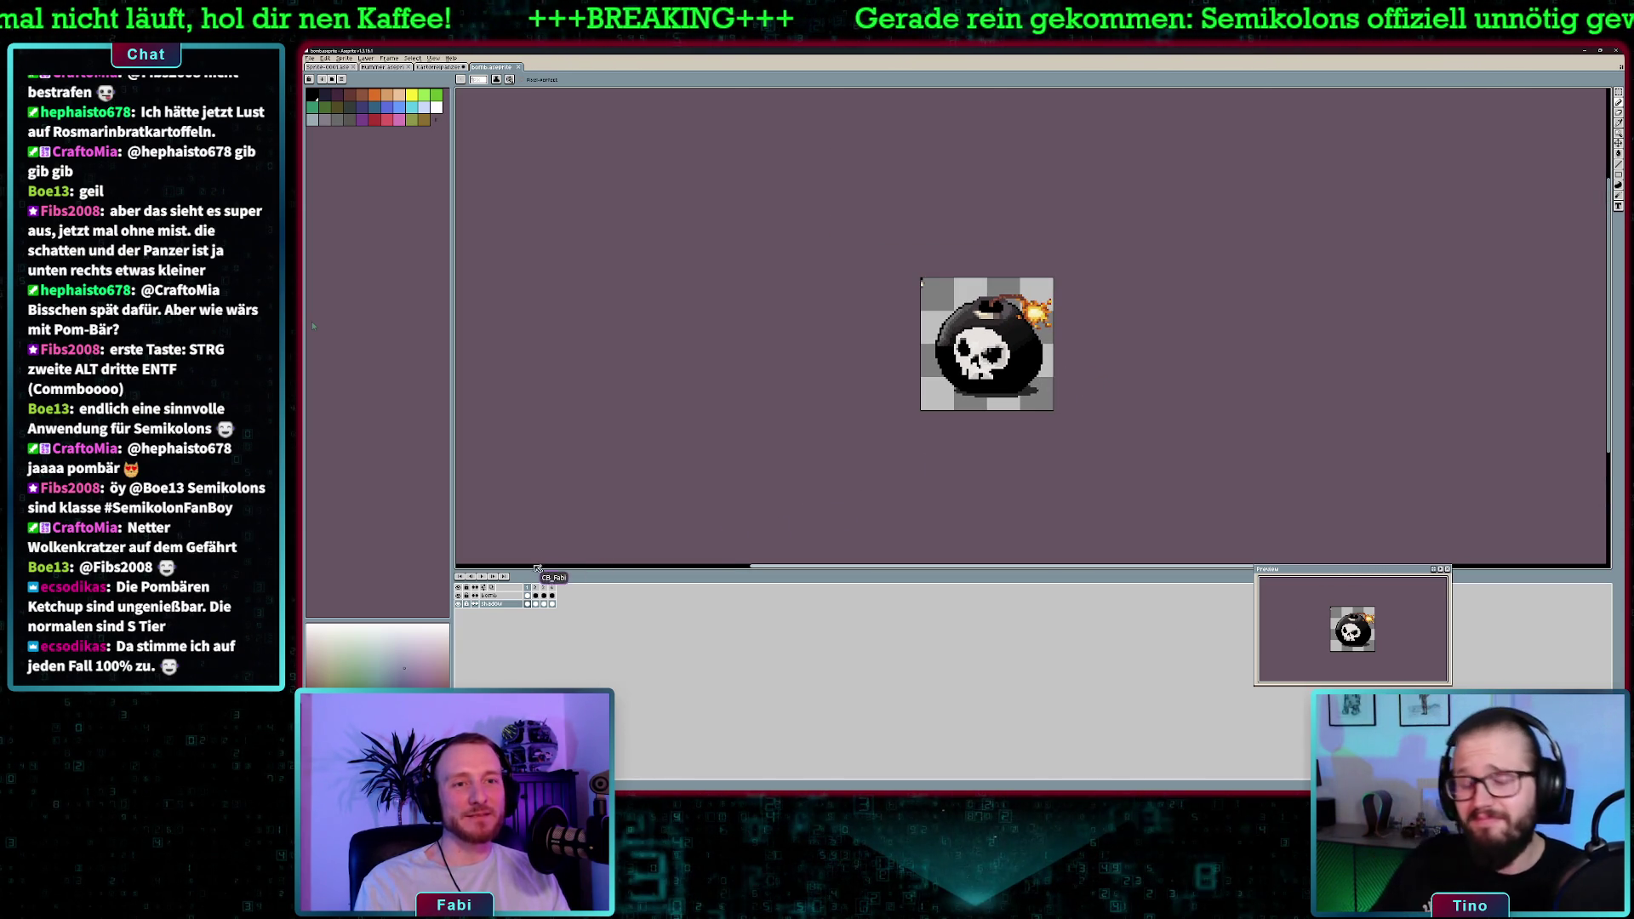
click(536, 589)
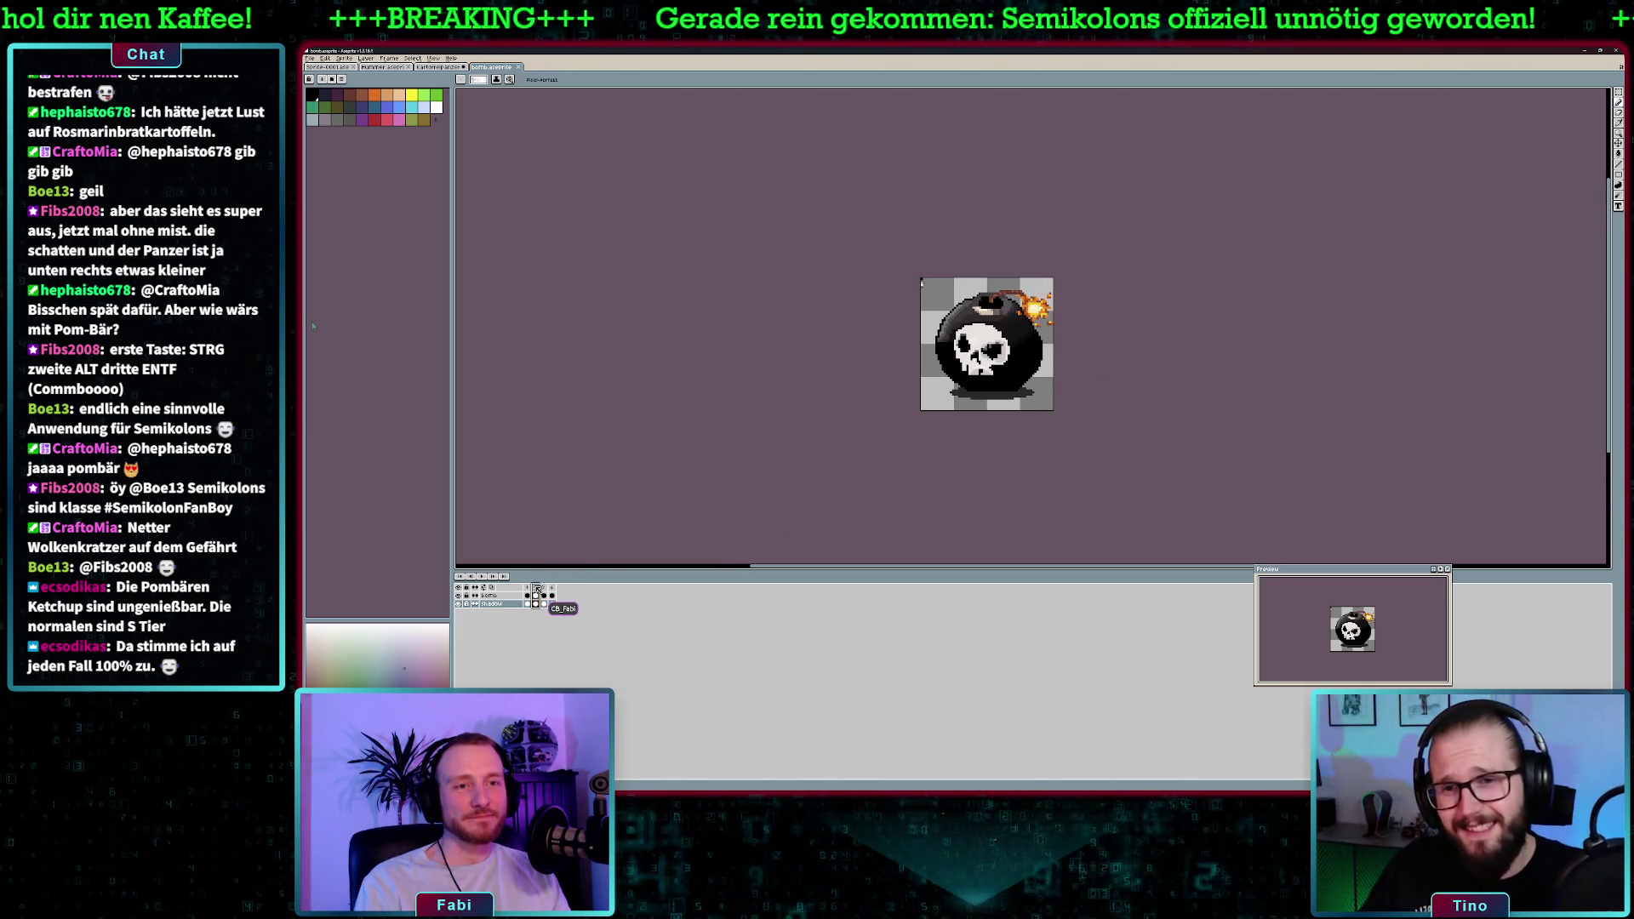
click(552, 588)
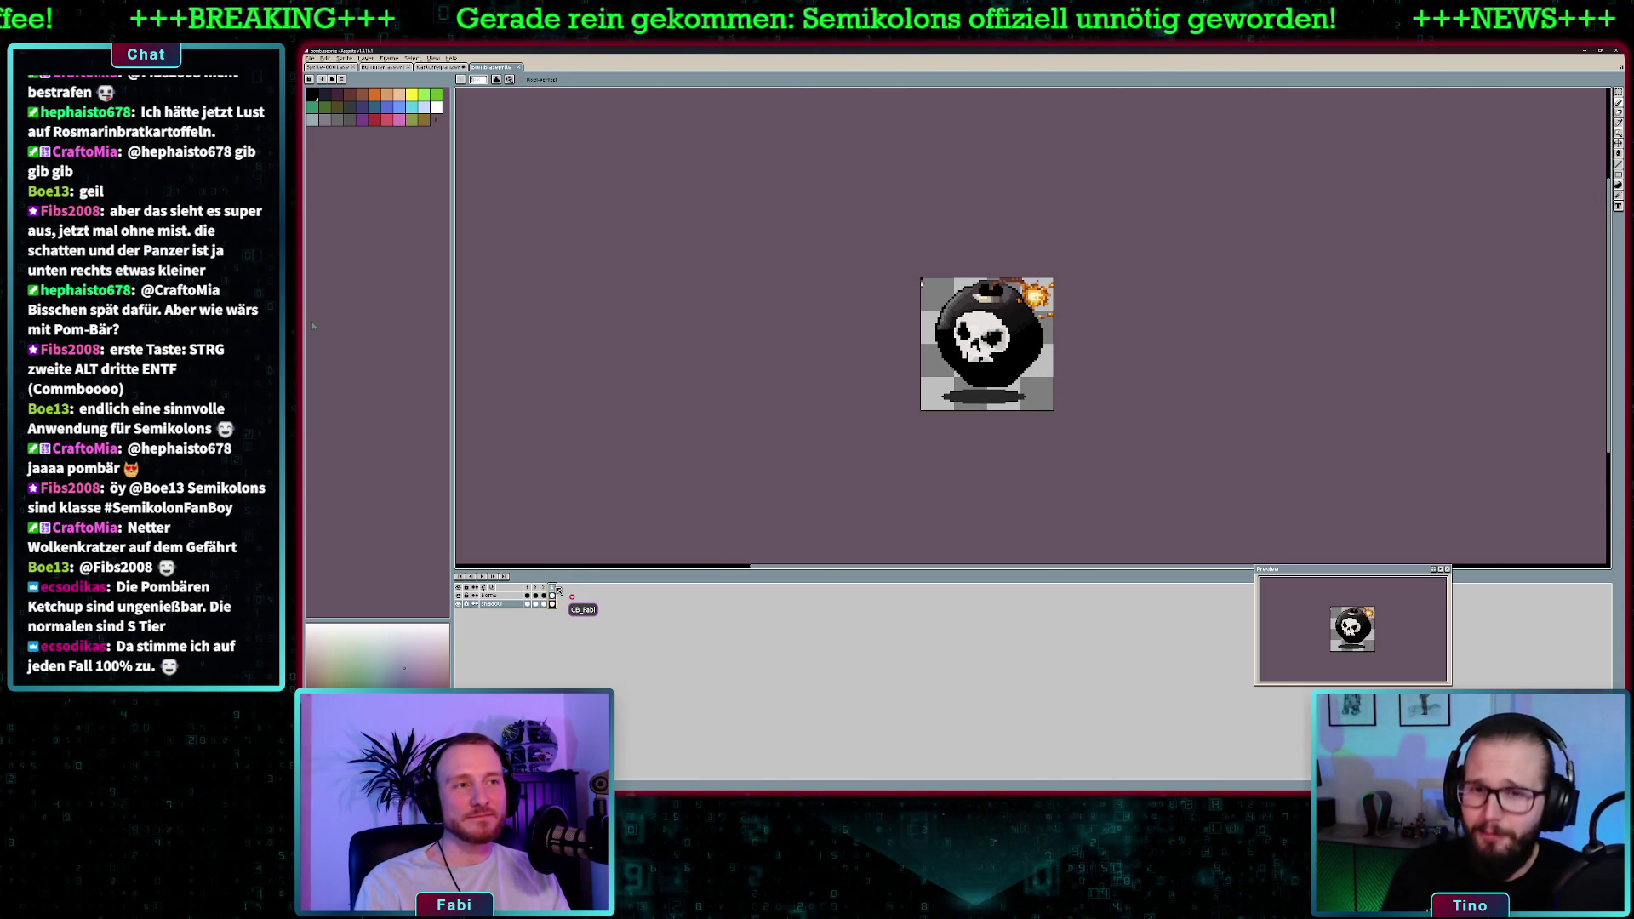
key(Return)
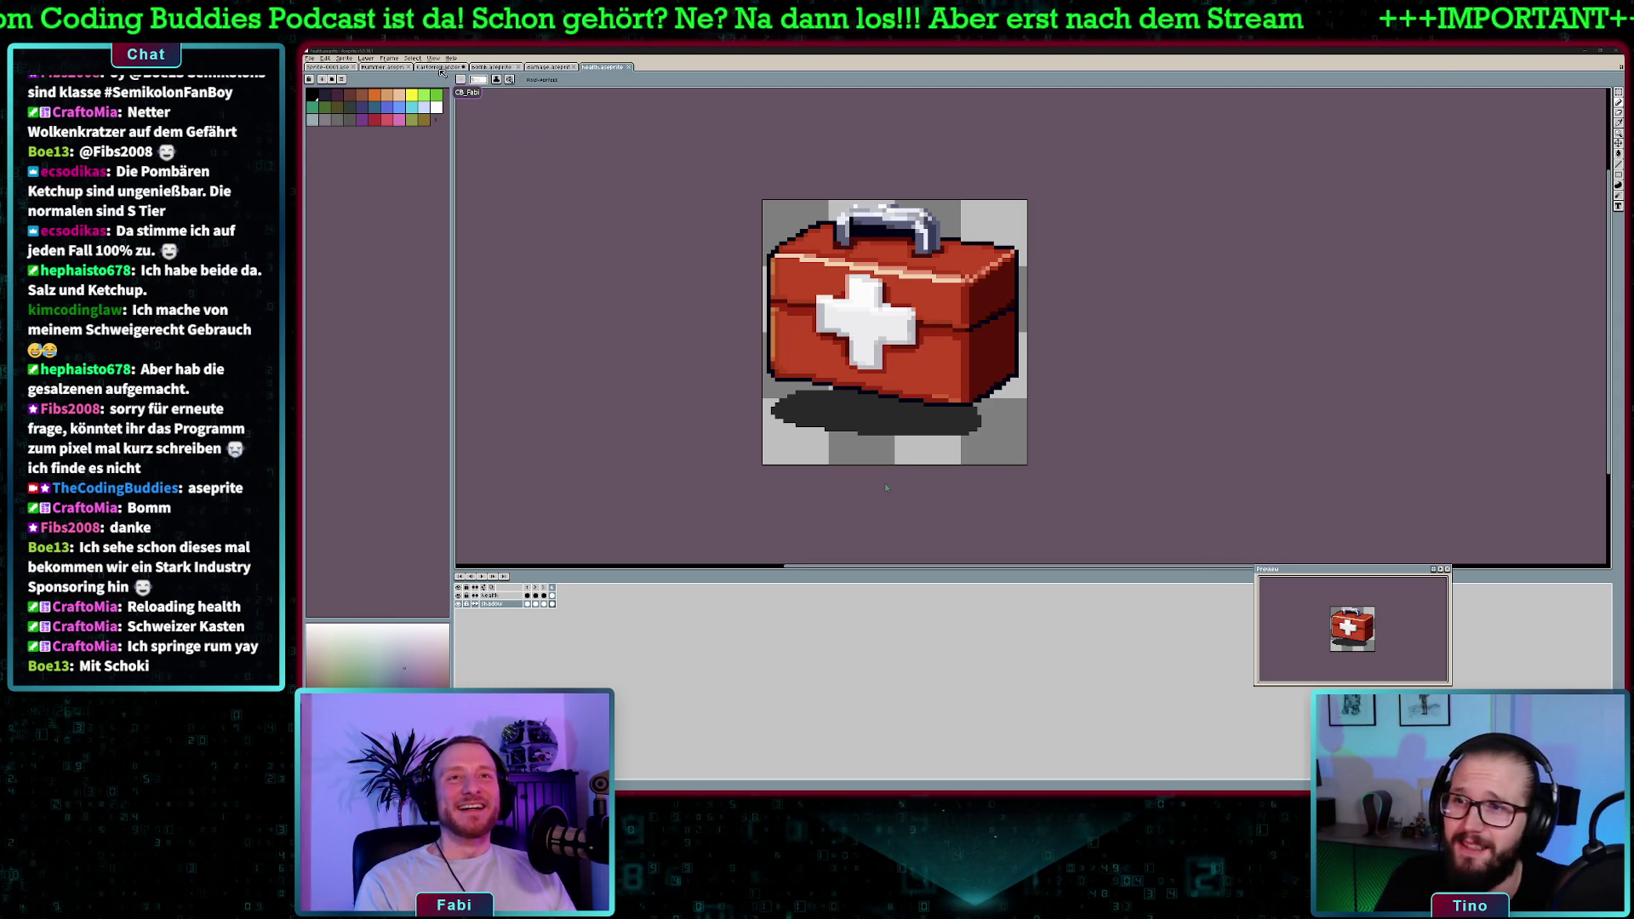
click(439, 67)
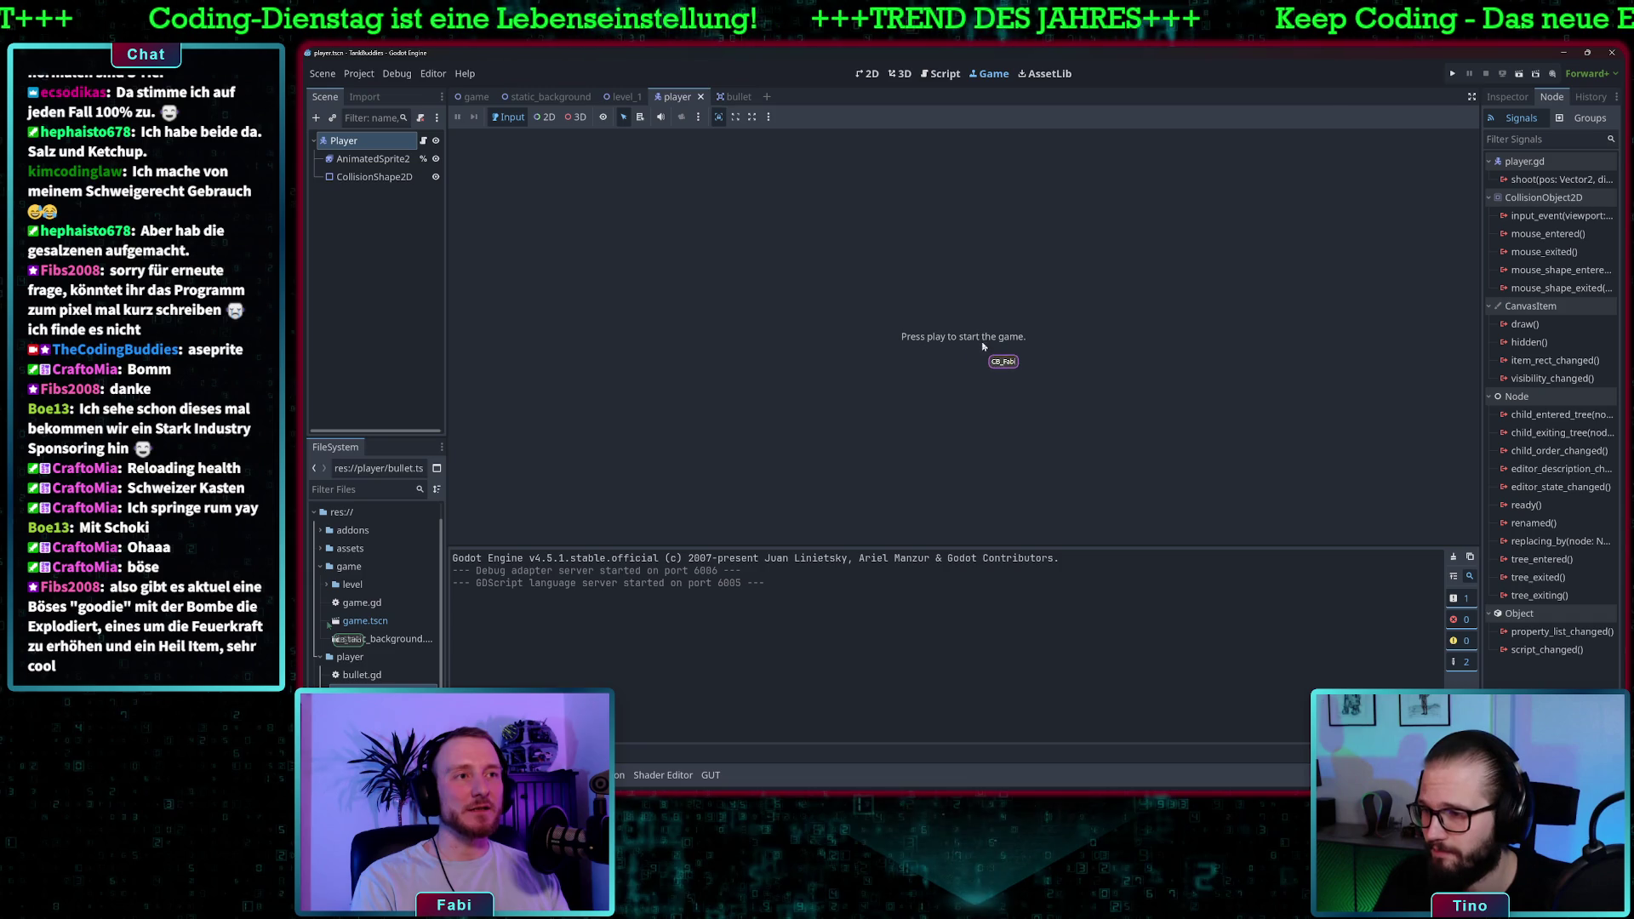
Show the player scene in the 2D view, deselect the Player node, and run the game.
click(867, 73)
click(864, 266)
scroll(864, 265, down, 1)
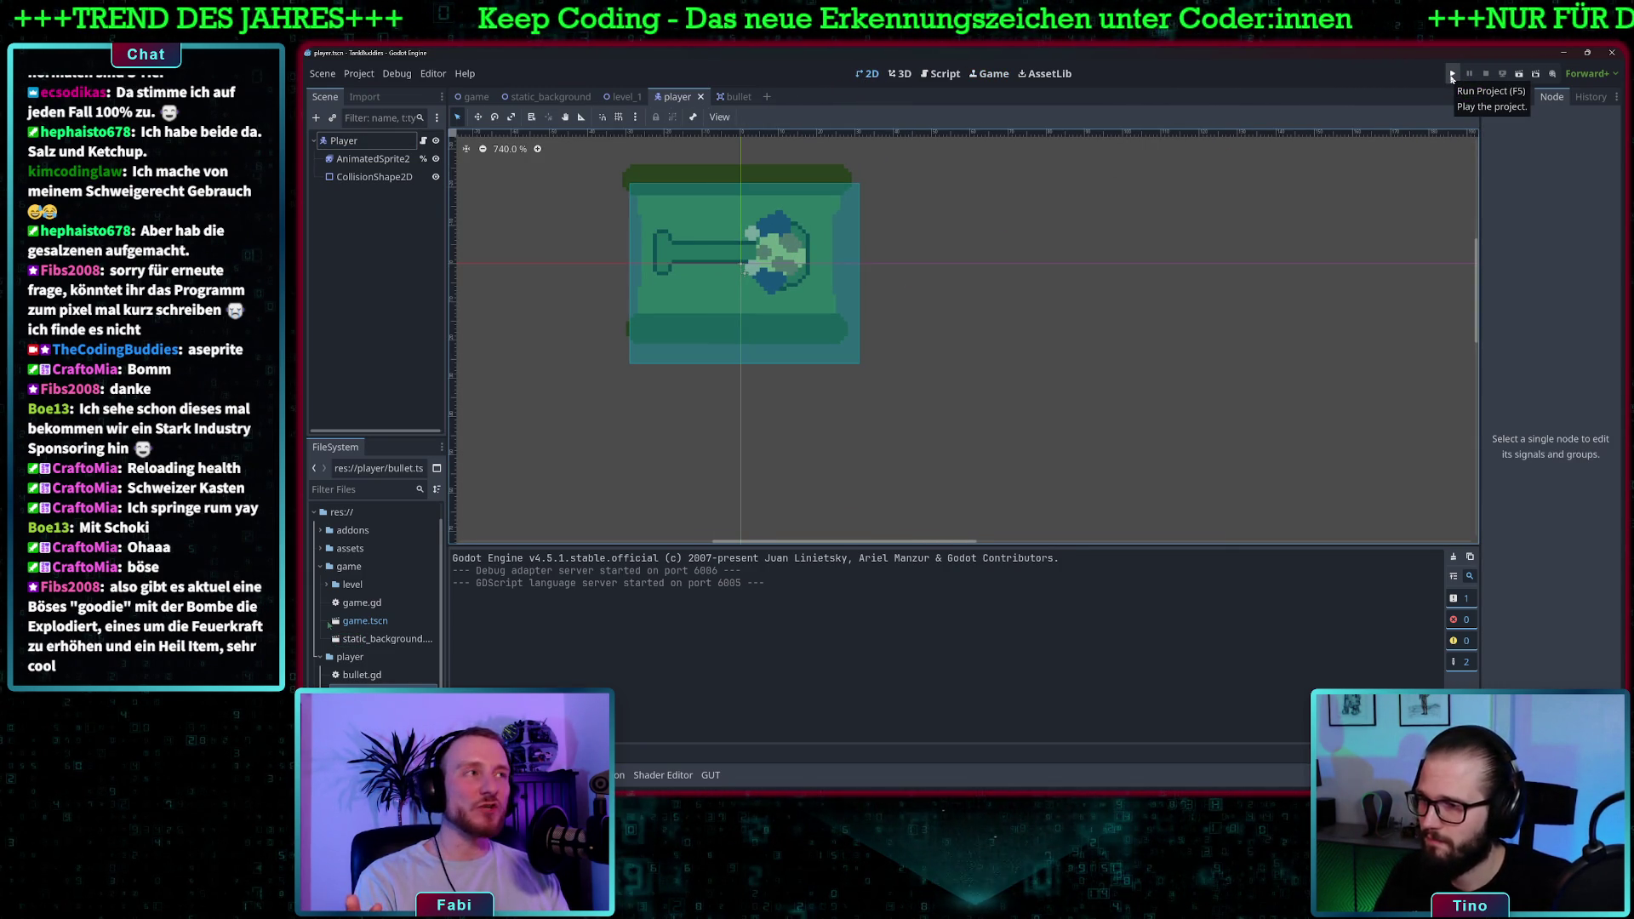
click(1452, 75)
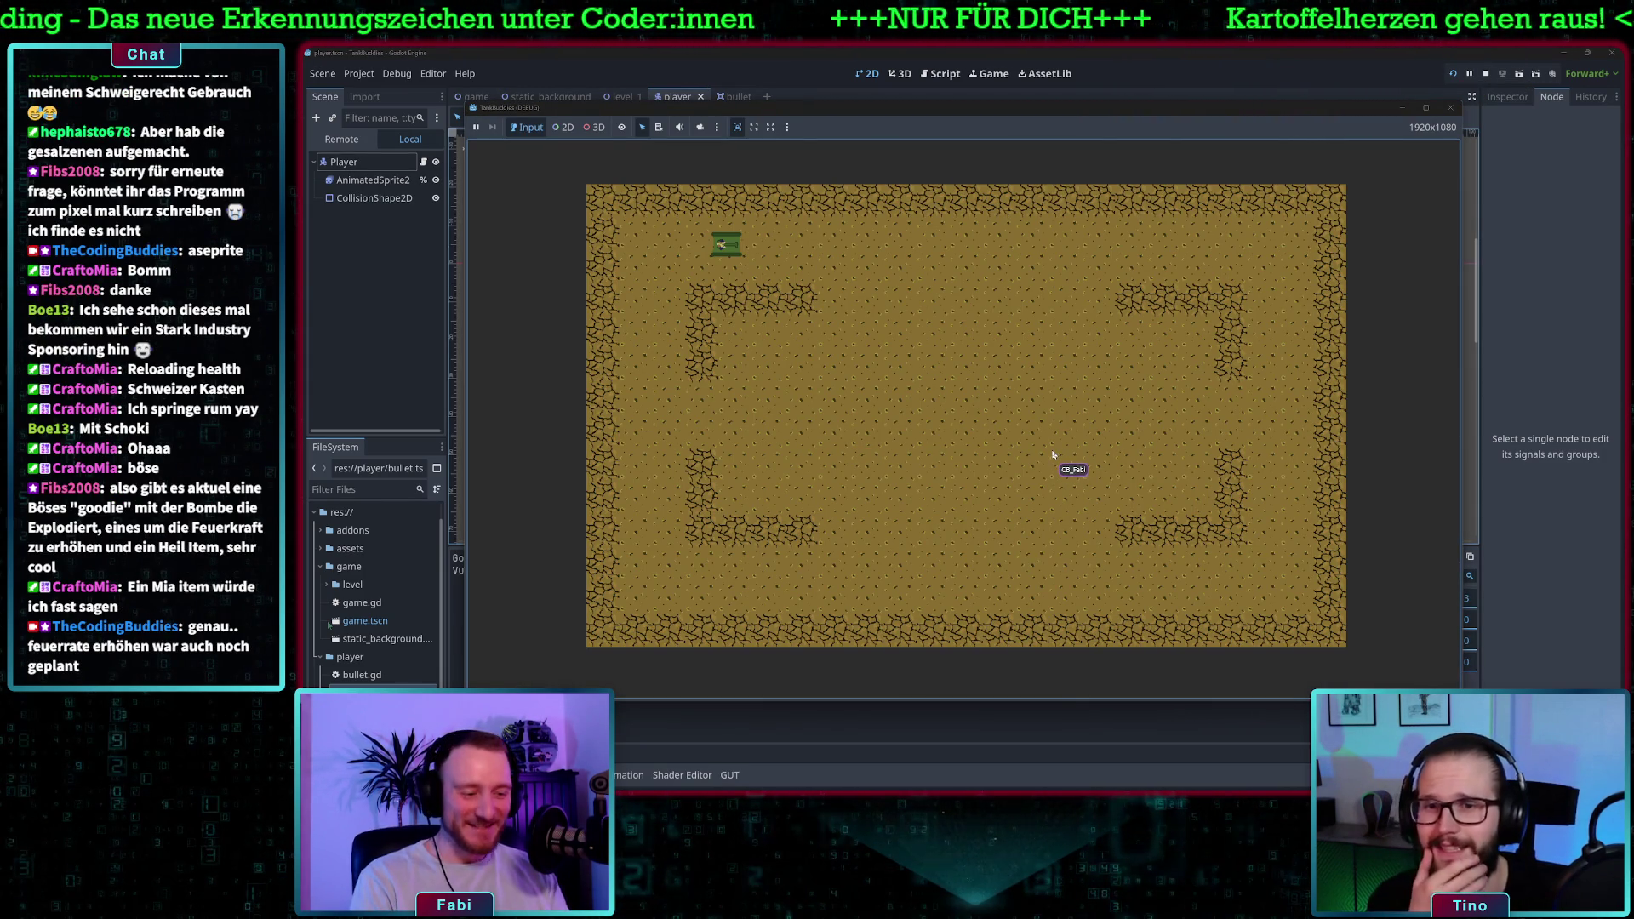
Drive the tank around the arena with the WASD keys to test its movement.
key(d)
key(s)
key(a)
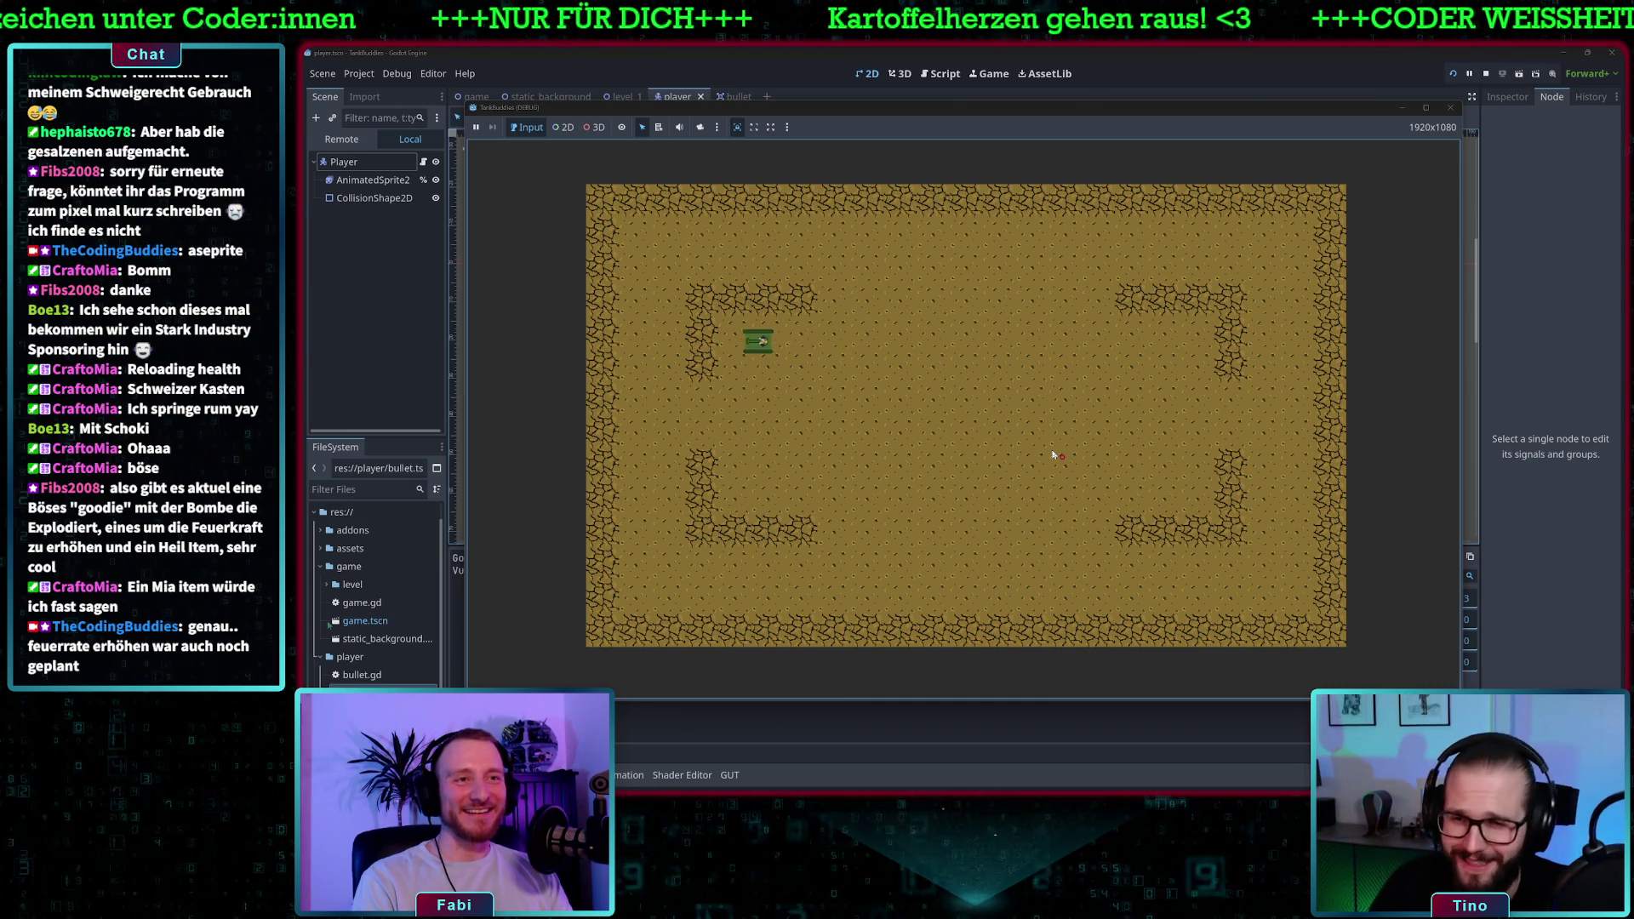
key(s)
key(d)
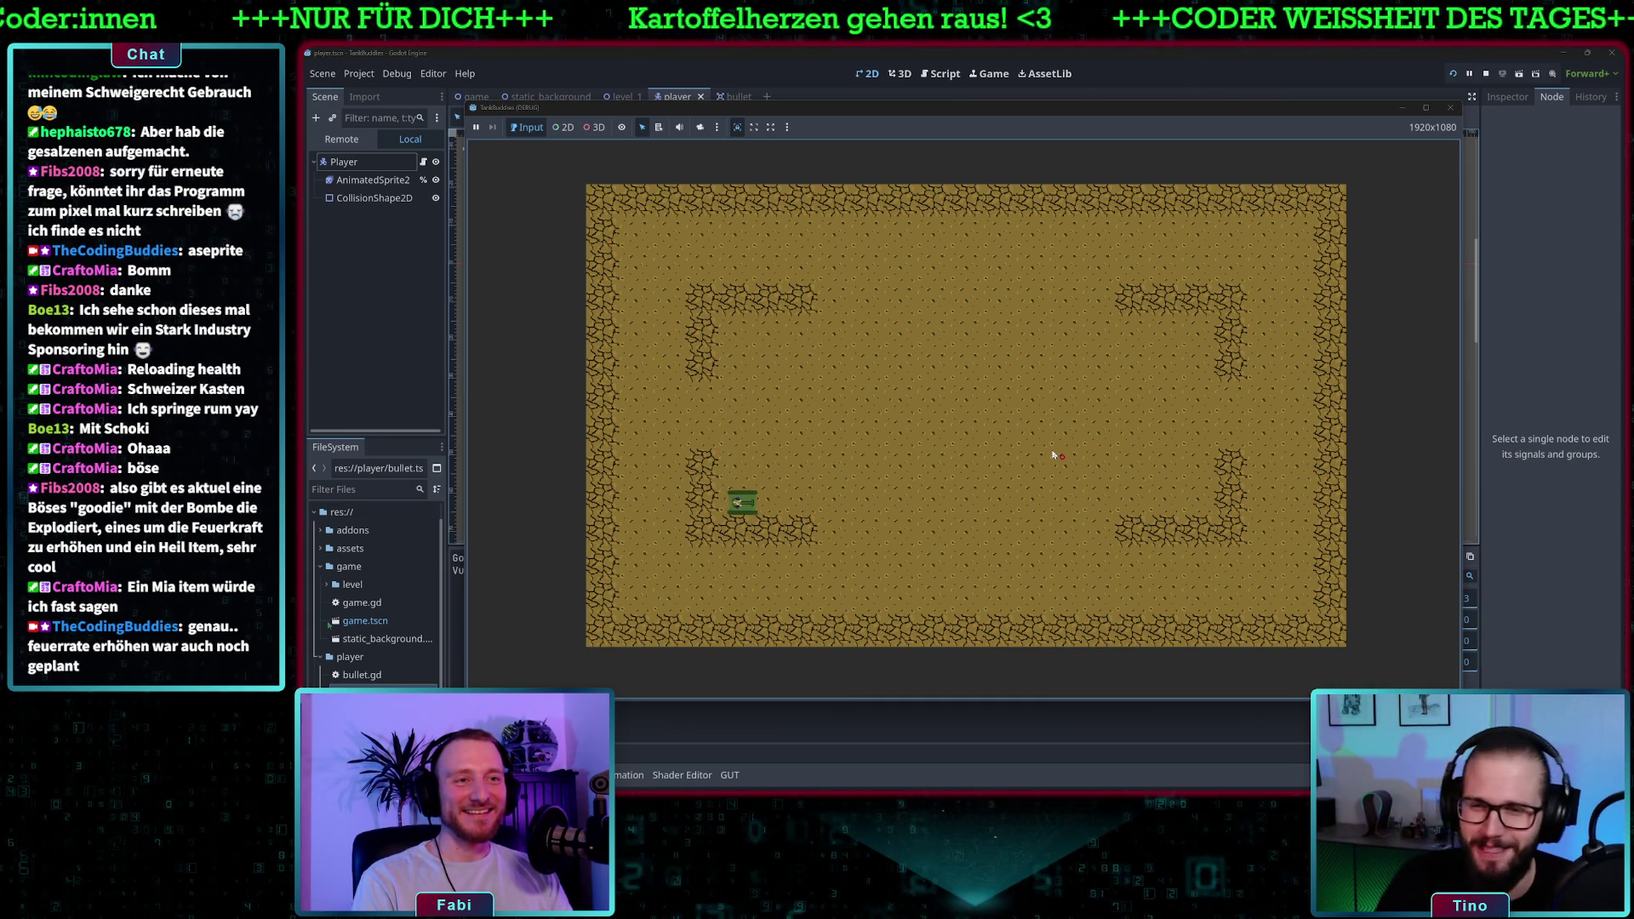
key(s)
key(a)
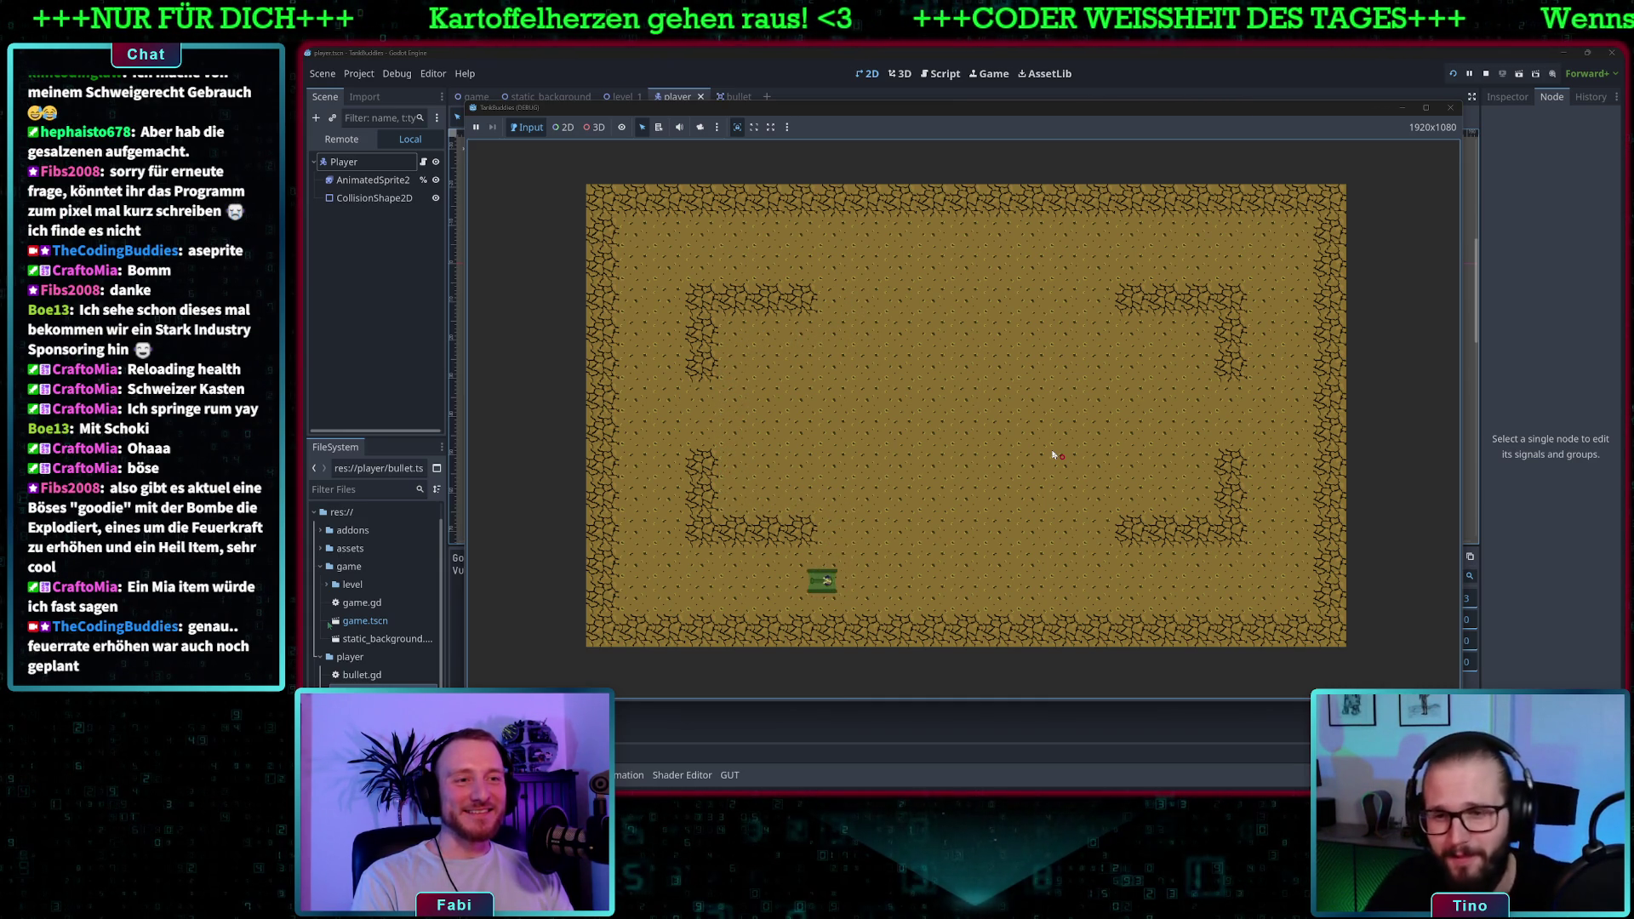
key(w)
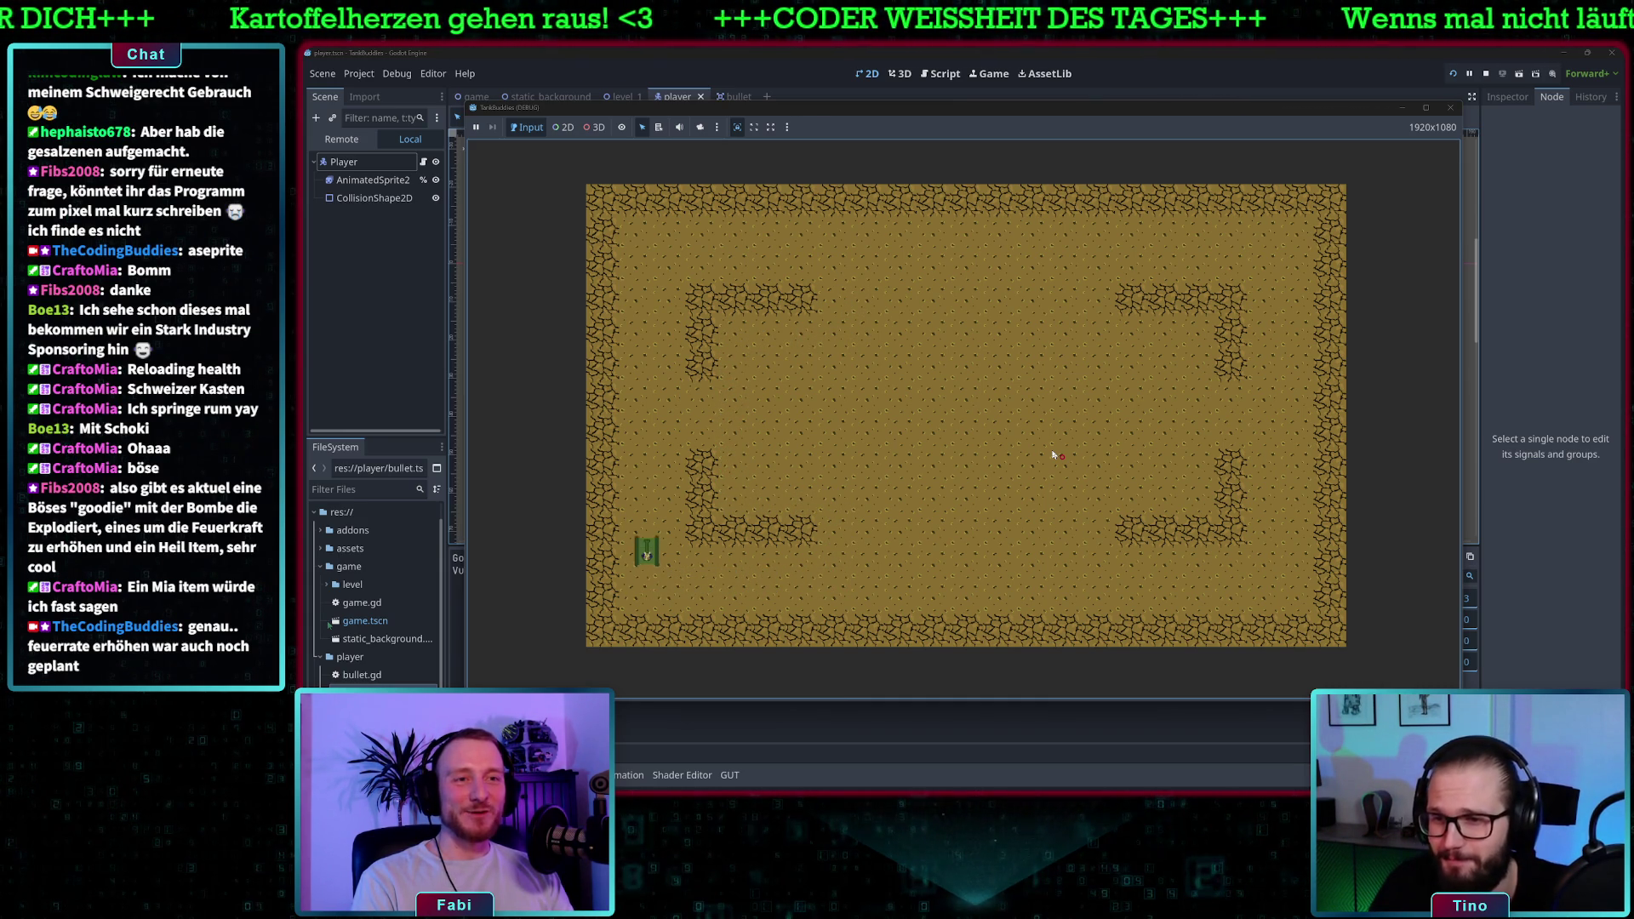
key(d)
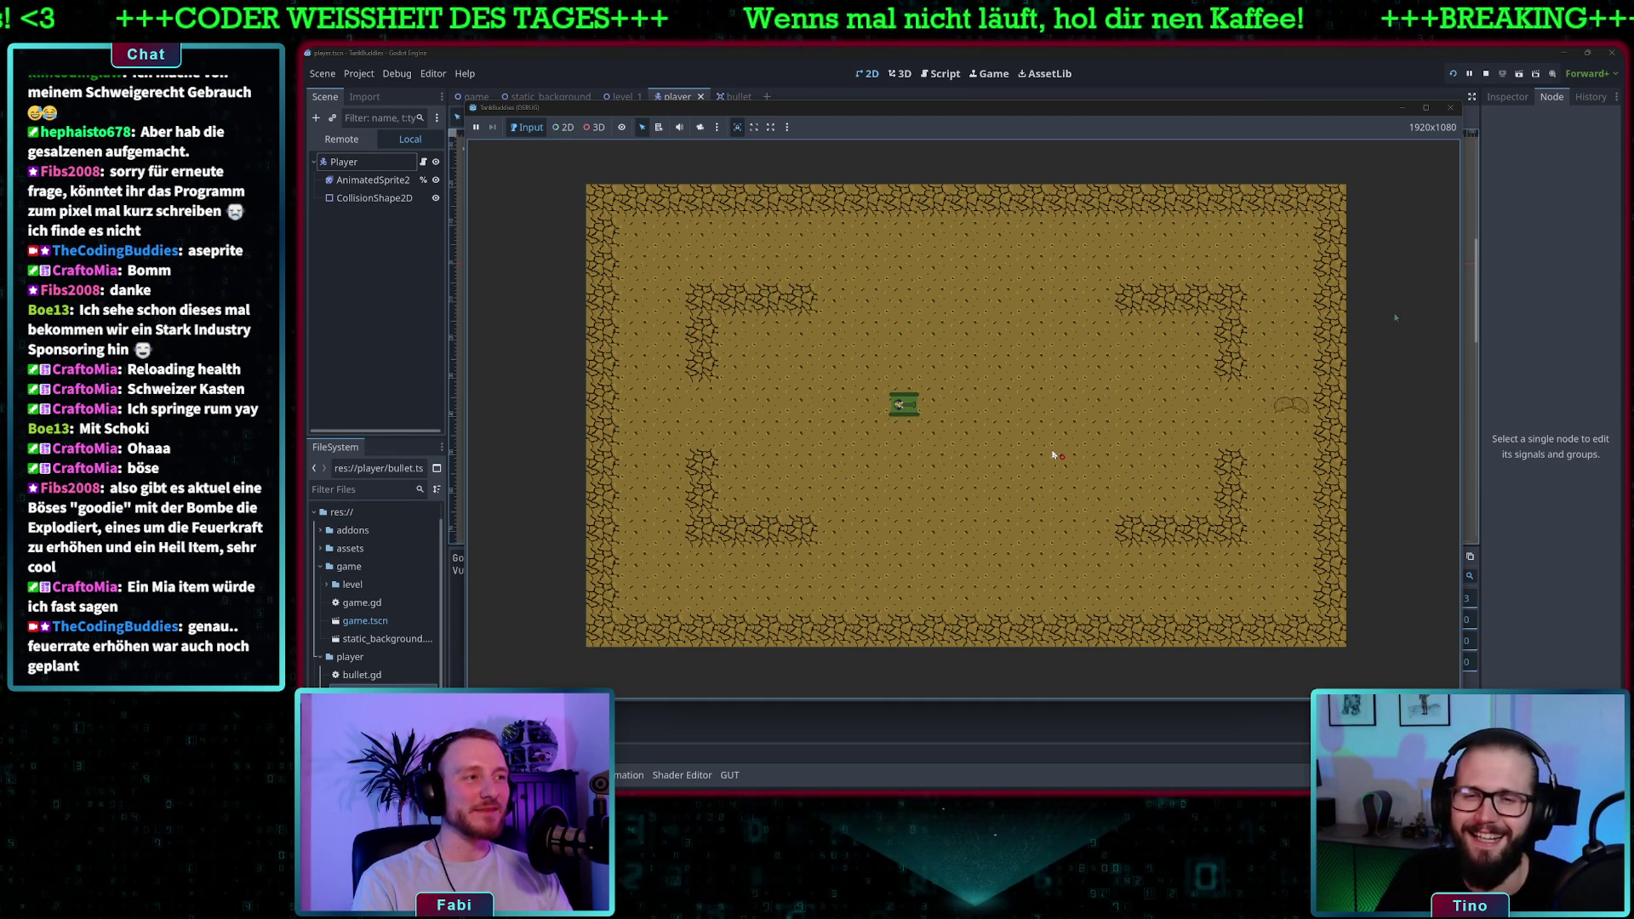
key(d)
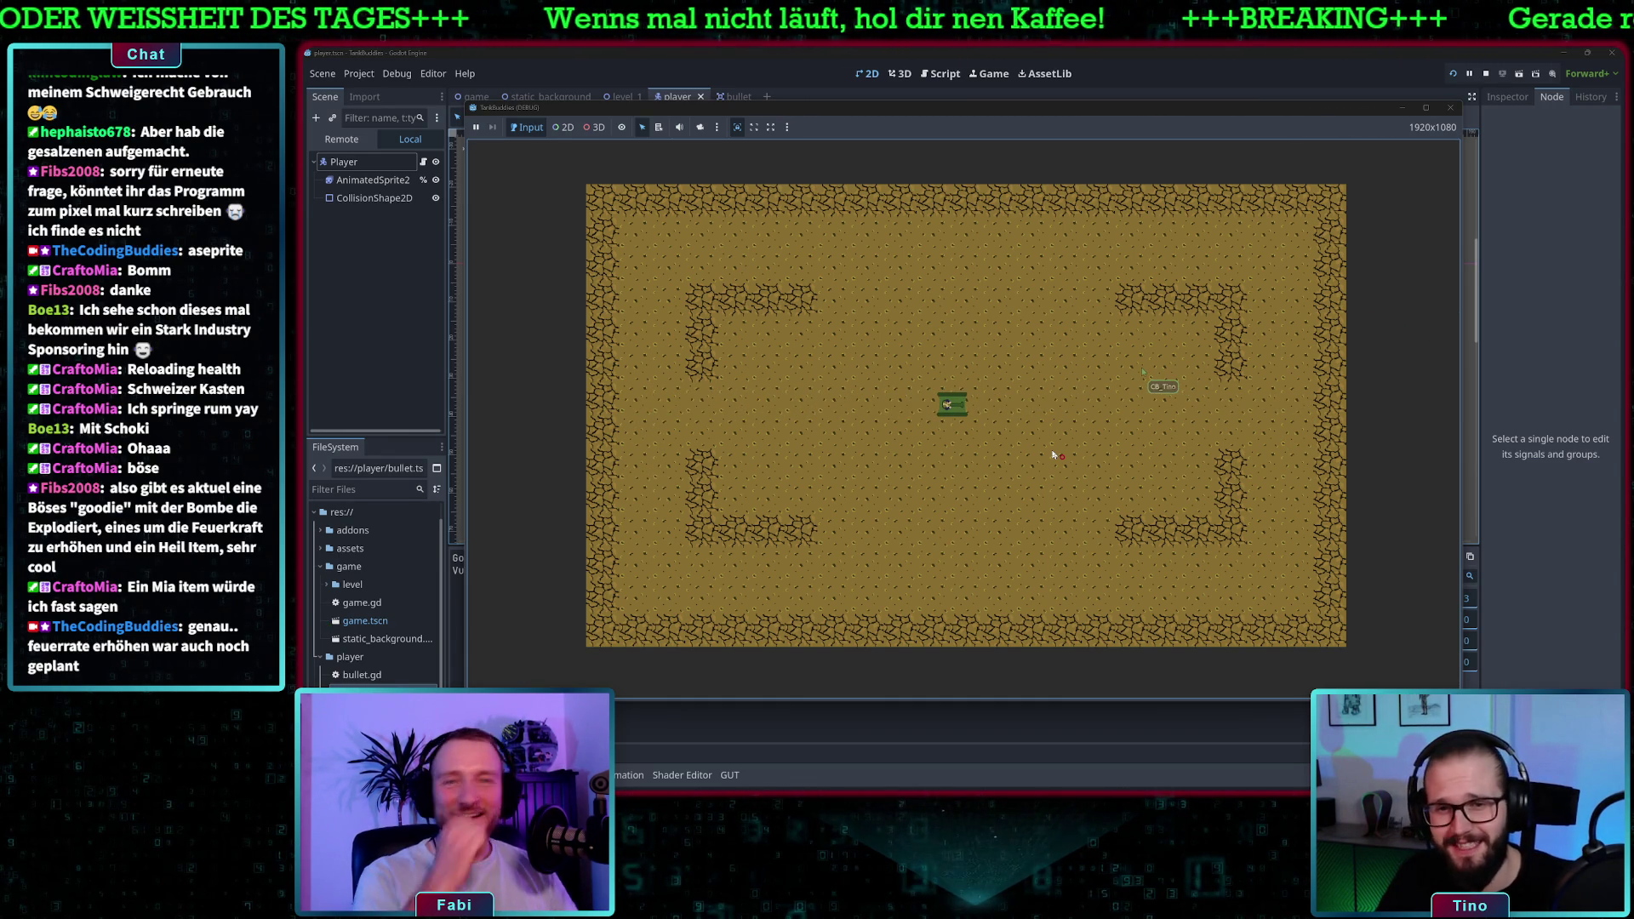
key(a)
key(s)
key(d)
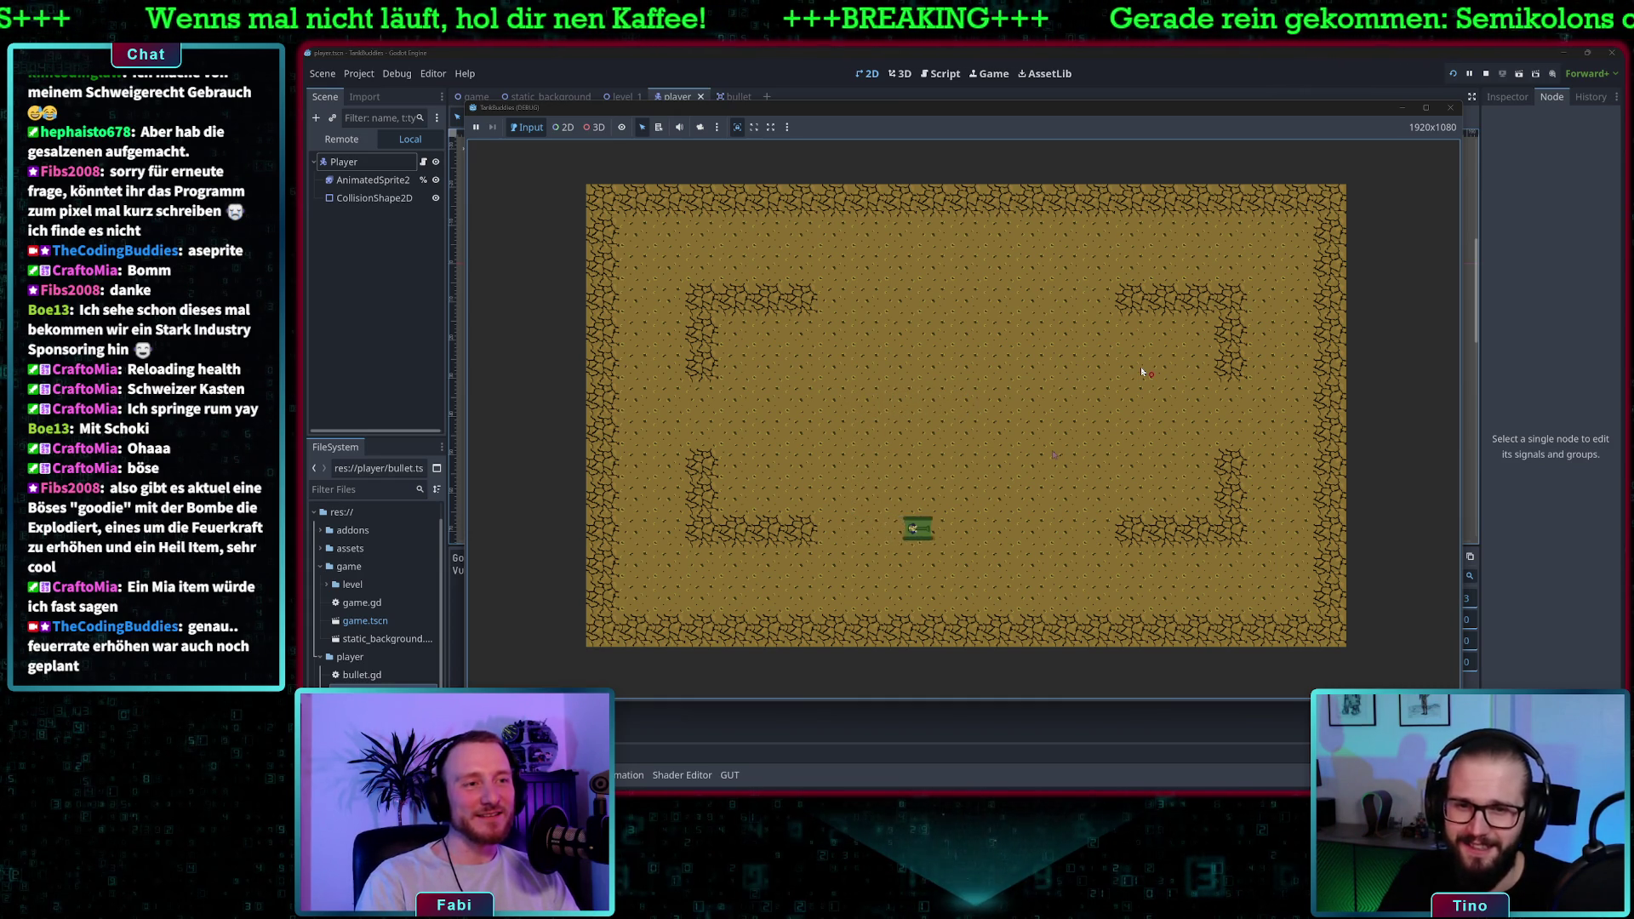
key(w)
key(a)
key(d)
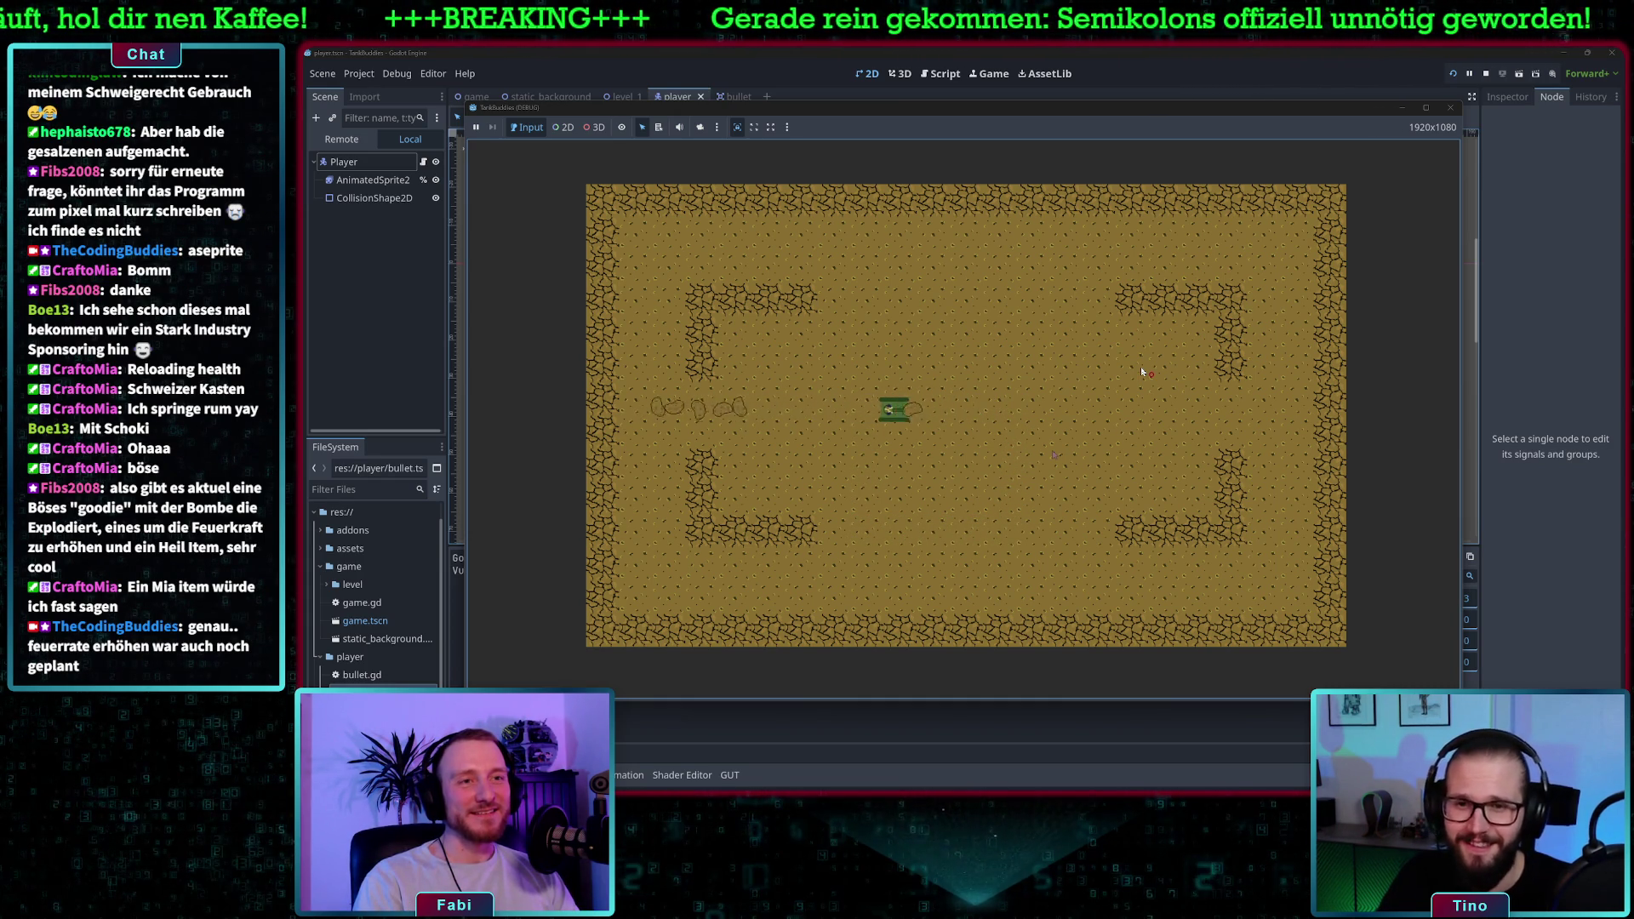
key(d)
Drive the tank with the arrow keys toward the lower-left wall and across the arena middle.
key(Down)
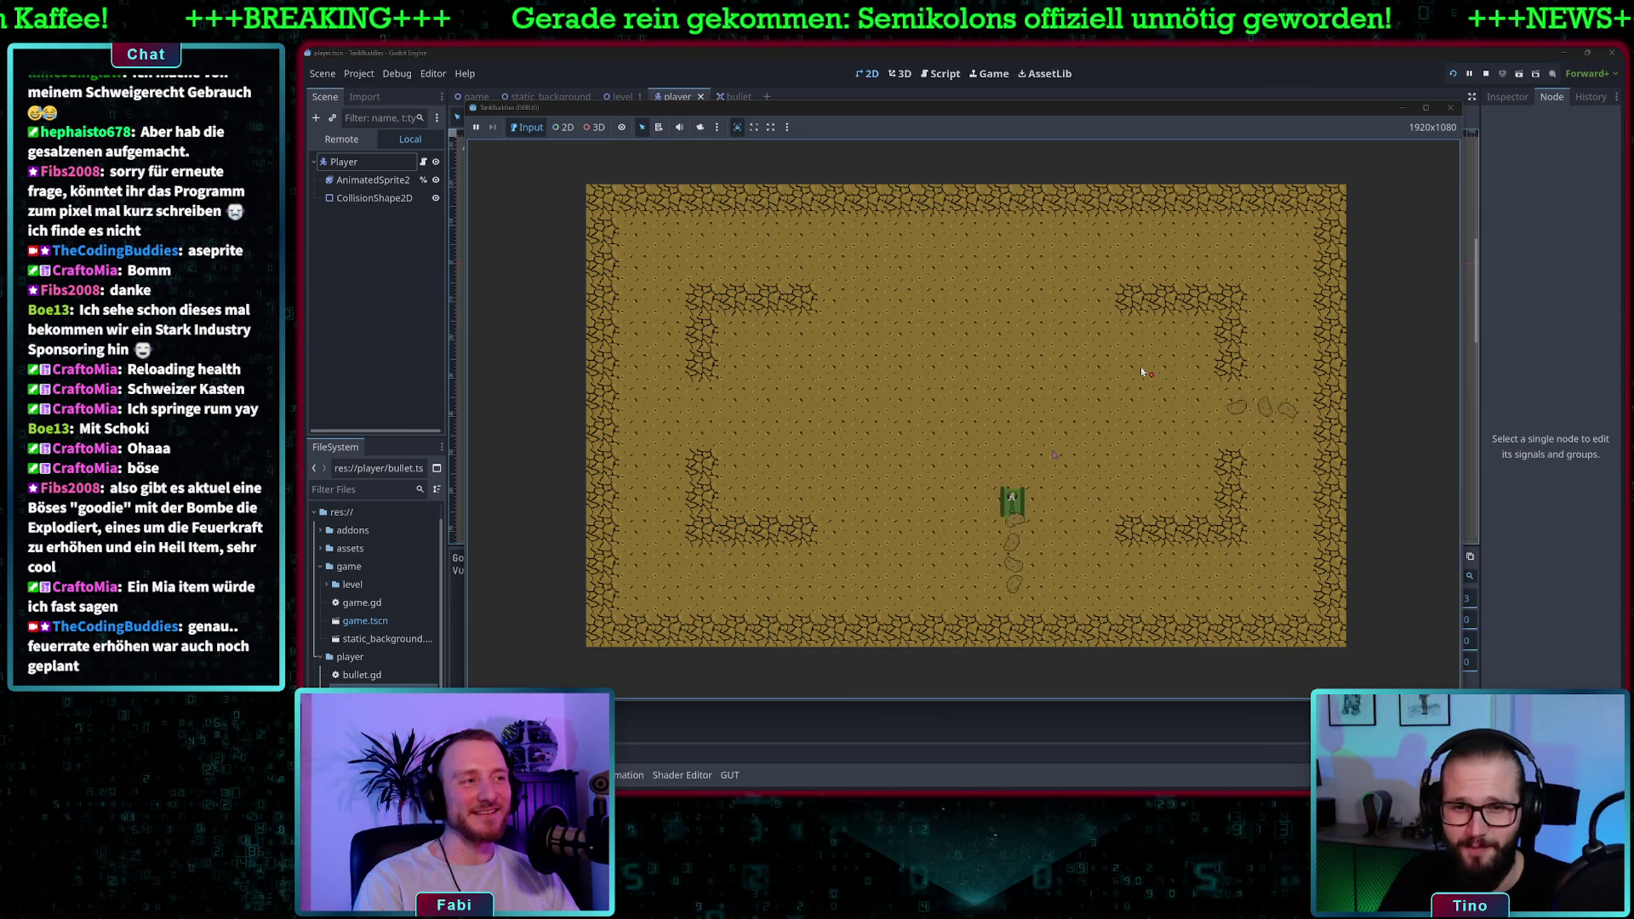
key(Left)
key(Up)
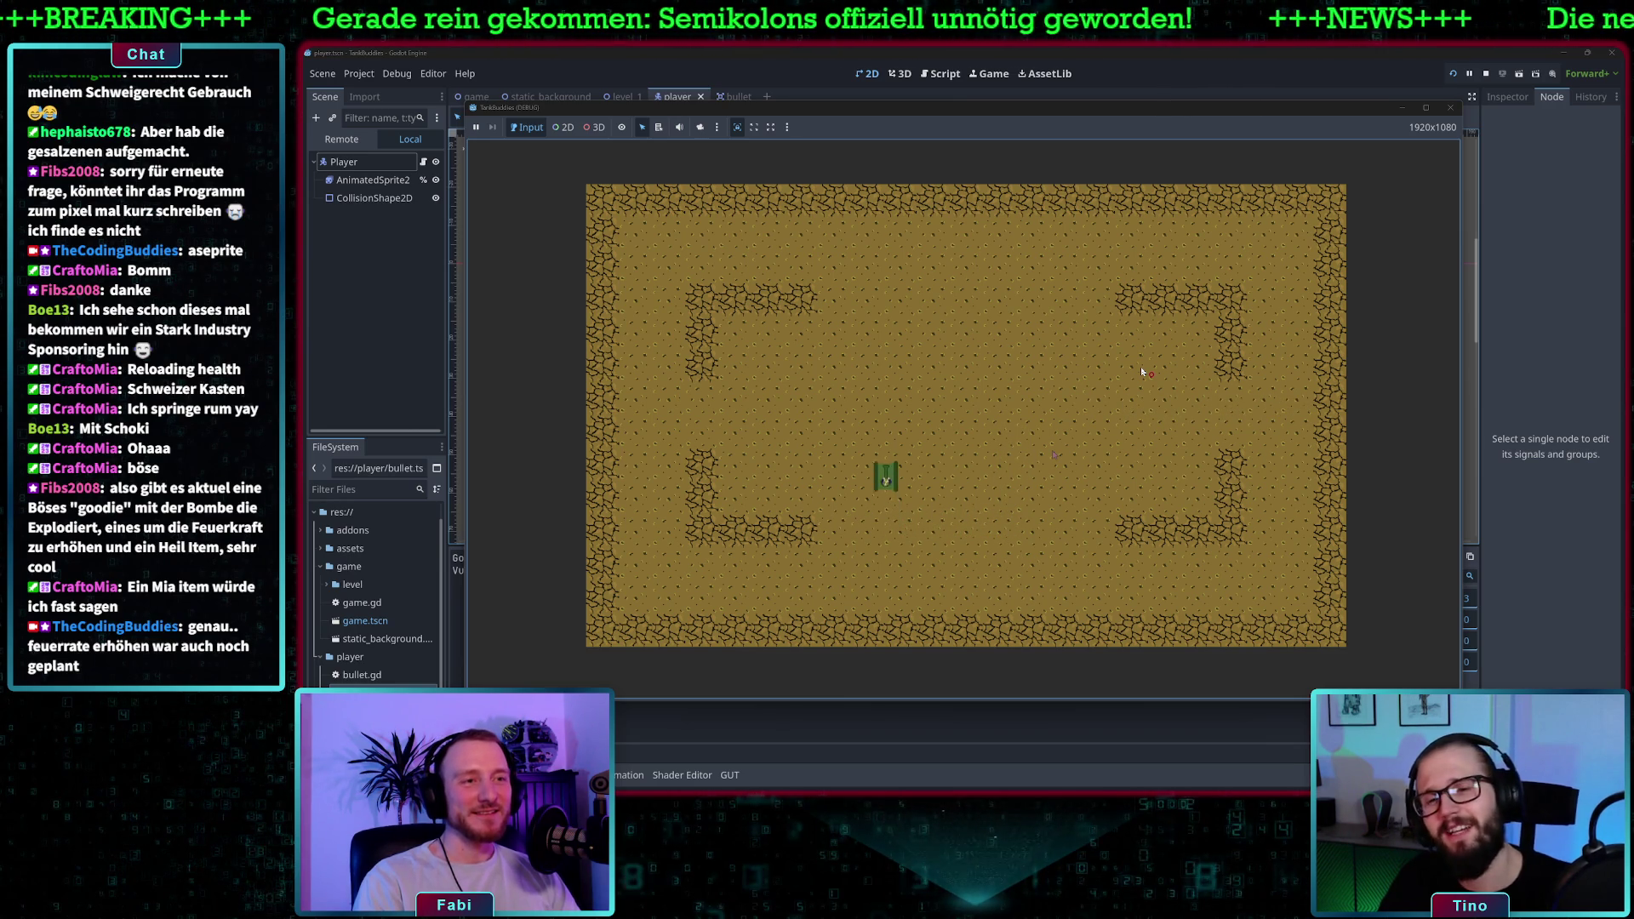
key(Right)
key(Down)
key(Up)
key(Right)
key(Up)
key(Right)
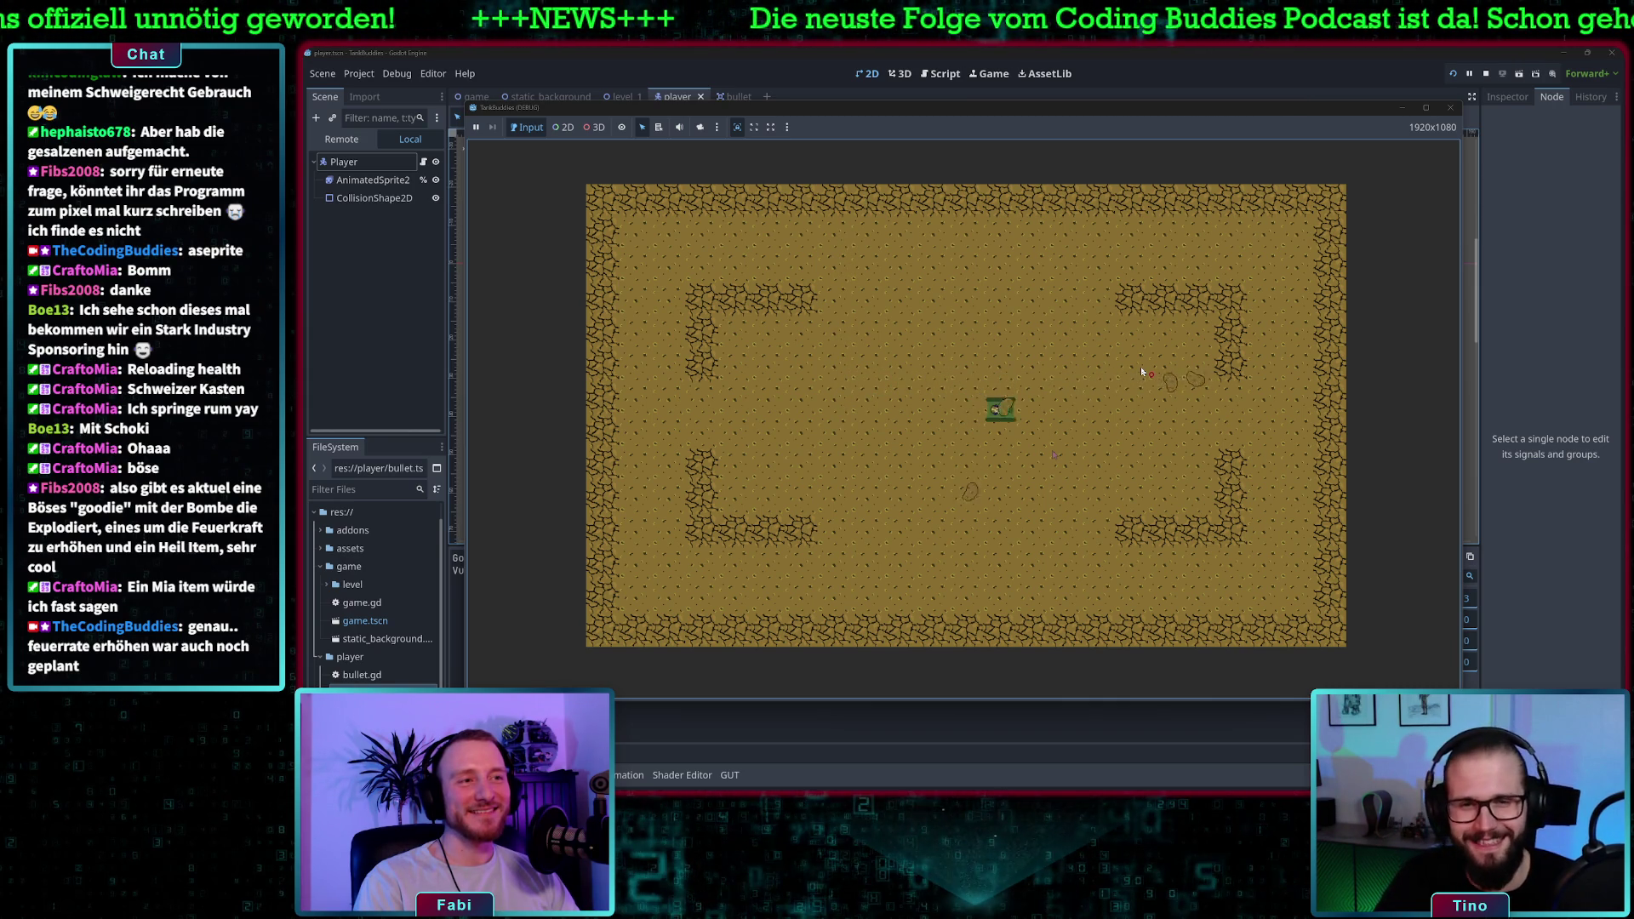
key(Left)
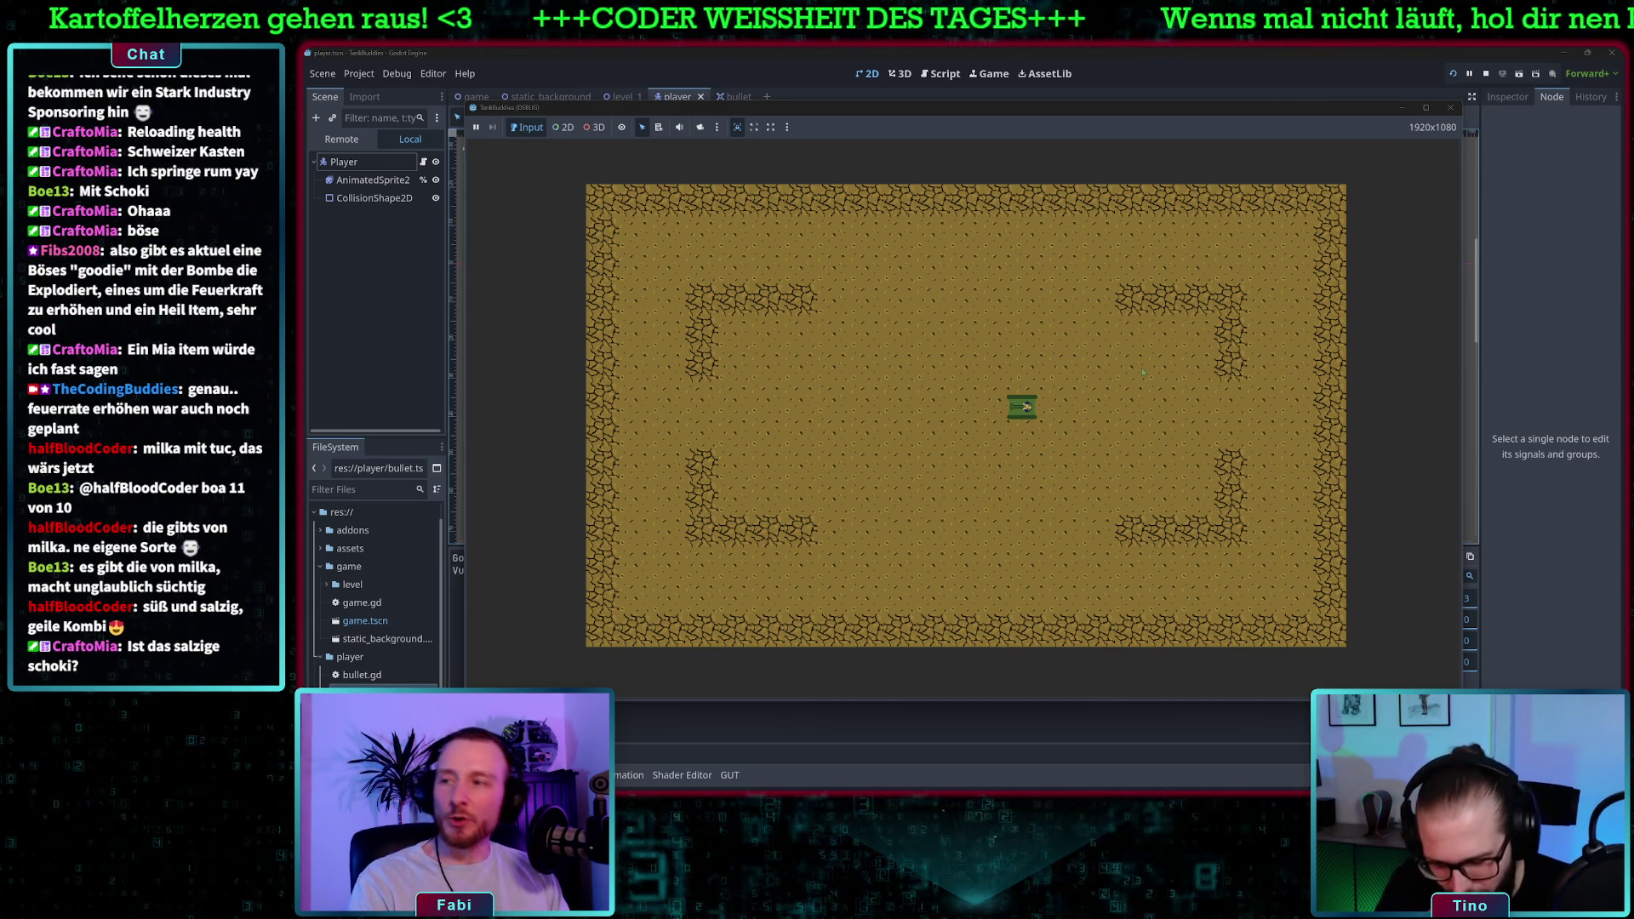
Switch from the running tank game to the Excalidraw Tank Buddies planning board.
key(alt+Tab)
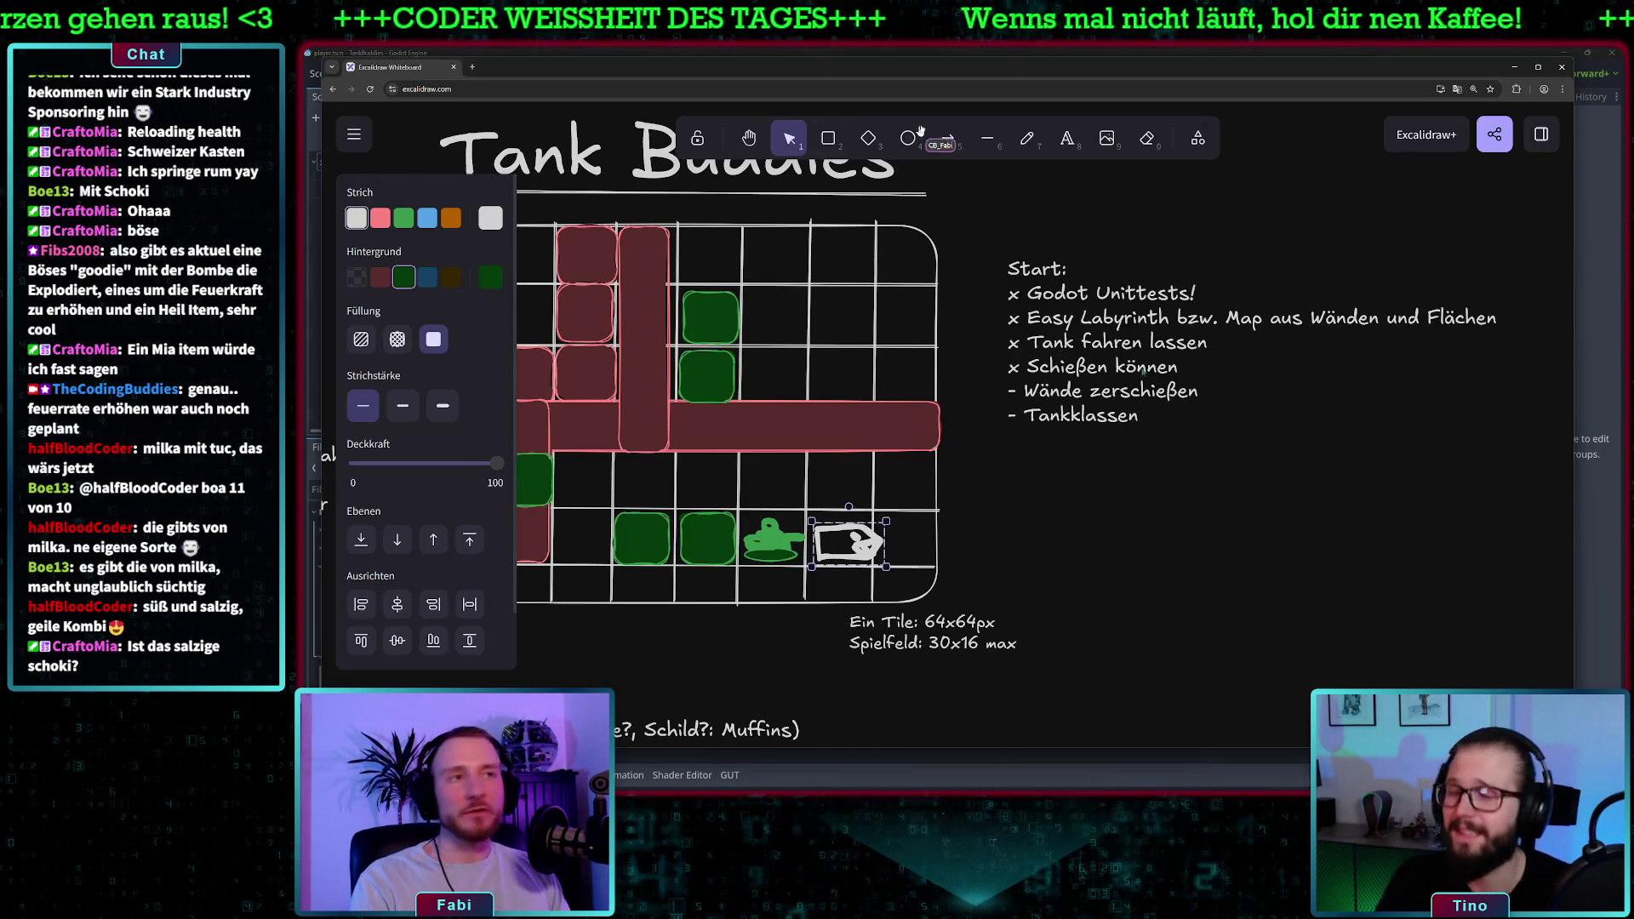
Google 'tuc milk' in a new browser tab, then close that tab to return to Excalidraw.
key(ctrl+t)
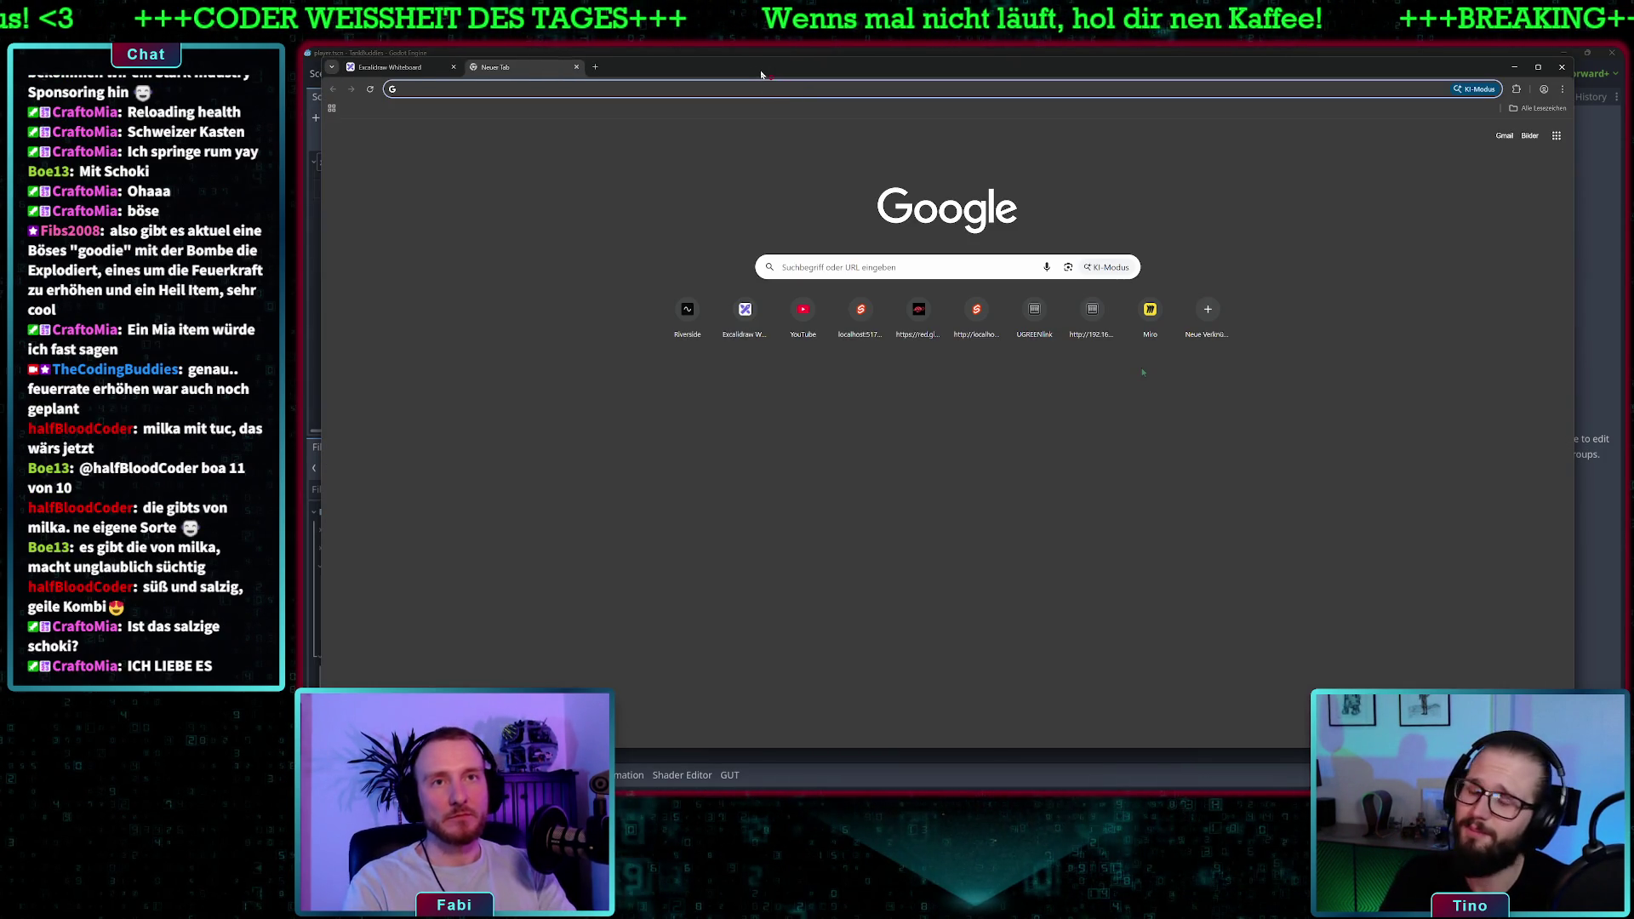
text(tuc milk)
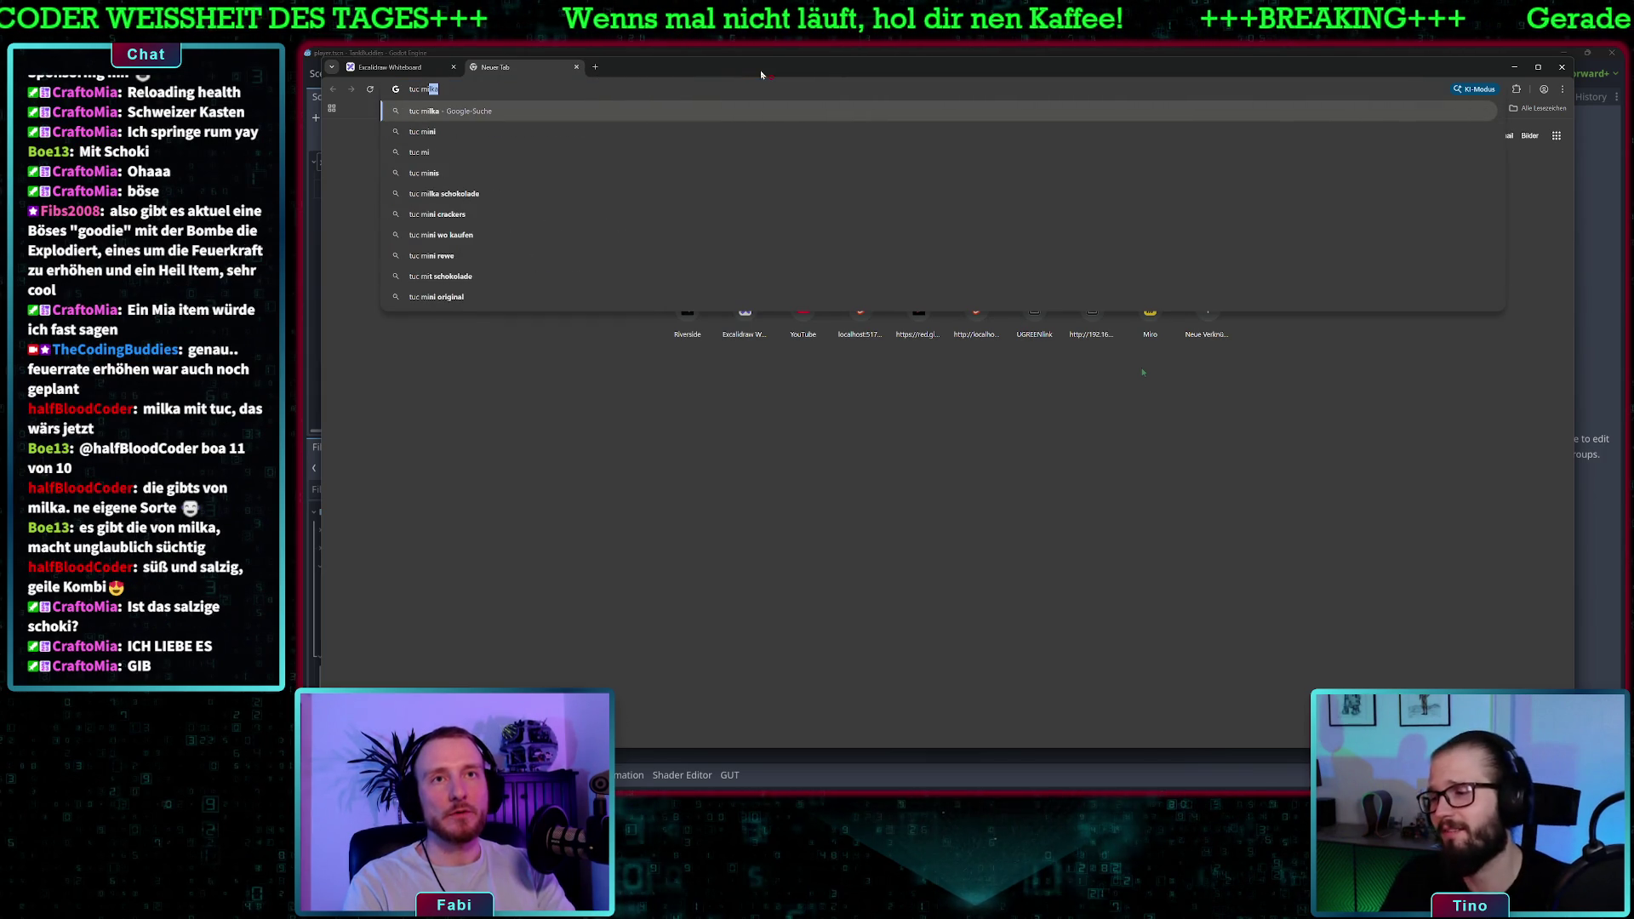
key(Return)
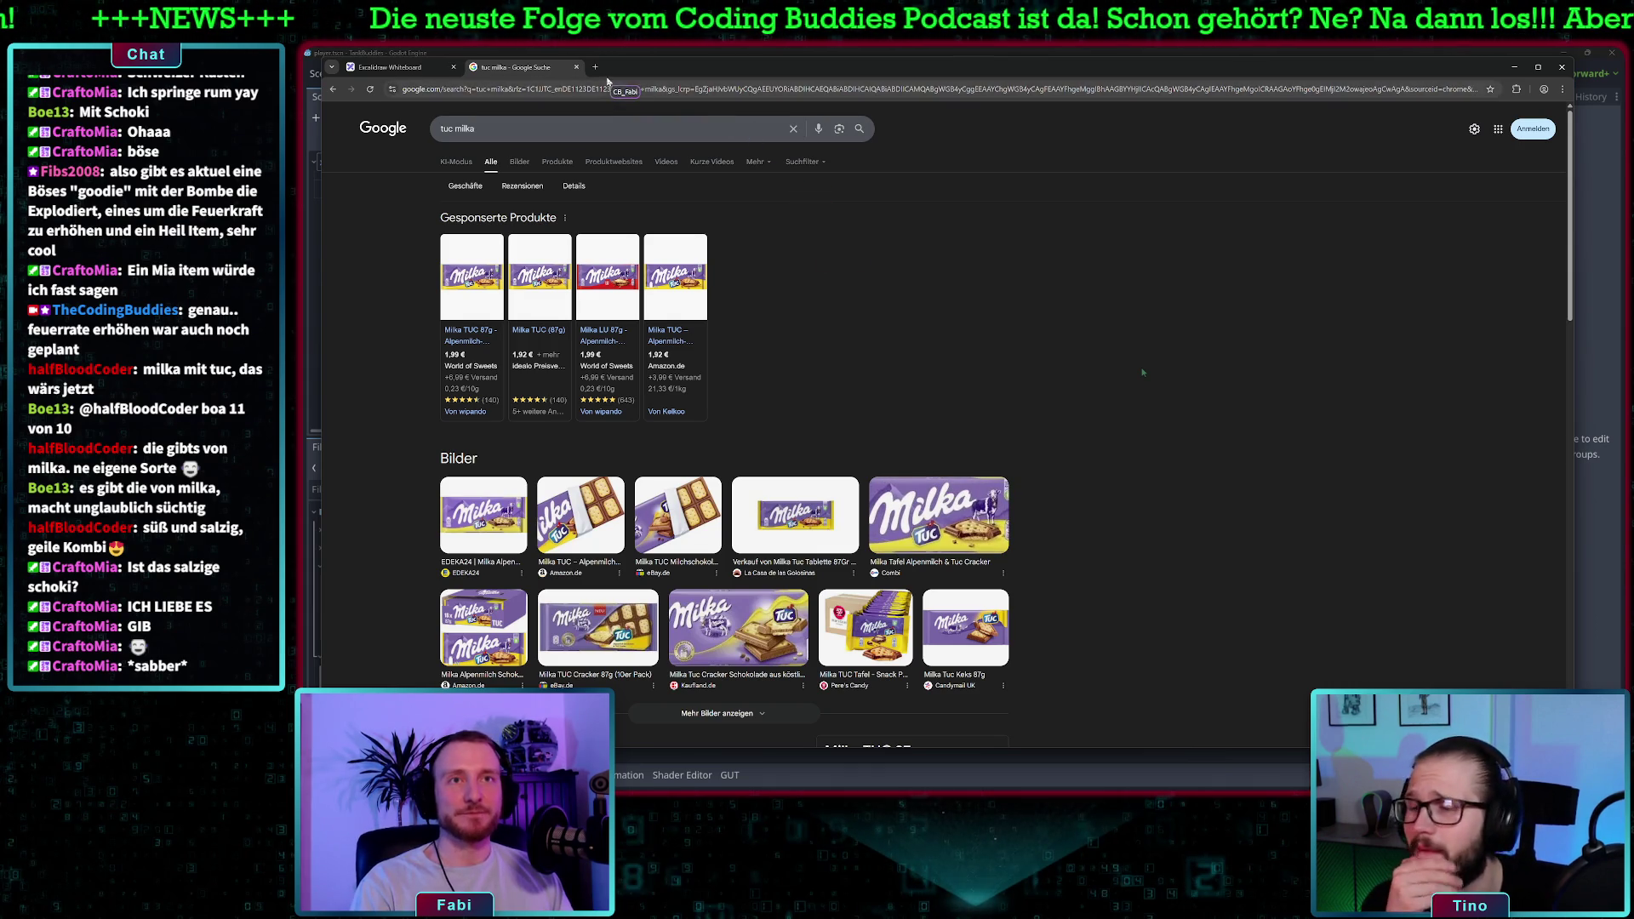
mouse_move(617, 309)
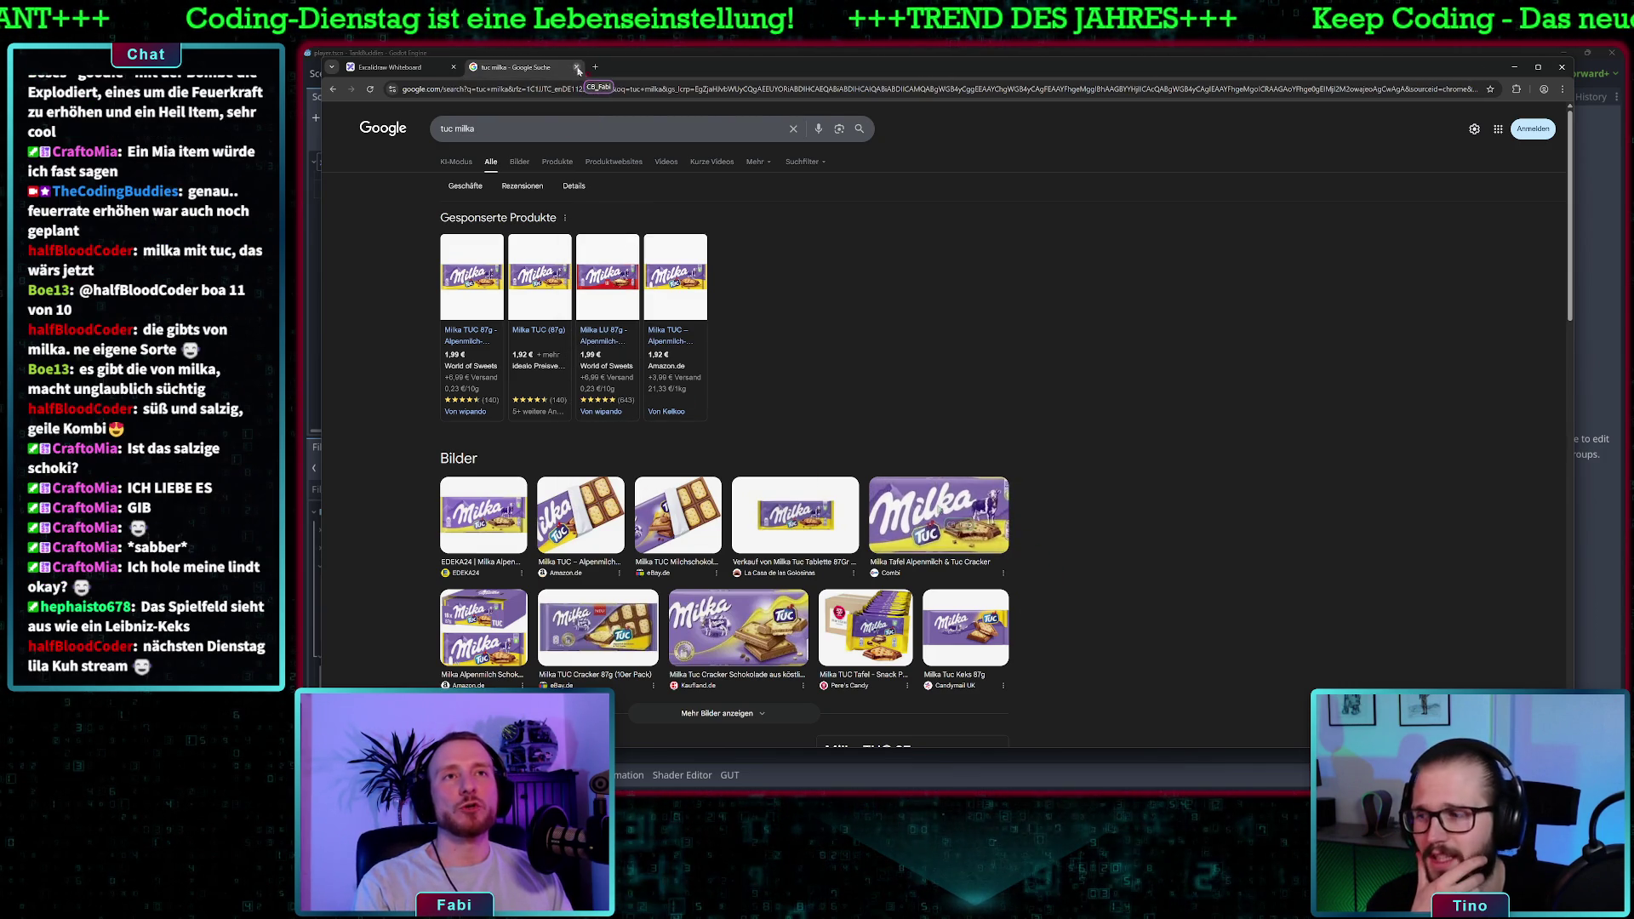
key(ctrl+w)
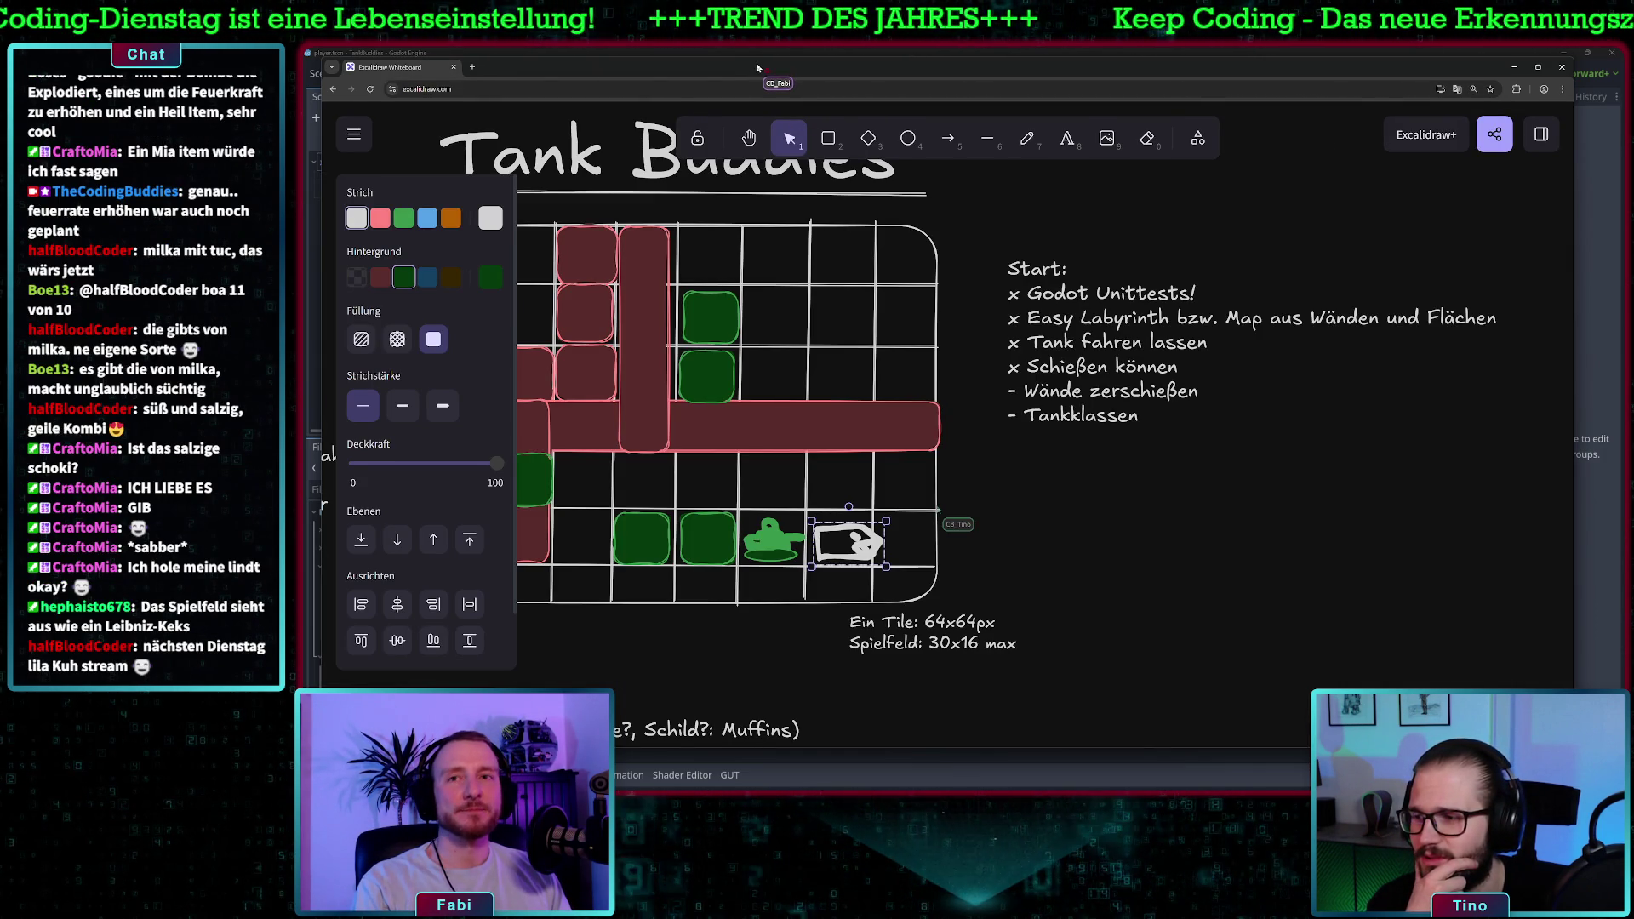
Nudge the browser window down and bring the Godot editor's player scene to the front.
drag(771, 73, 773, 88)
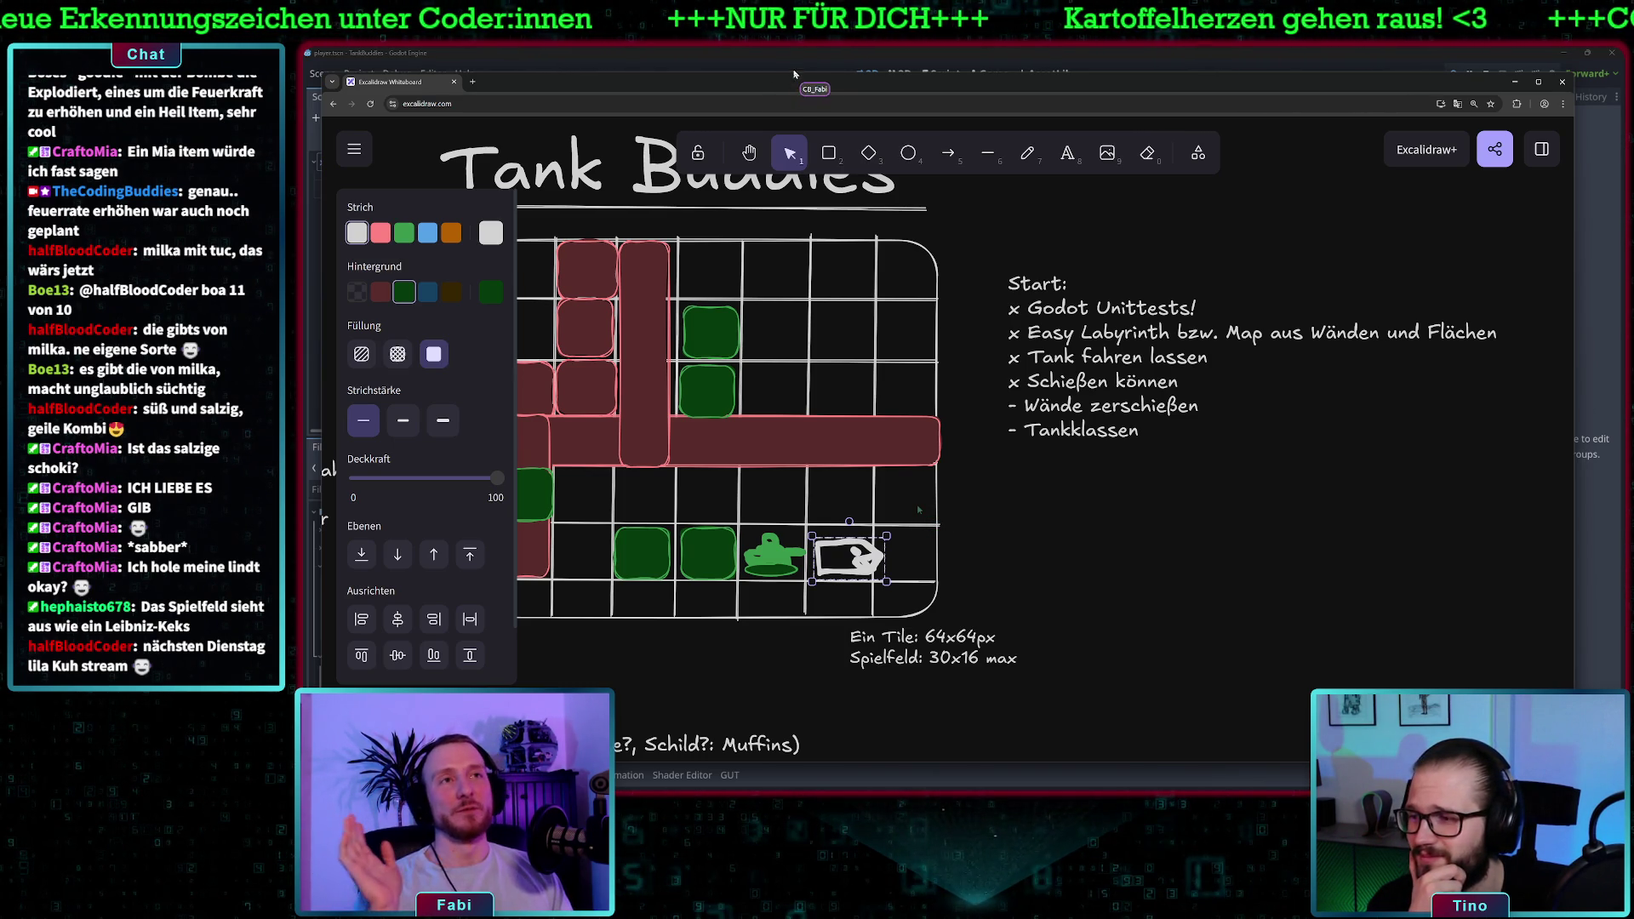
click(796, 65)
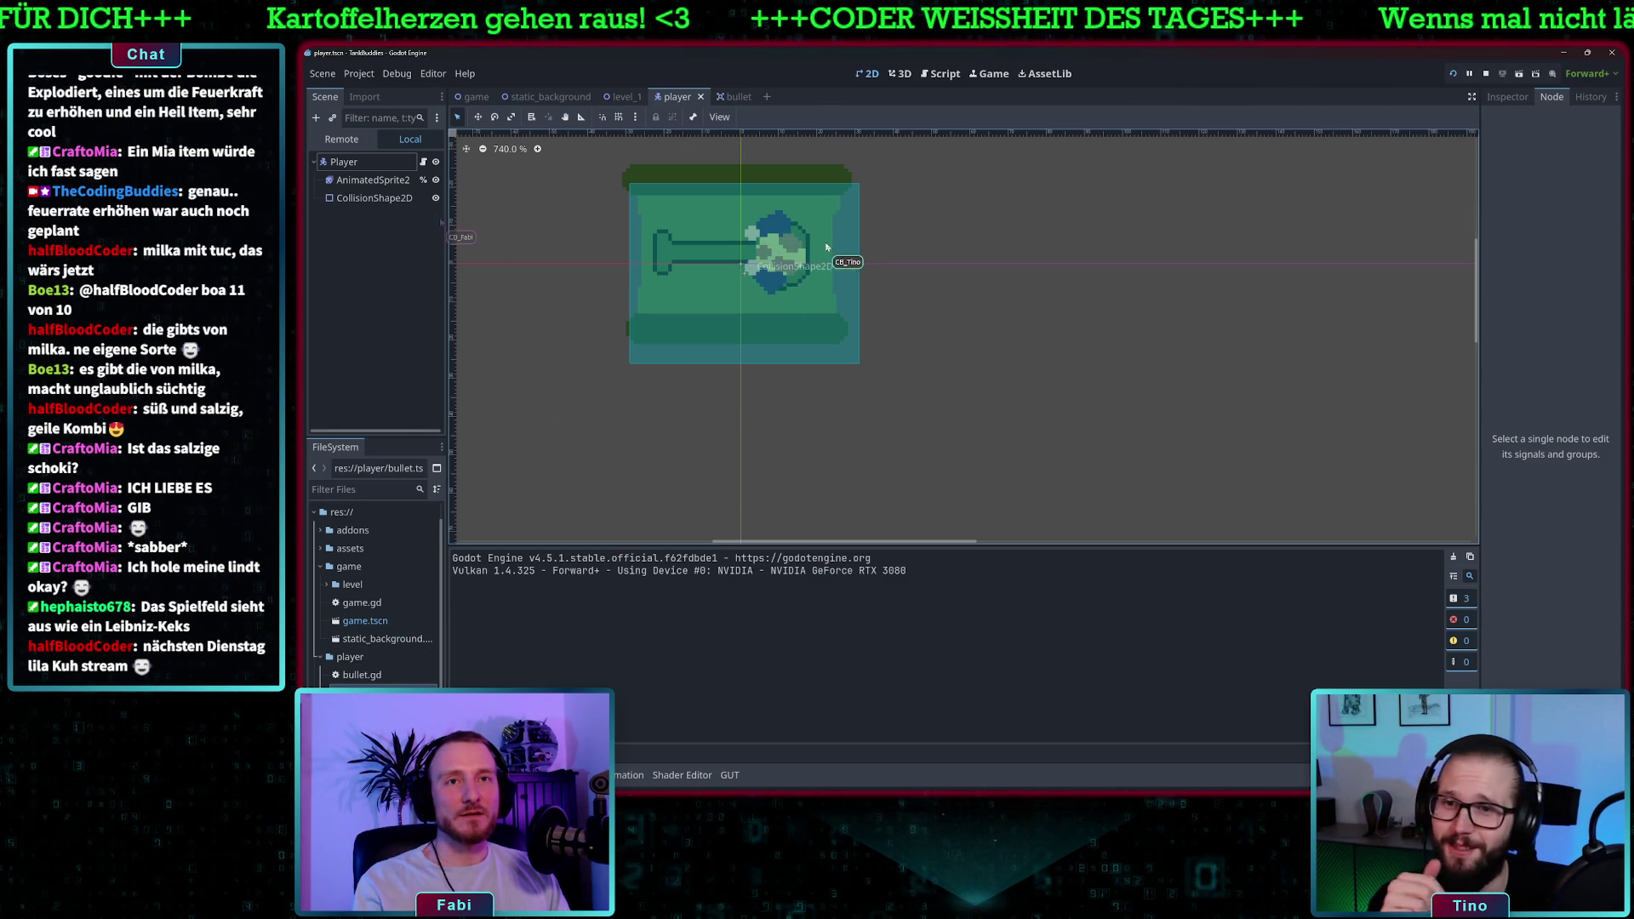
Toggle the CollisionShape2D visibility in the Scene dock and zoom in to frame the tank sprite.
click(435, 198)
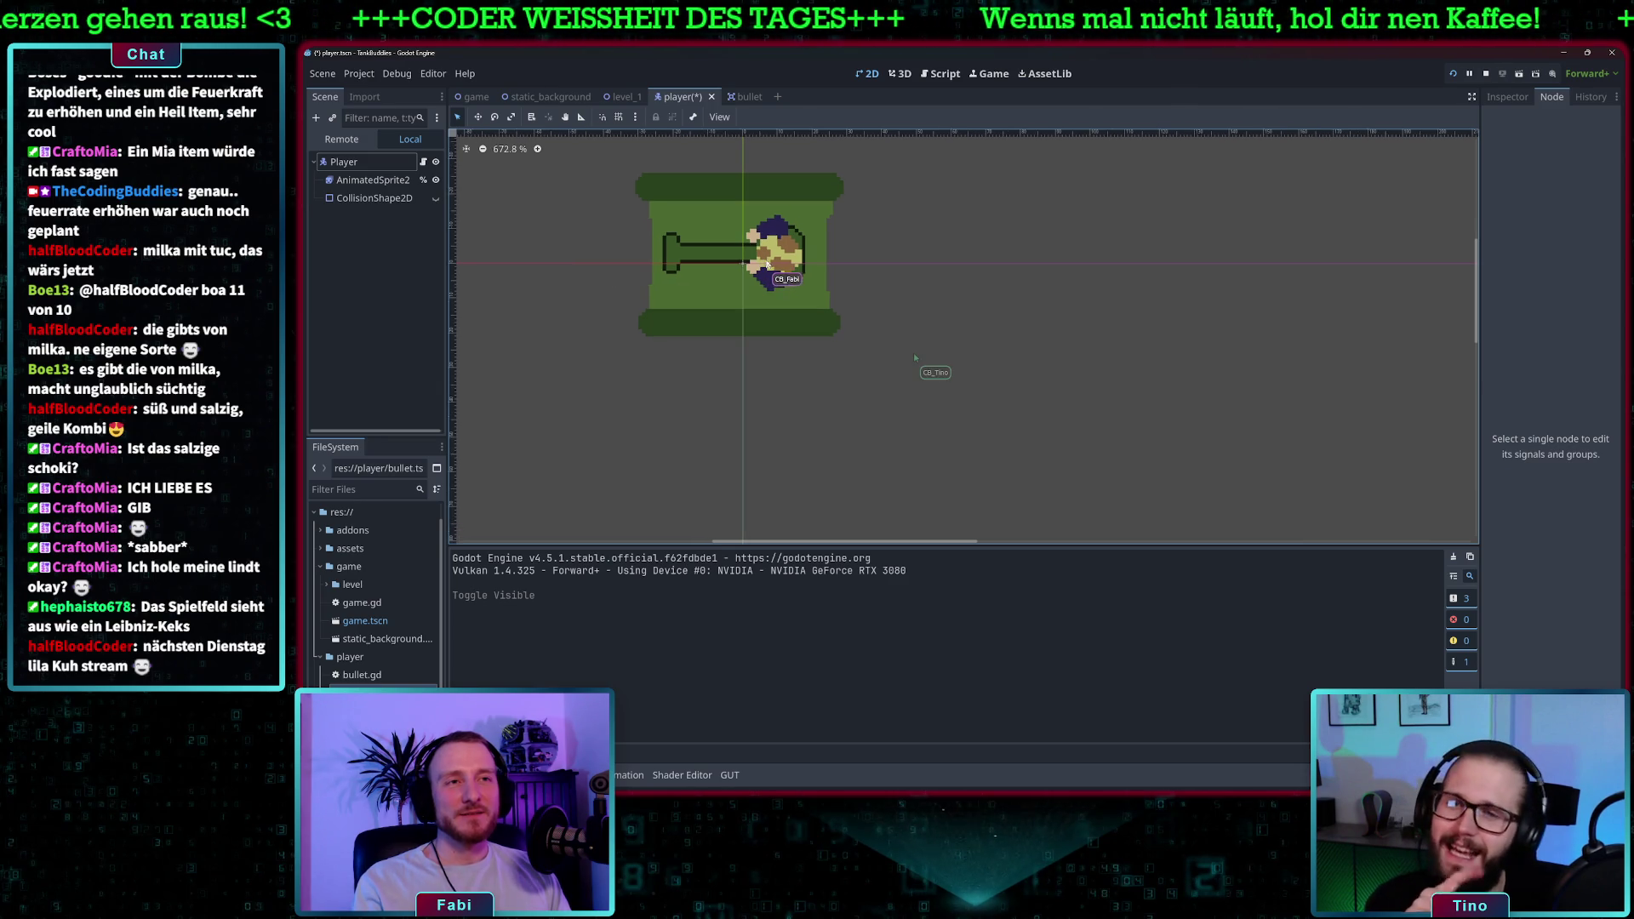
scroll(777, 264, up, 6)
scroll(777, 264, up, 2)
scroll(777, 264, up, 1)
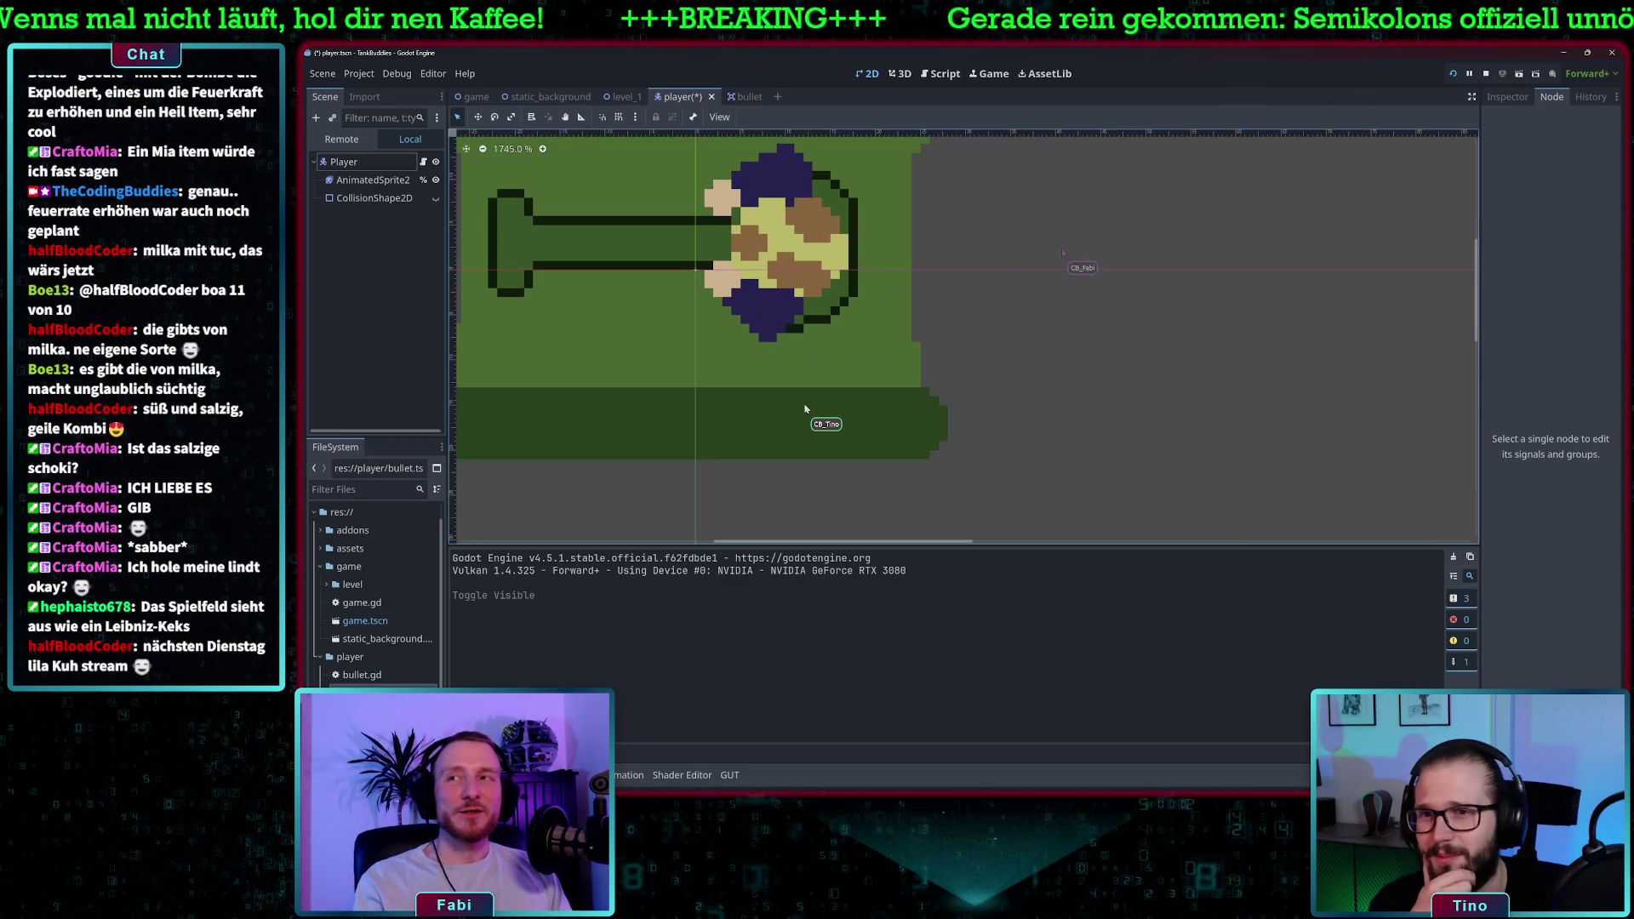
scroll(1018, 274, up, 3)
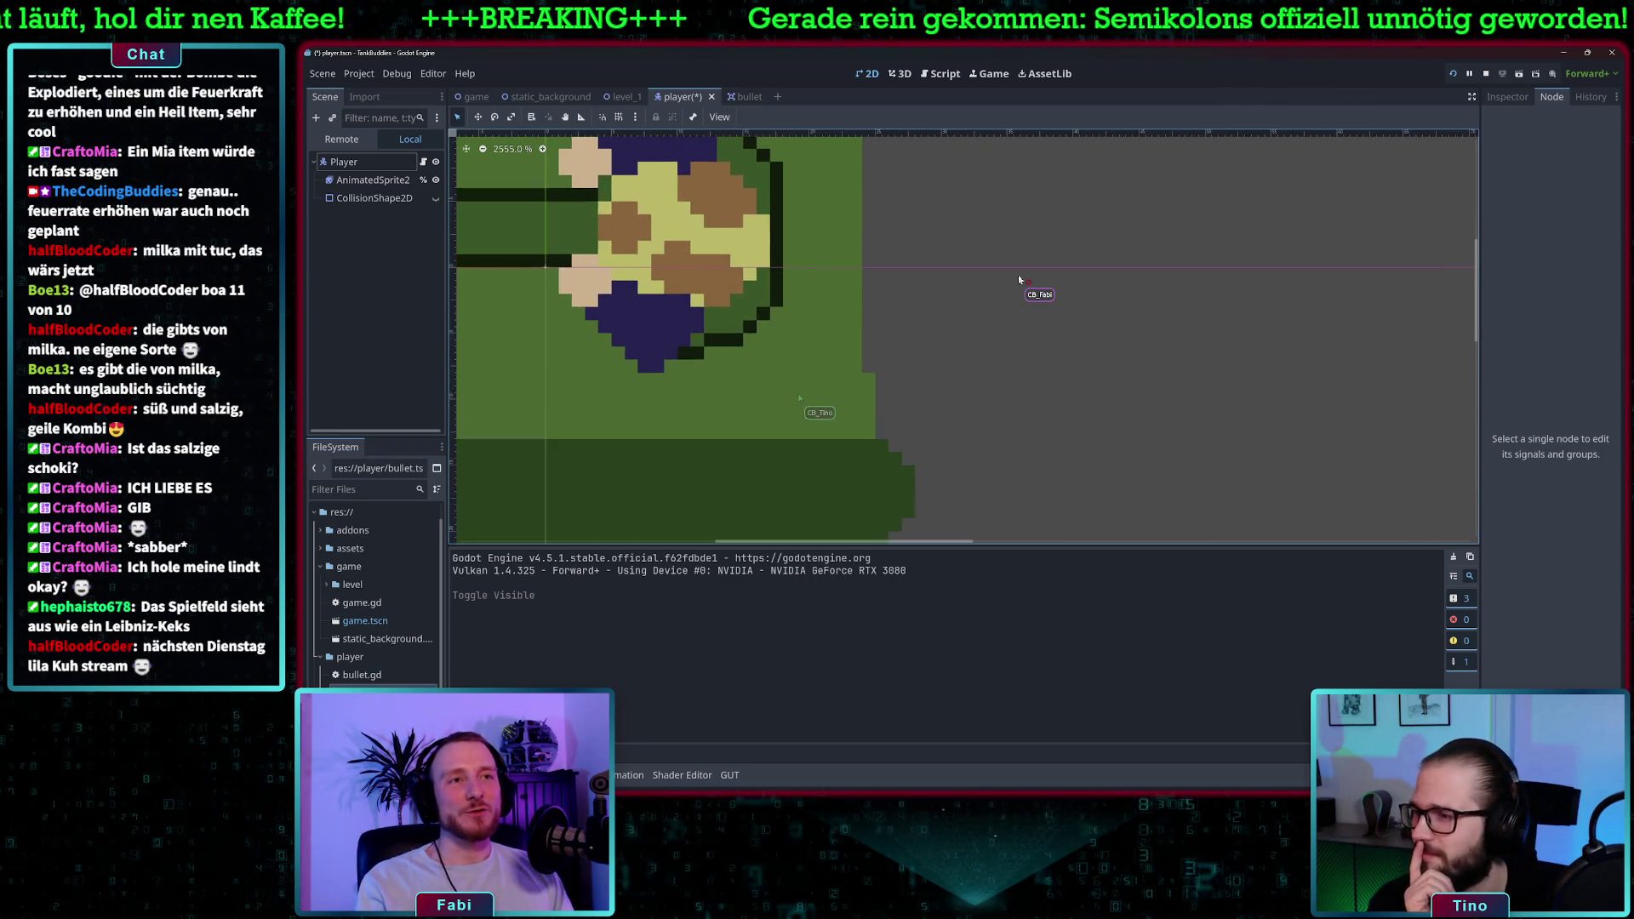
scroll(1018, 274, down, 7)
drag(1054, 310, 1049, 314)
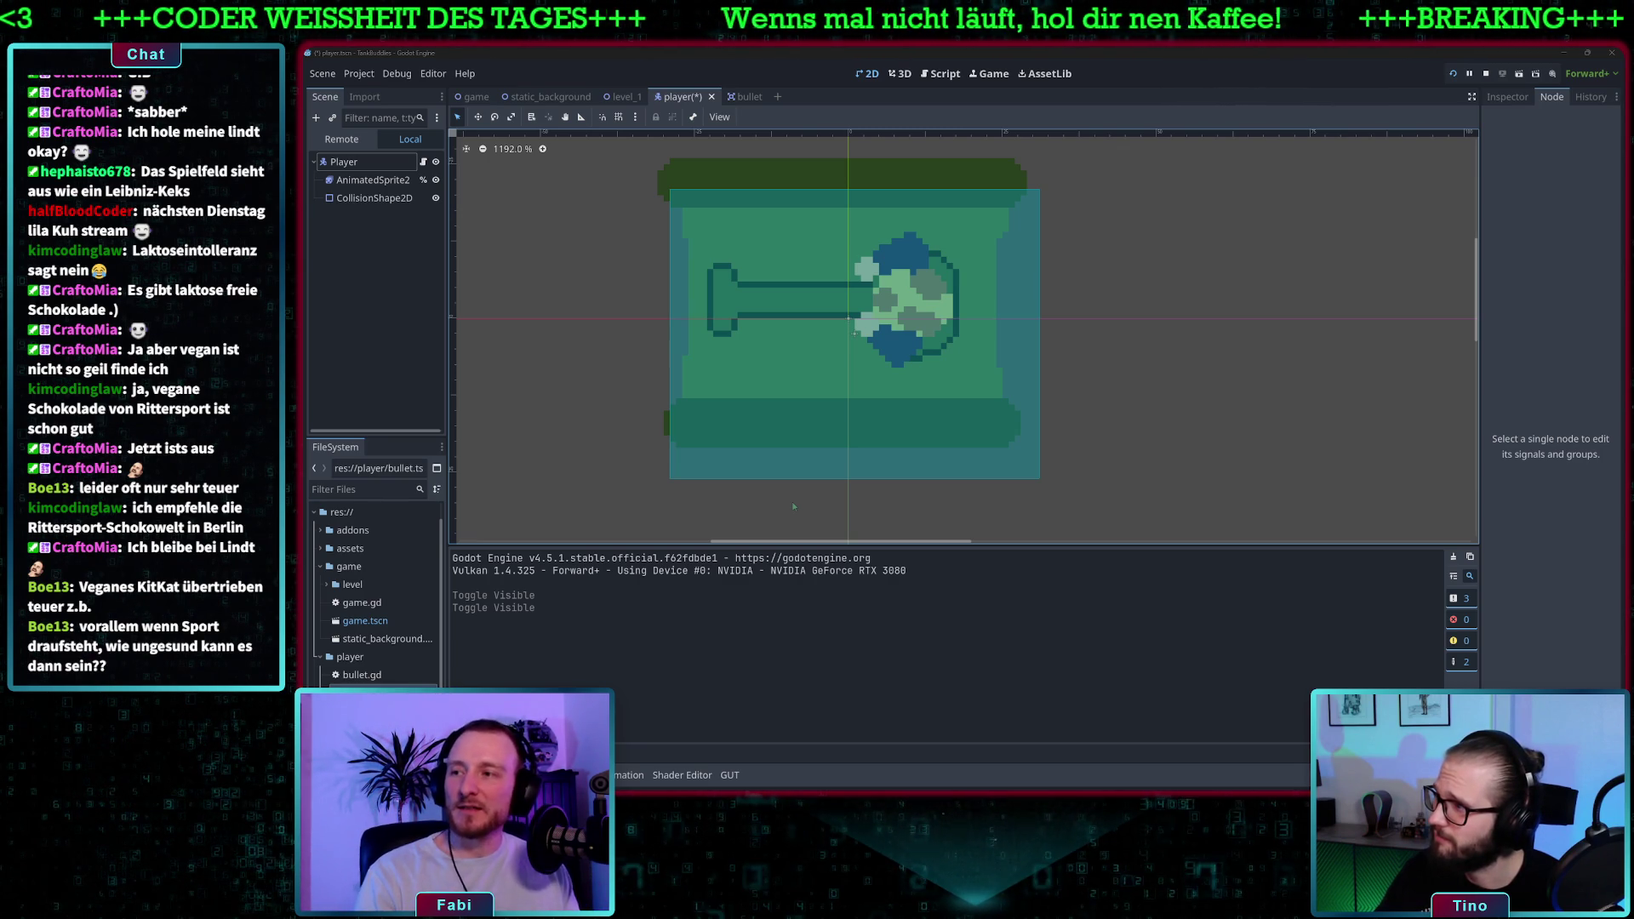
key(alt+Tab)
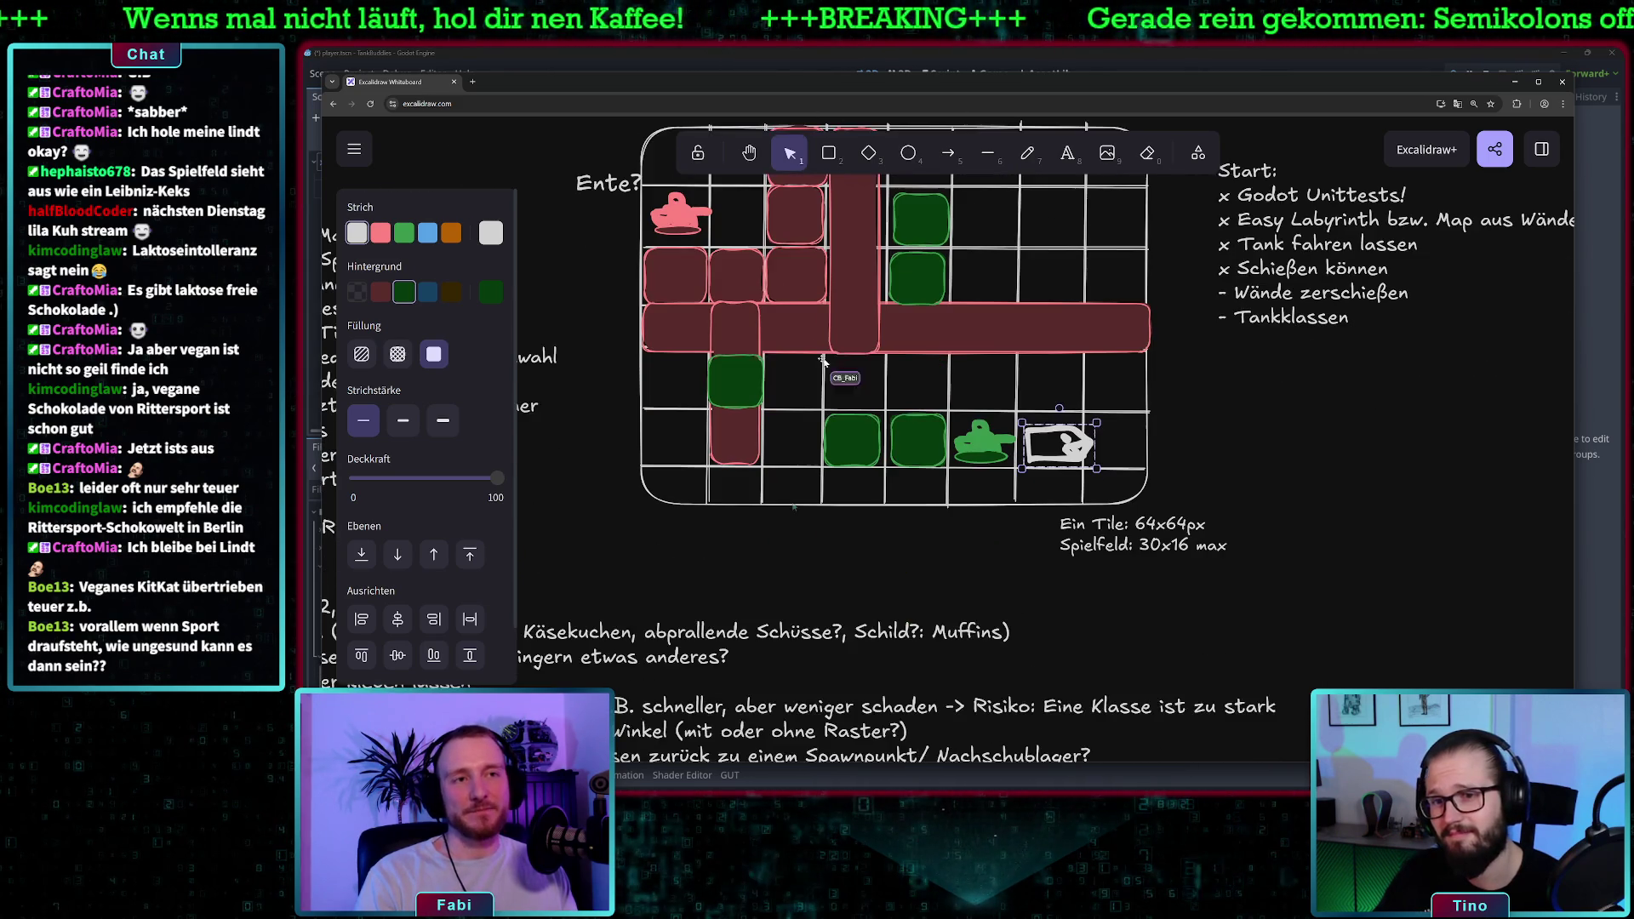
click(793, 507)
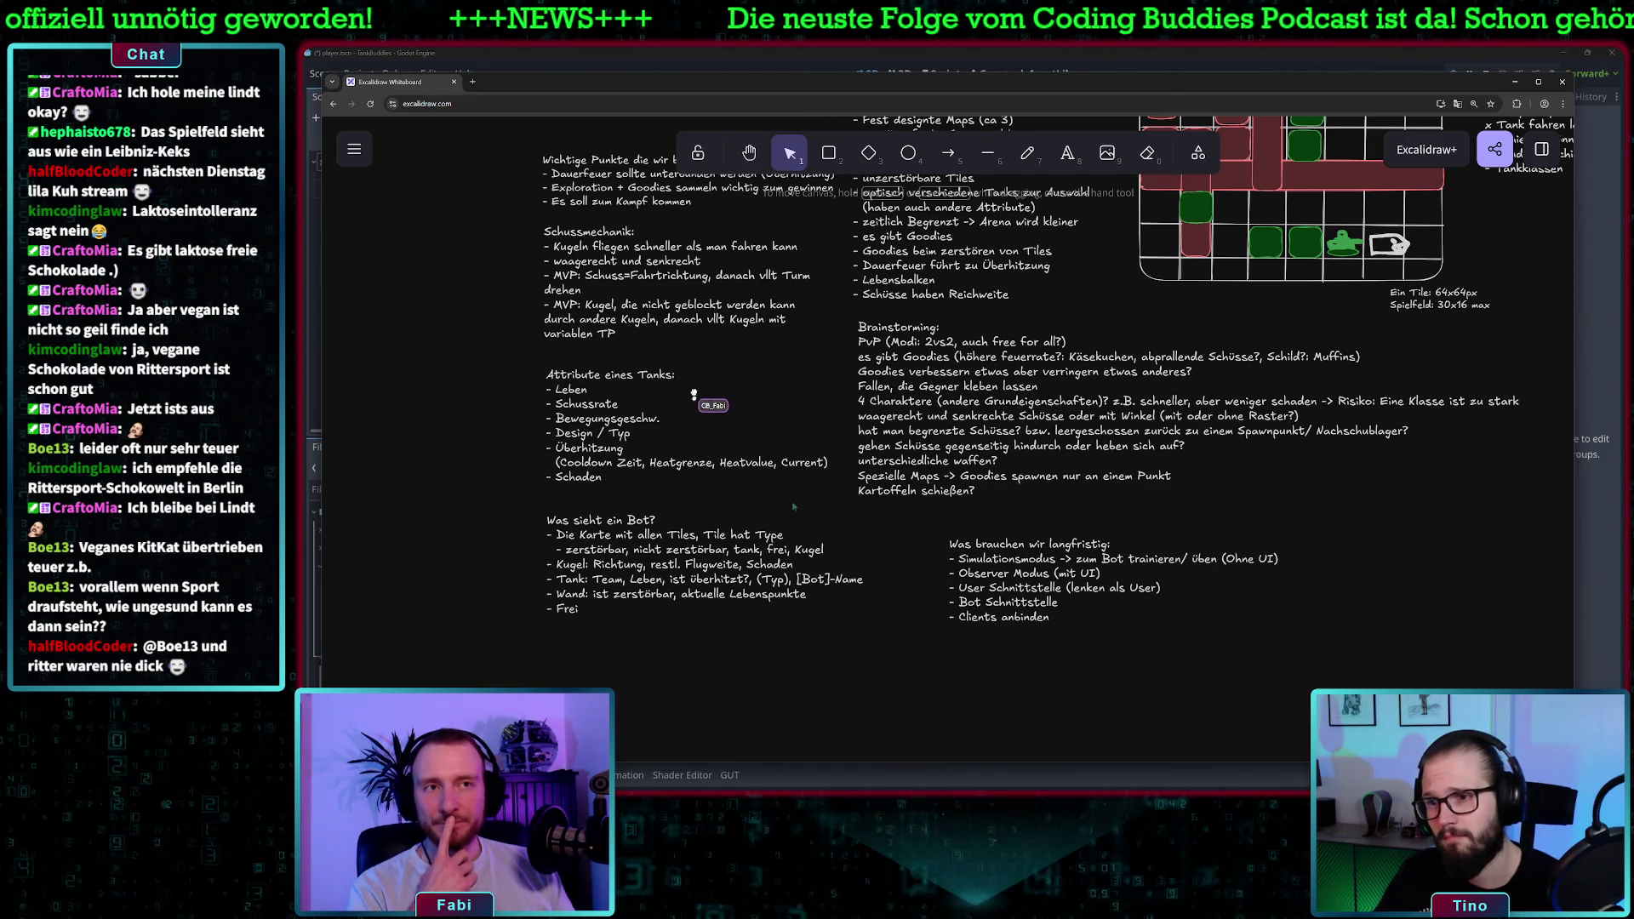
scroll(792, 507, up, 2)
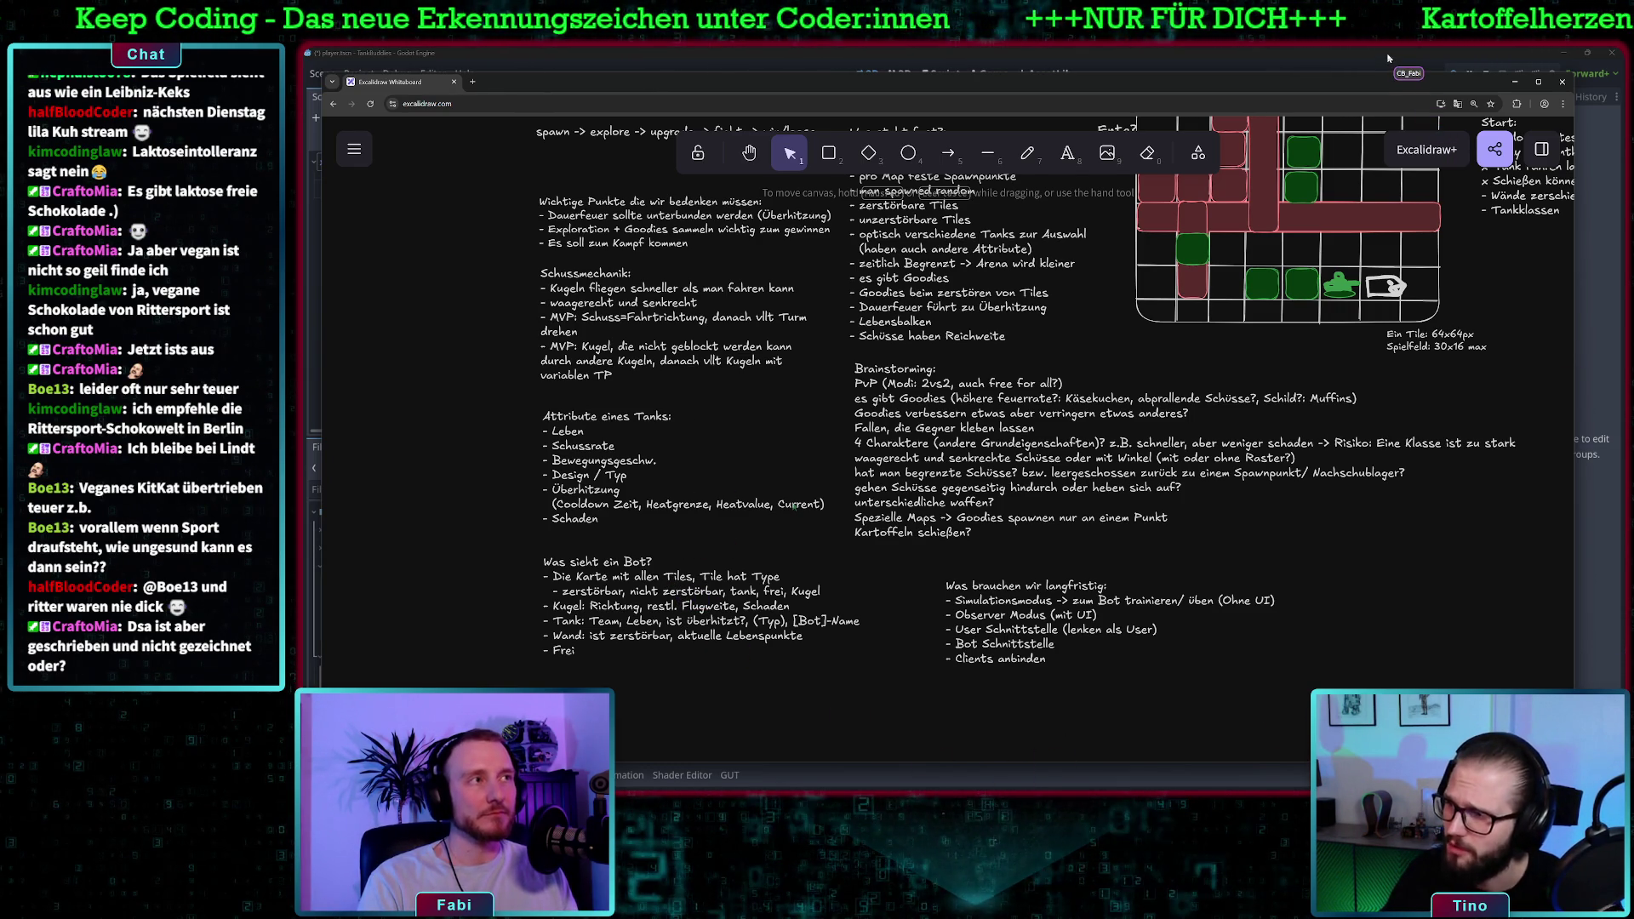
key(alt+Tab)
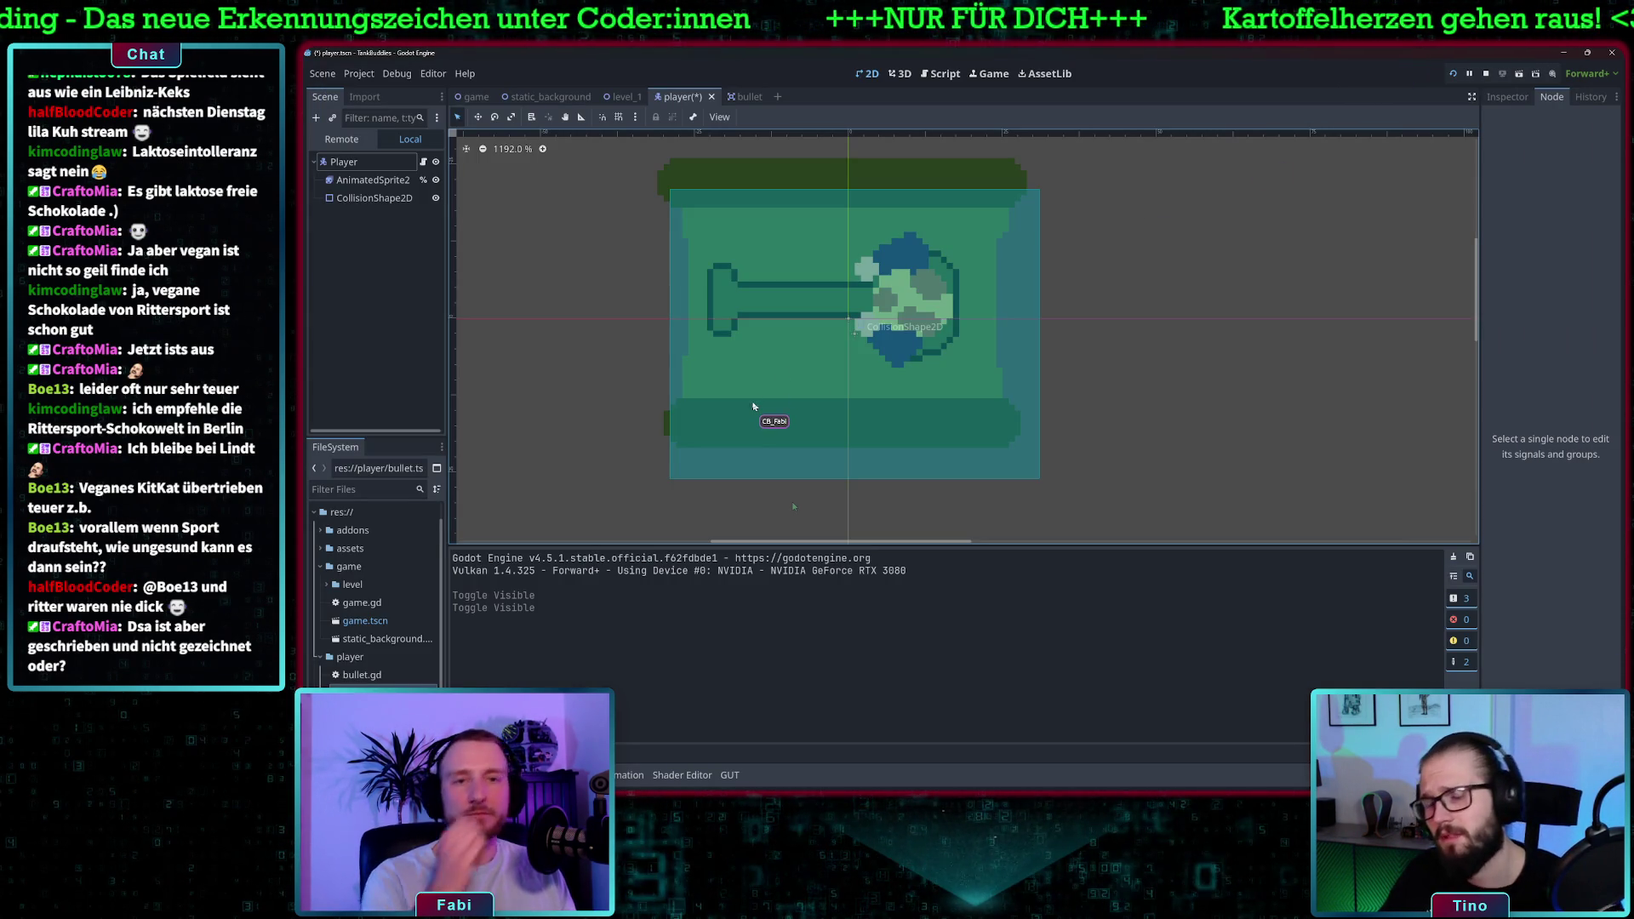
Collapse the game and player folders, re-expand game, and bring up its Create New menu.
click(320, 566)
click(321, 603)
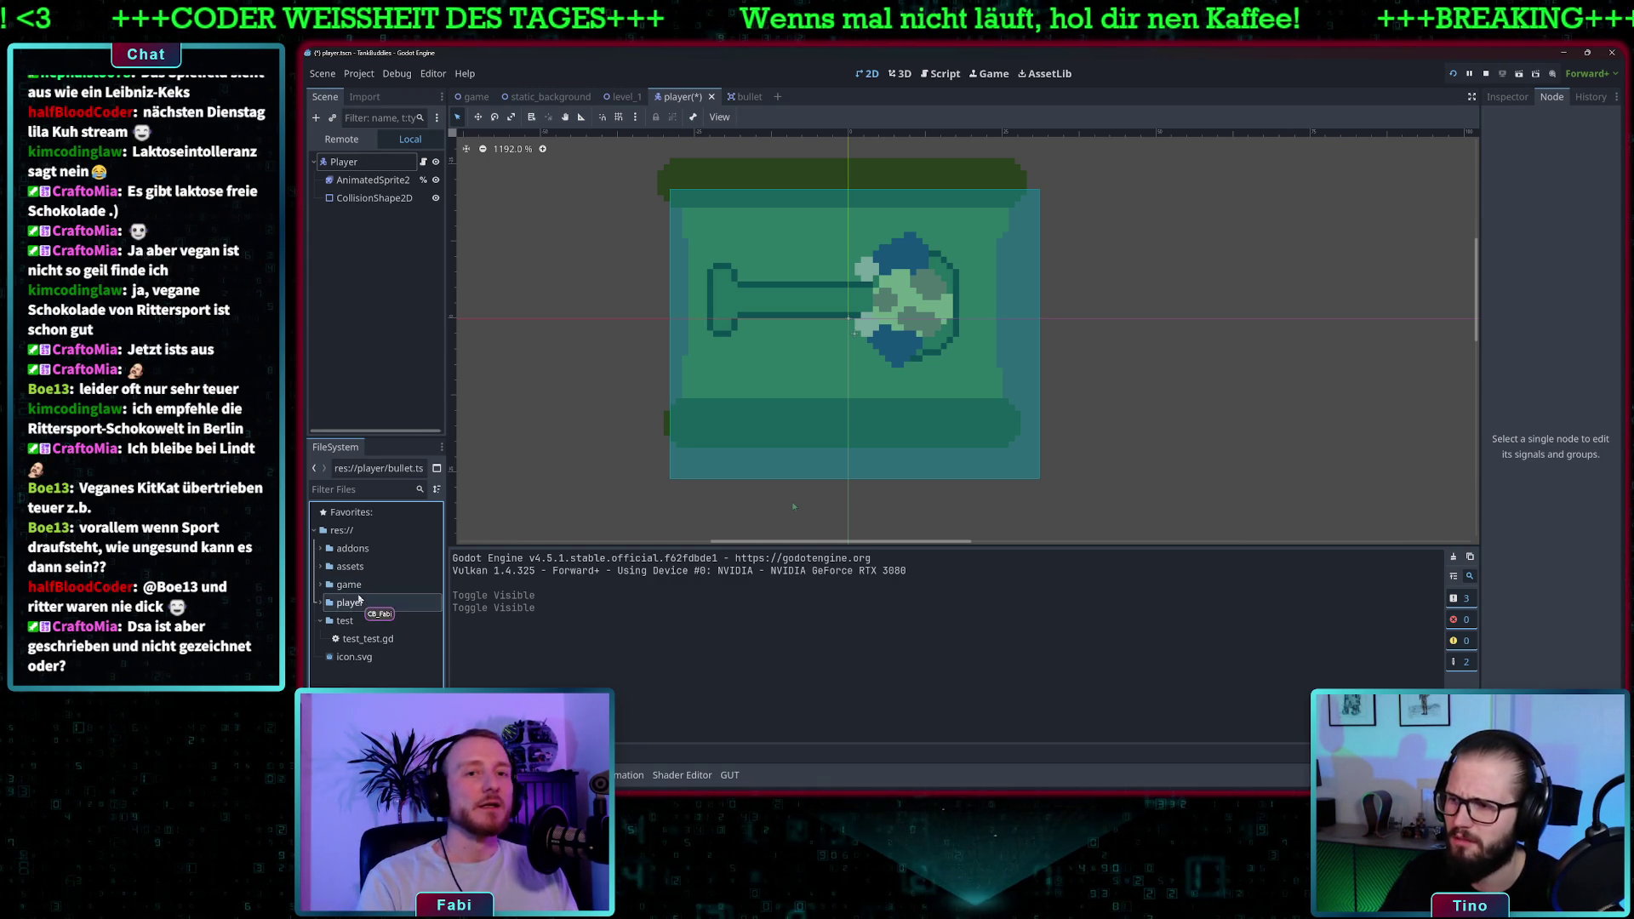
click(321, 584)
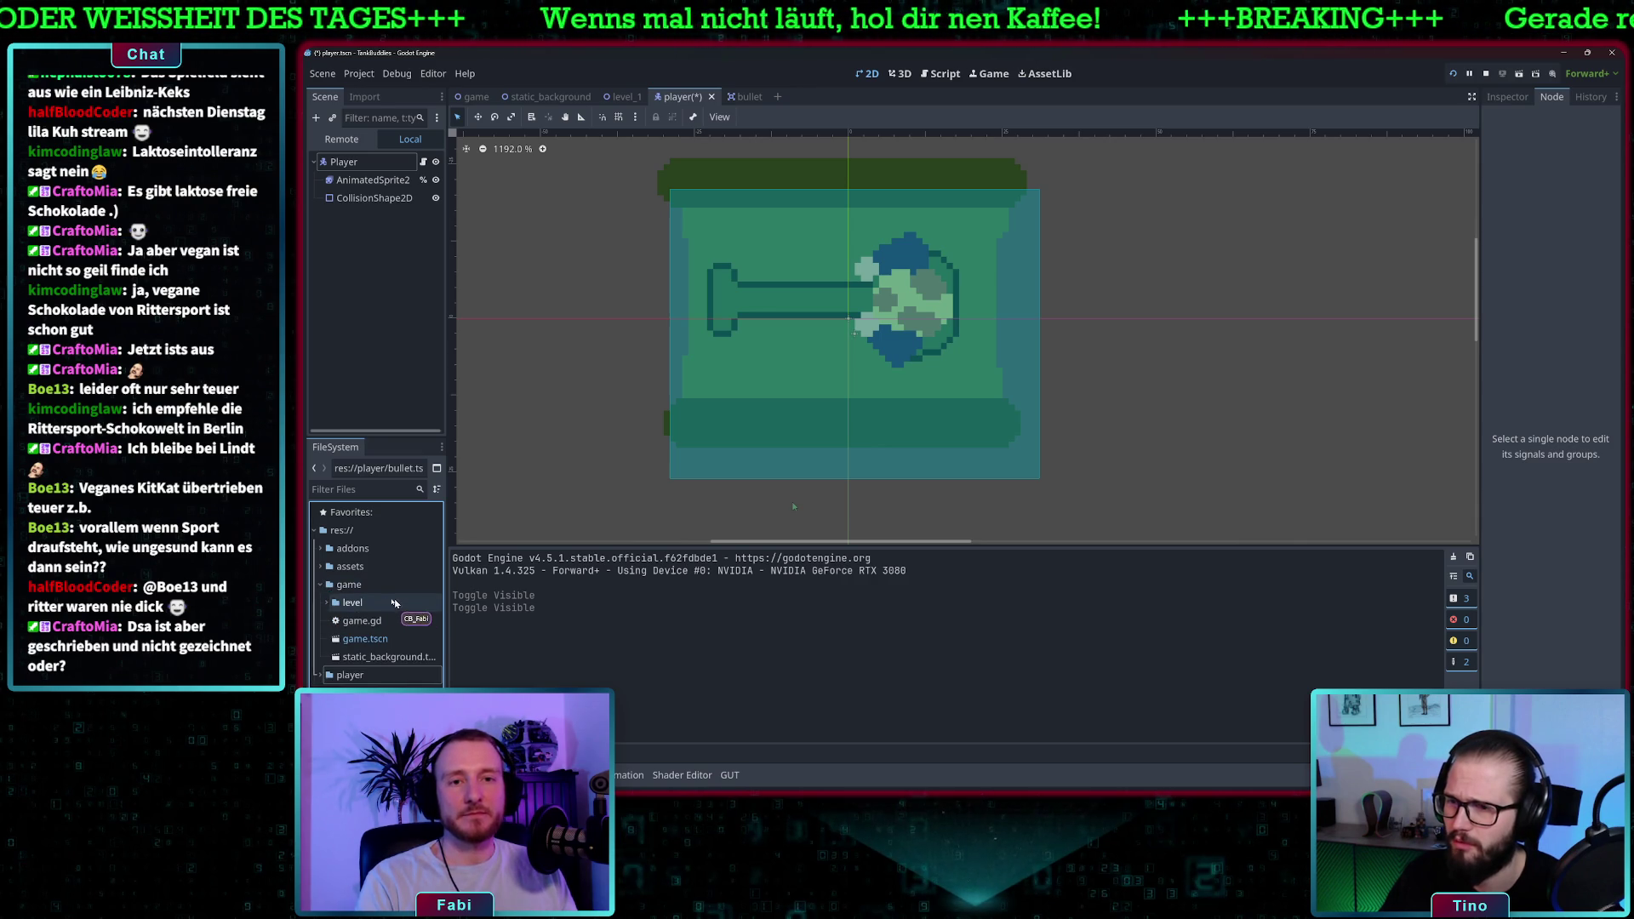
right_click(349, 585)
mouse_move(422, 532)
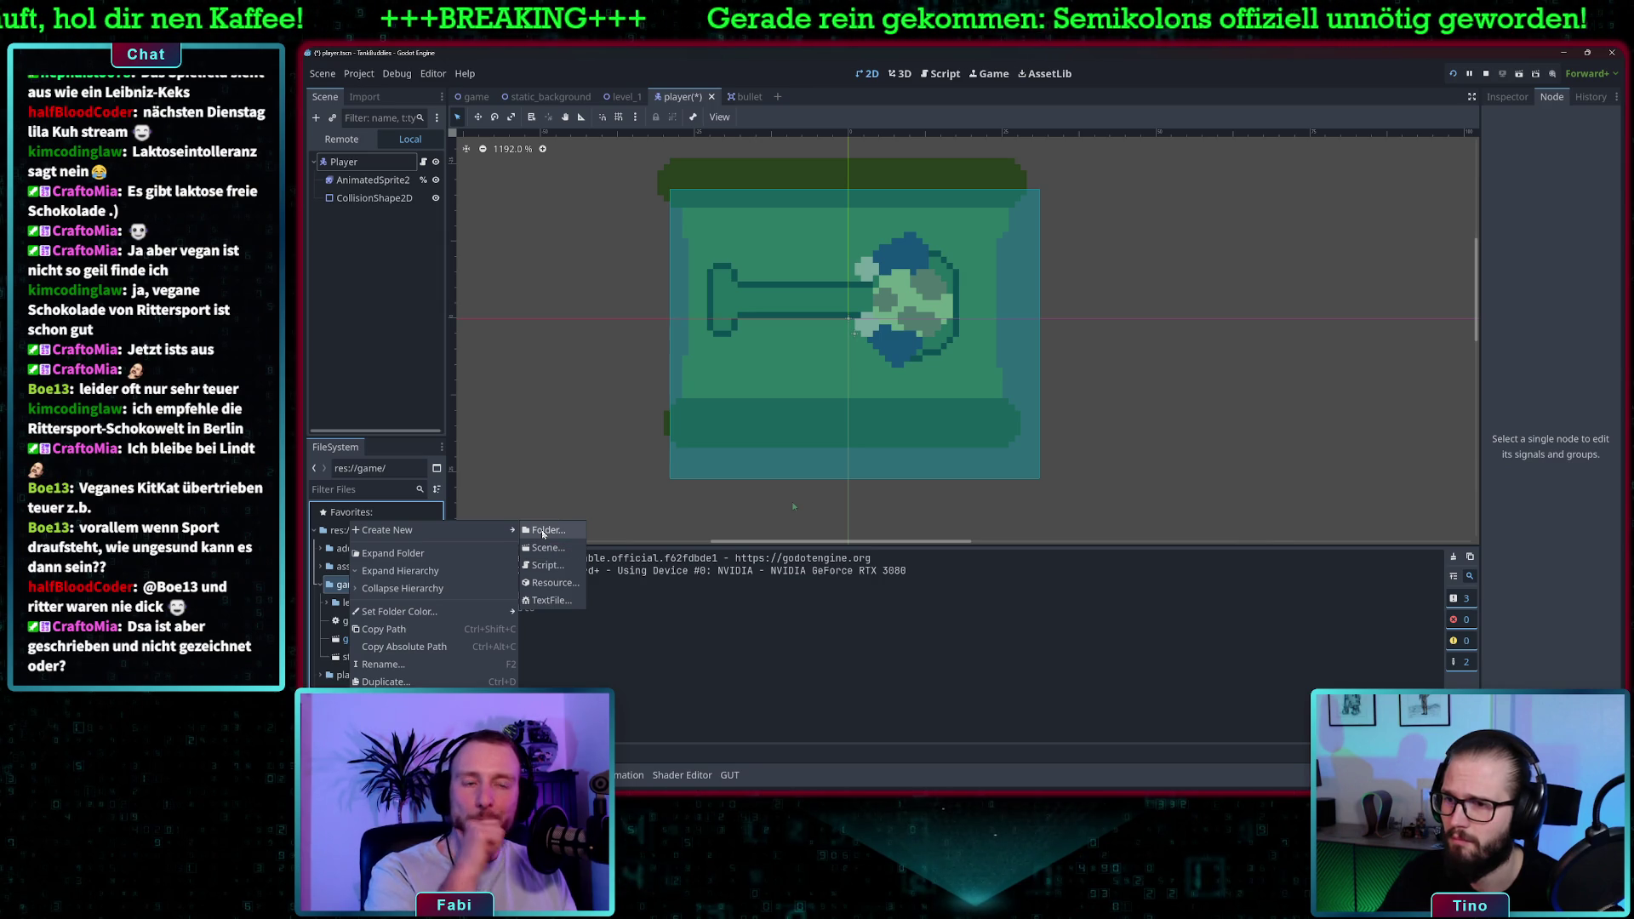
Create a folder named 'vehicle' inside the game folder.
click(543, 531)
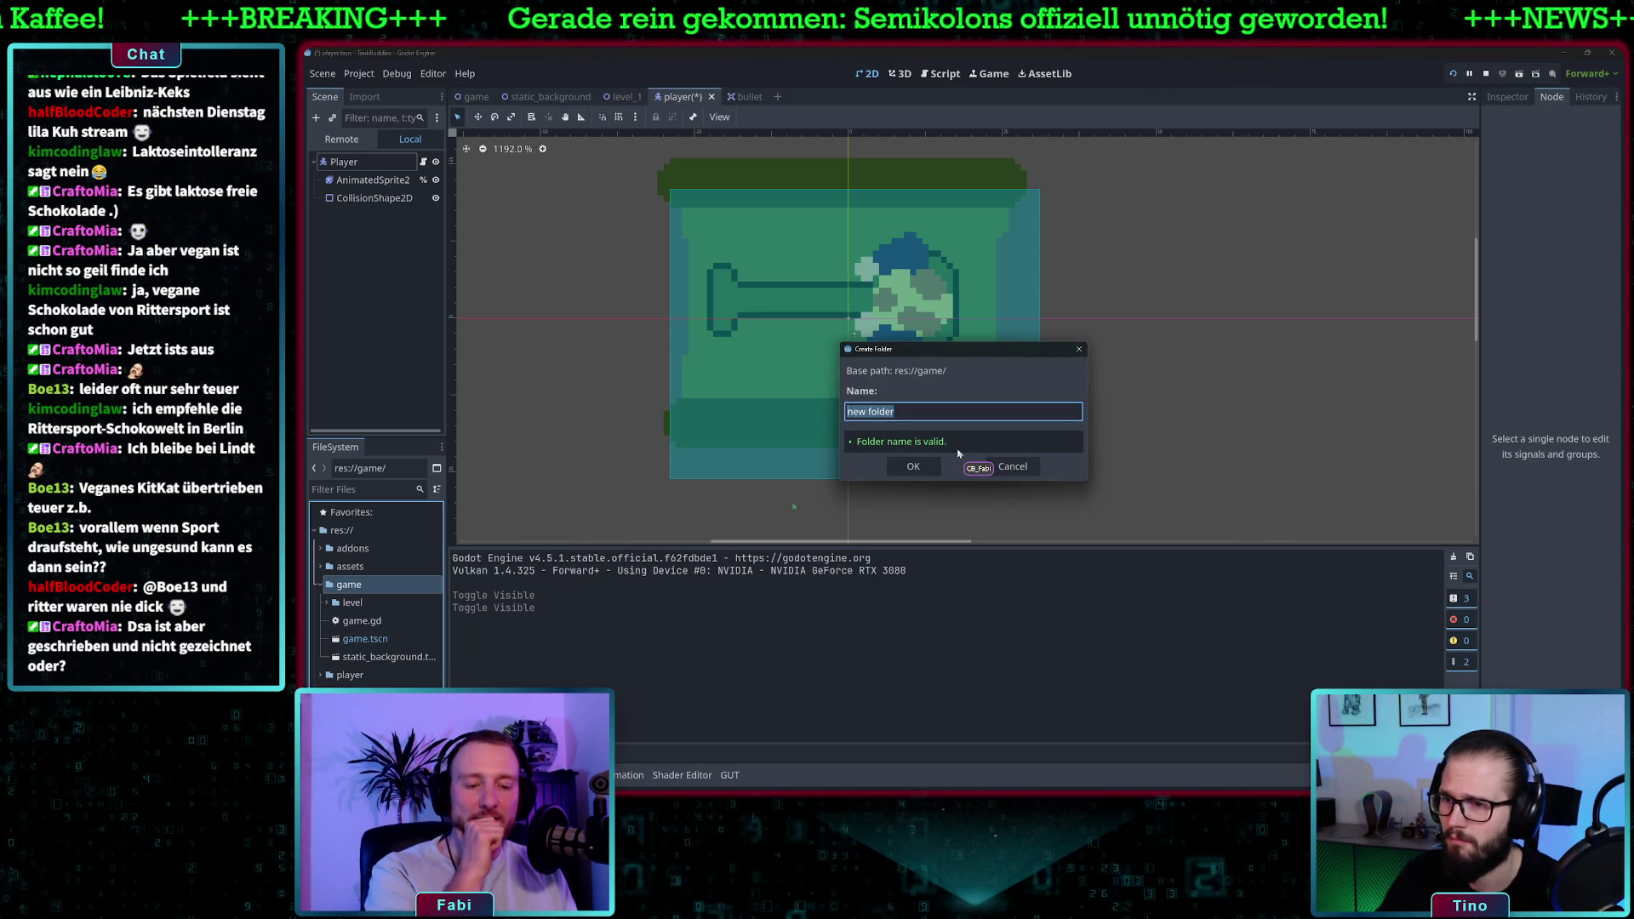
text(vehicle)
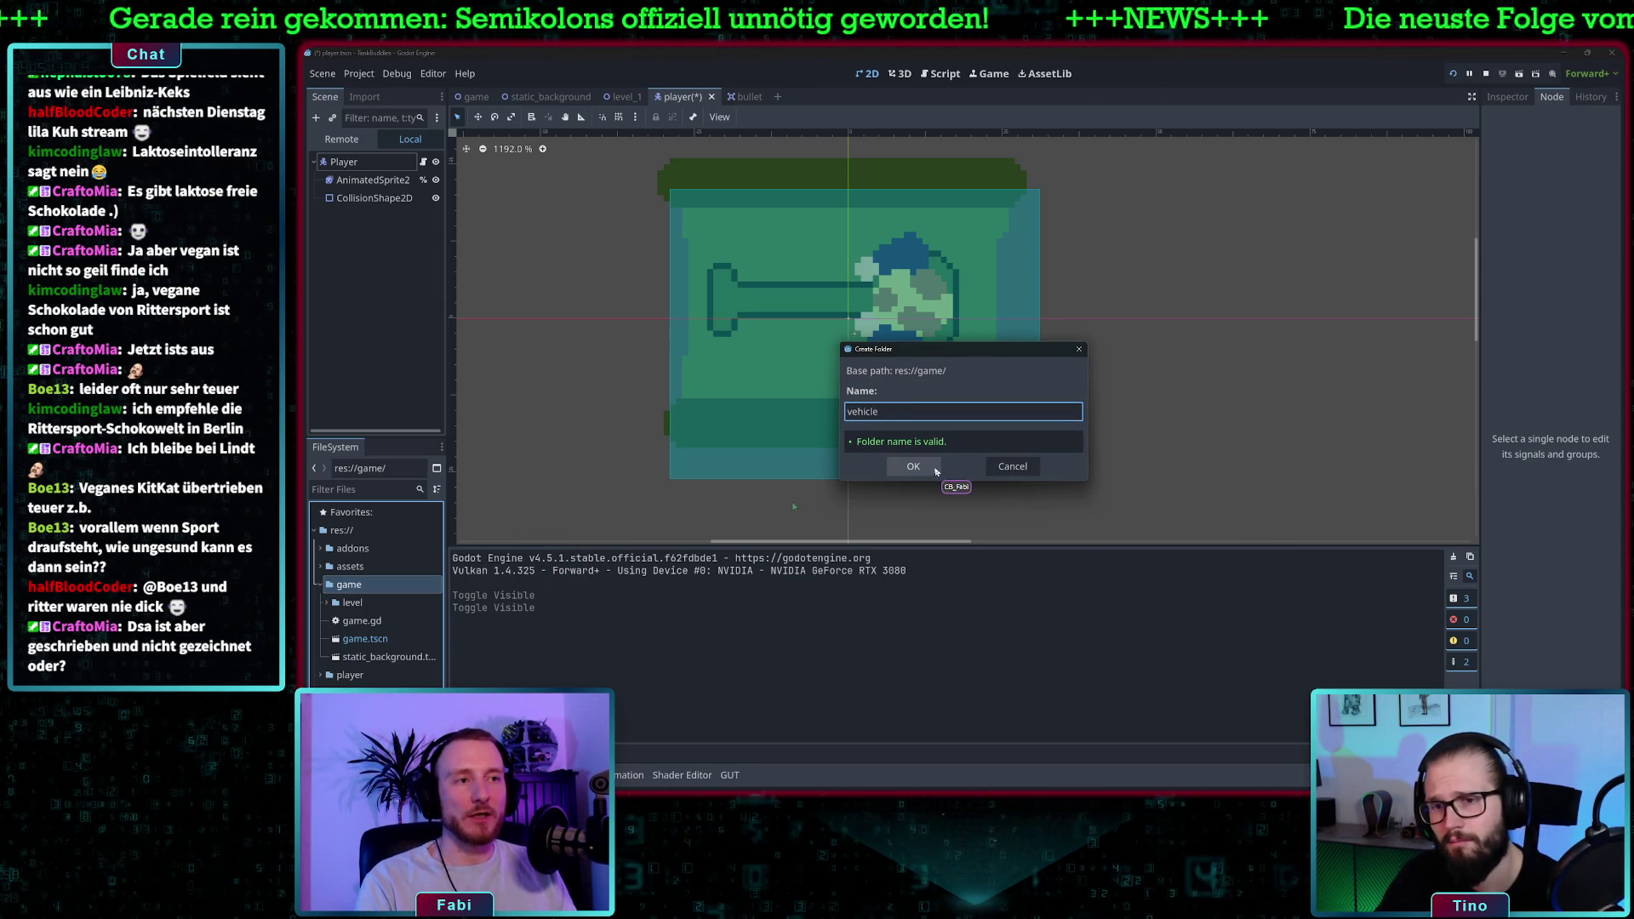
click(934, 466)
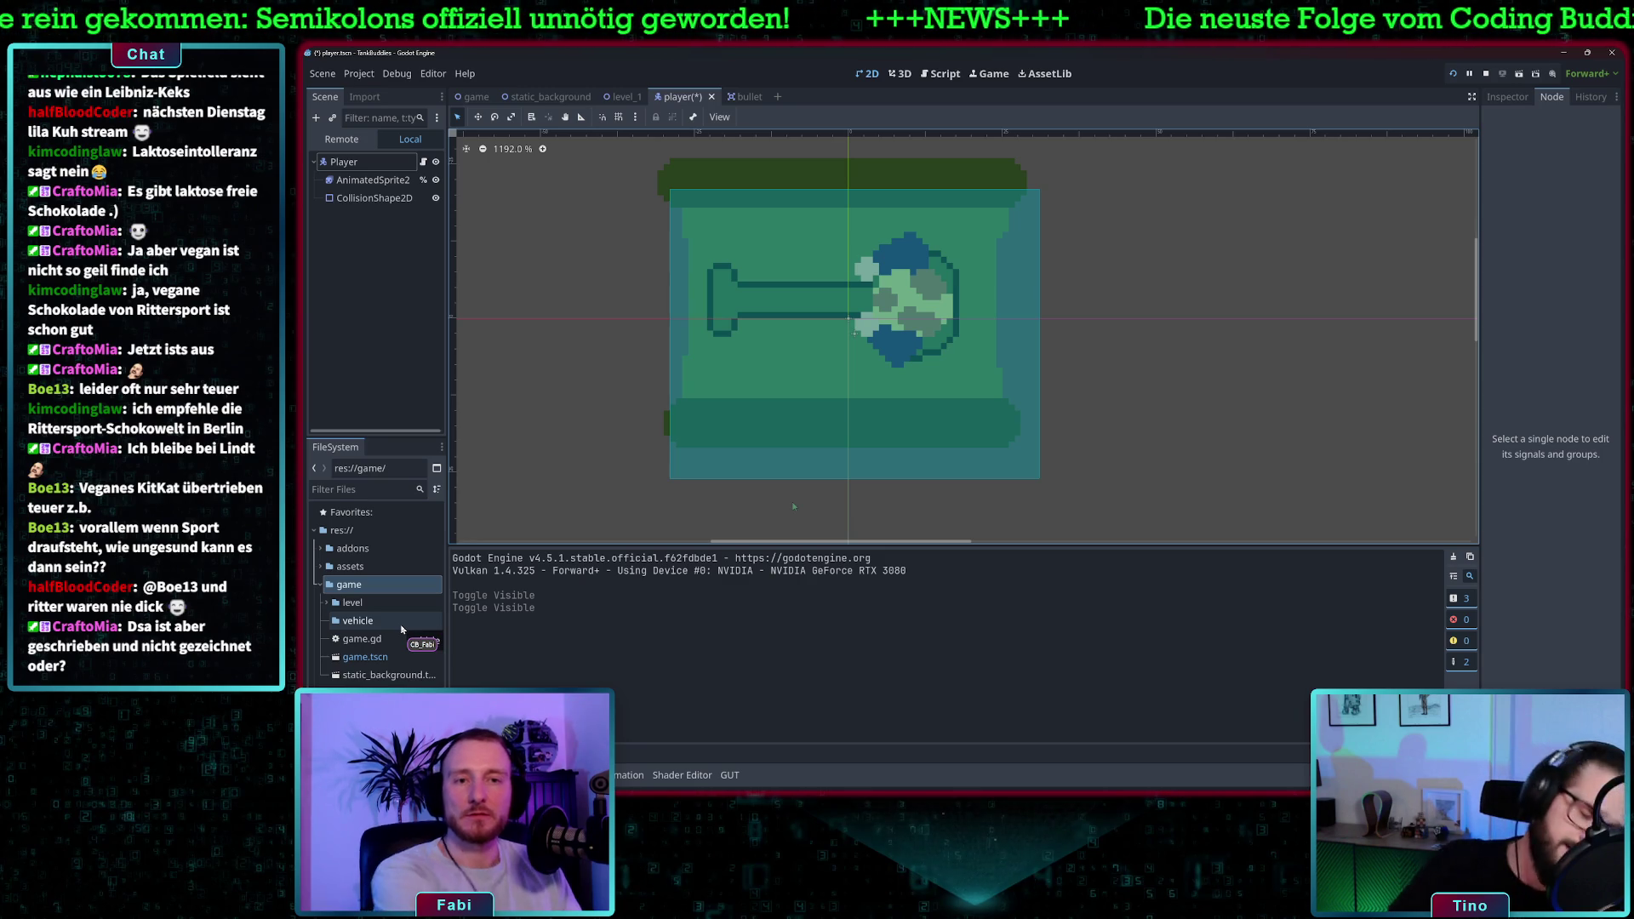
right_click(371, 625)
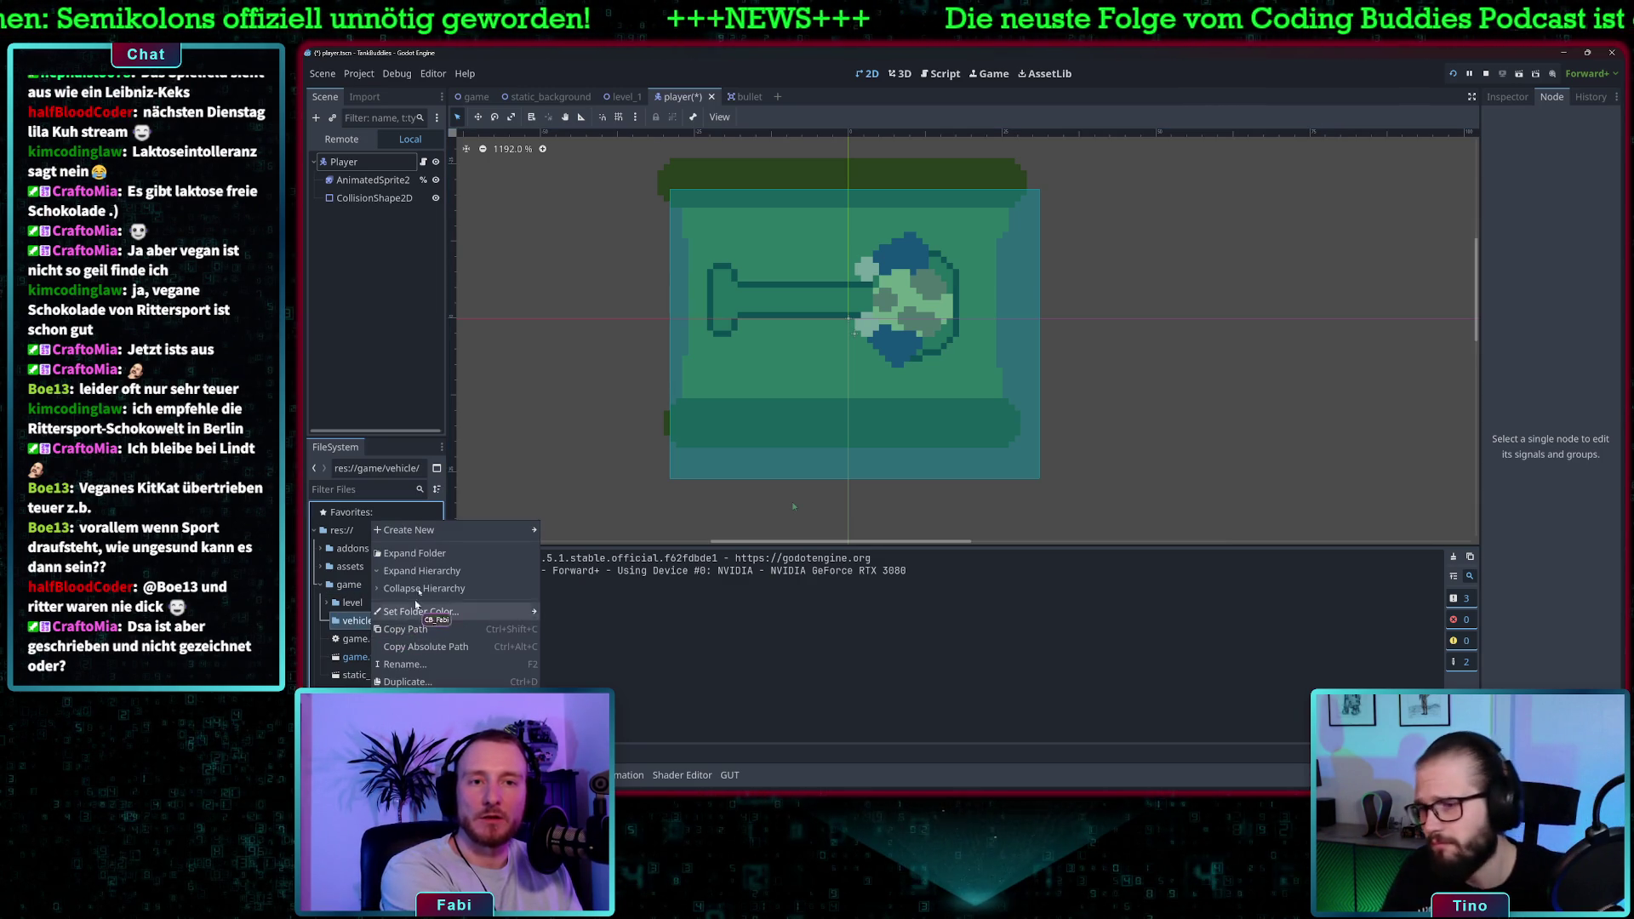
click(364, 629)
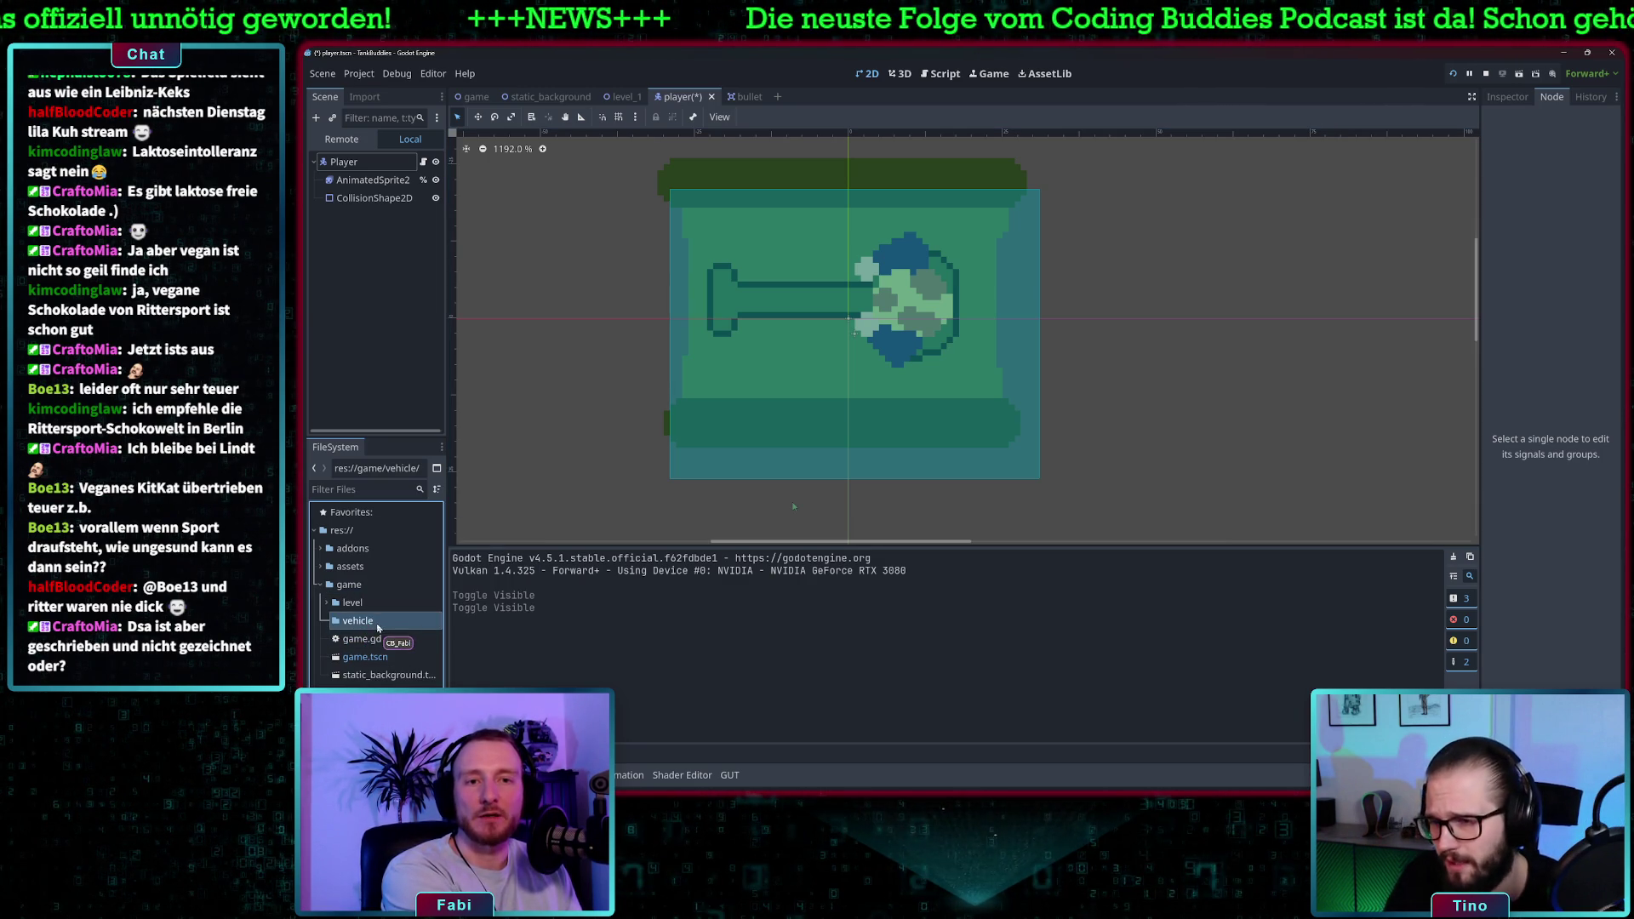
Create a vehicle.gd script in the vehicle folder and open it in the script editor.
right_click(377, 624)
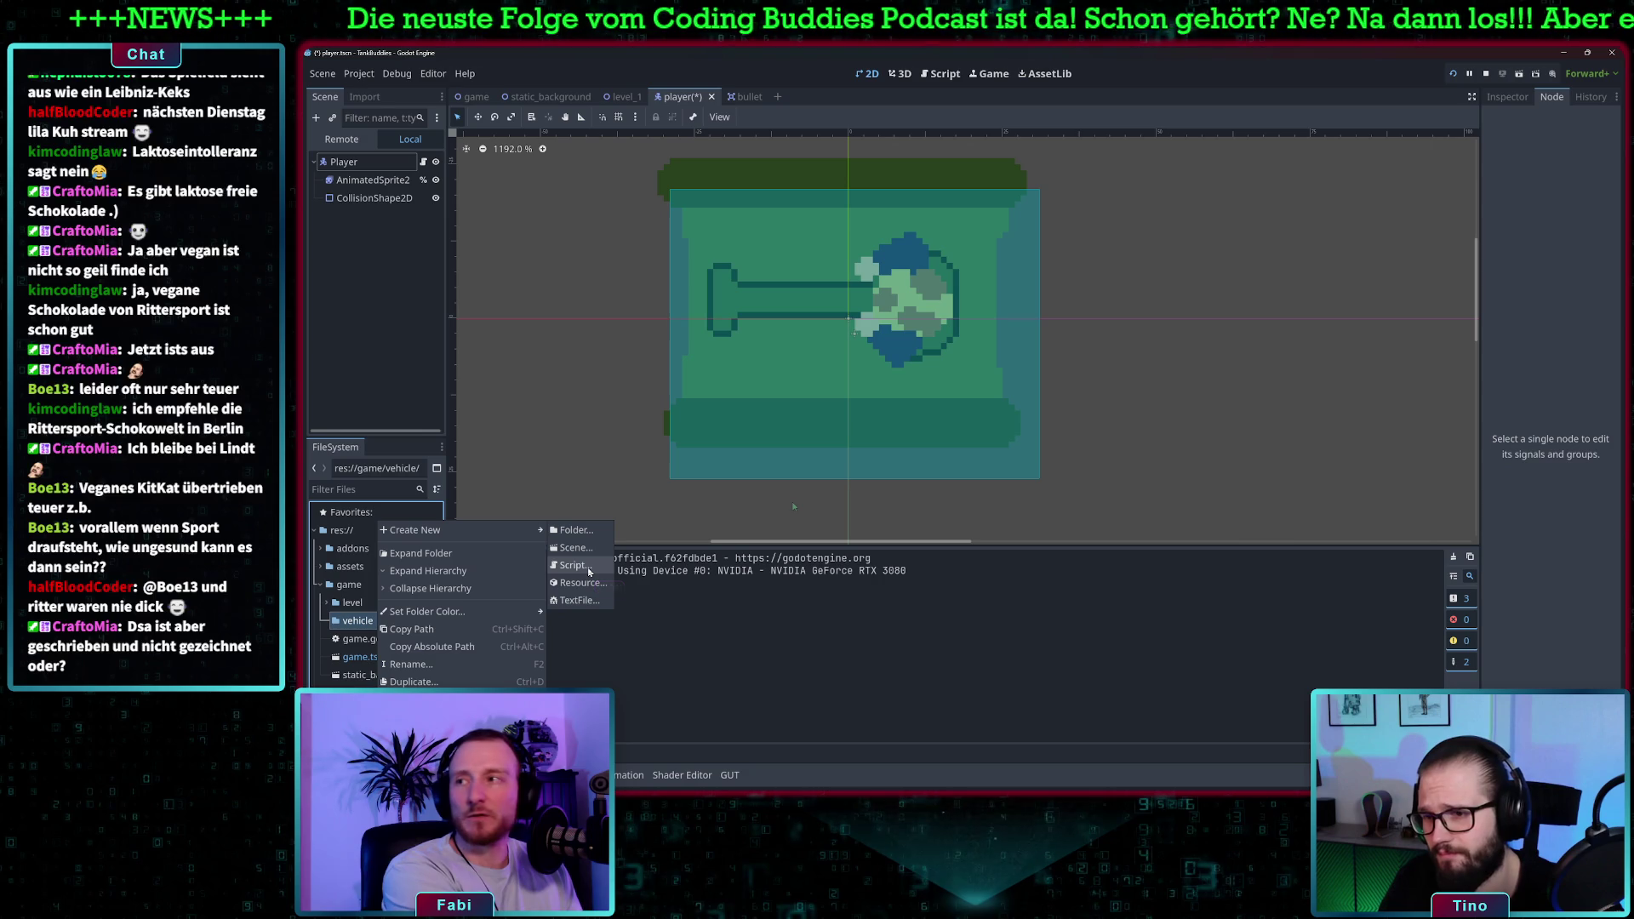
click(588, 566)
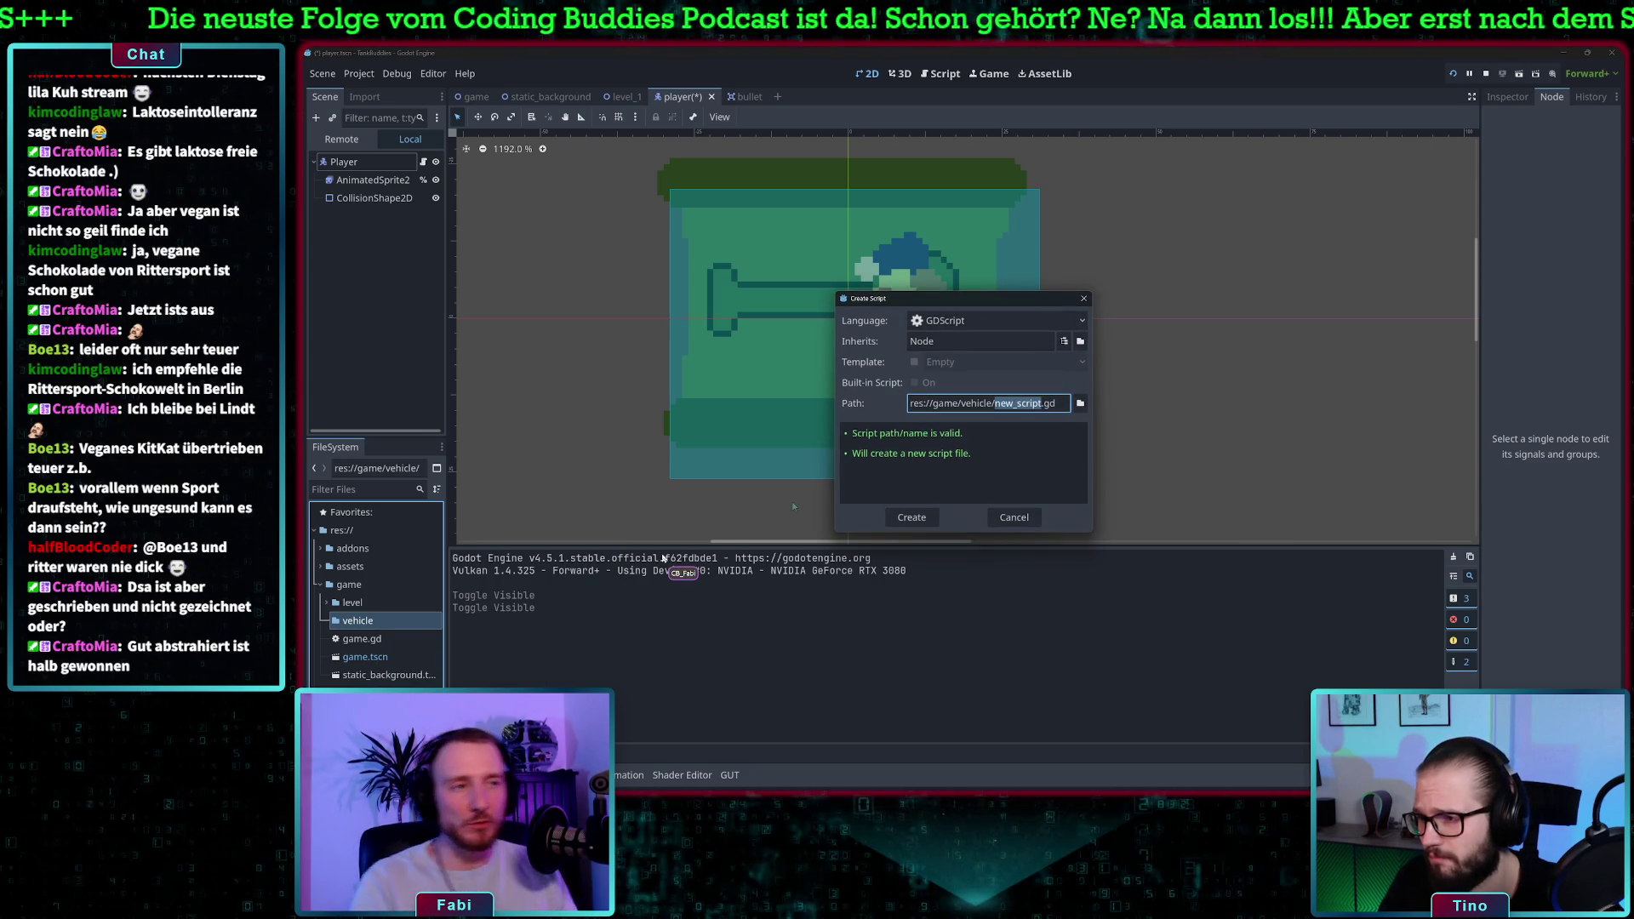
text(vehicle)
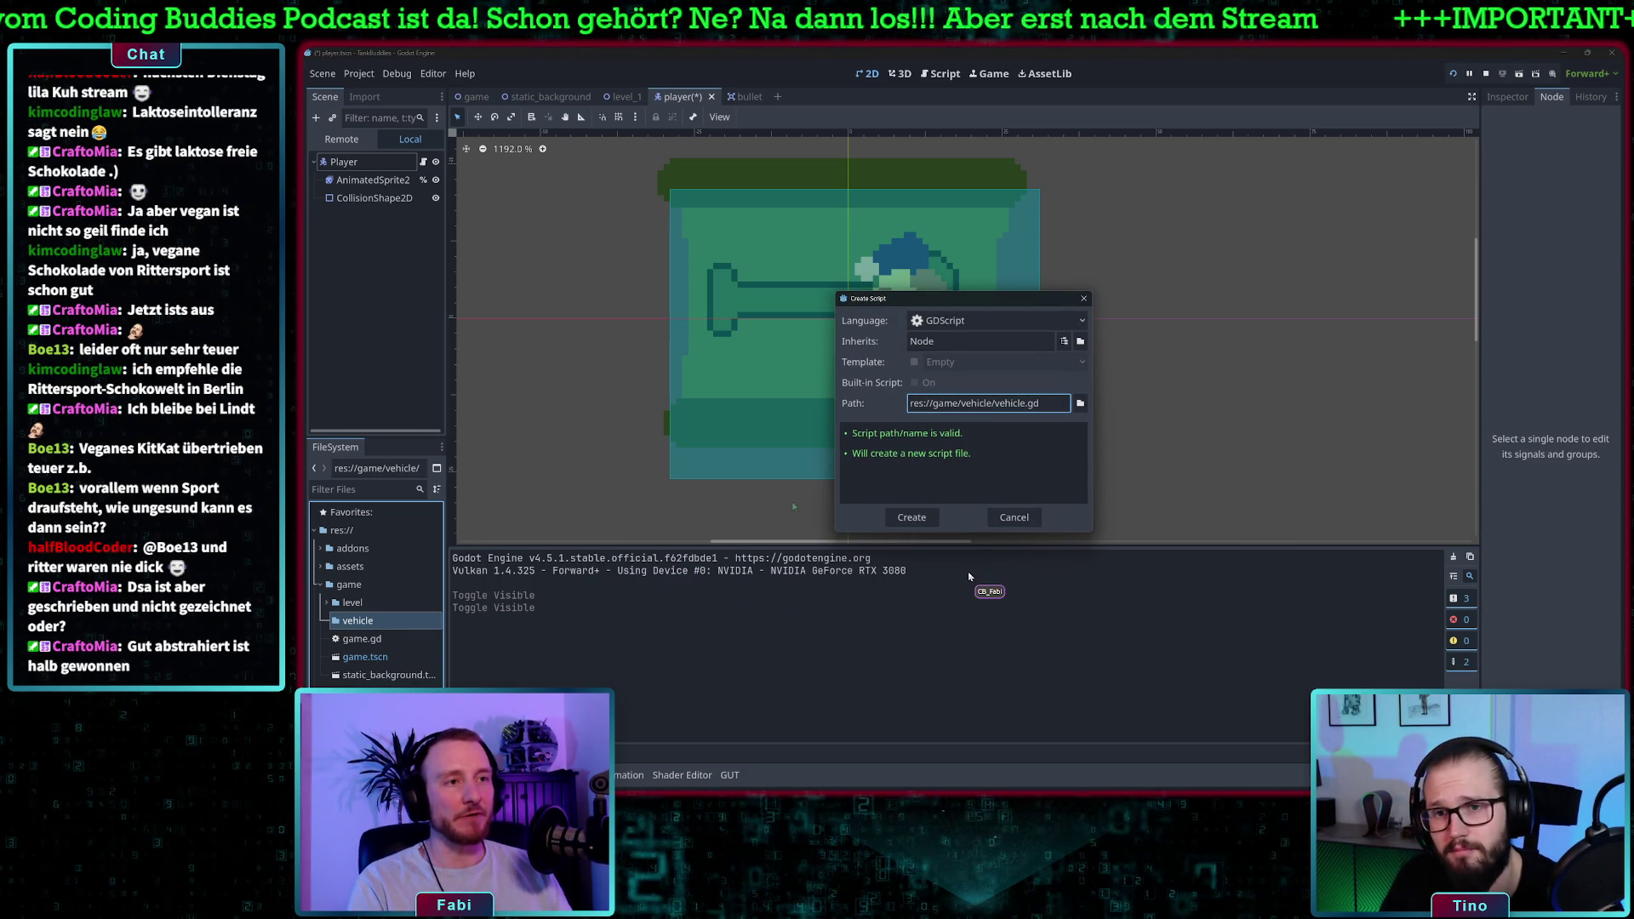
click(925, 523)
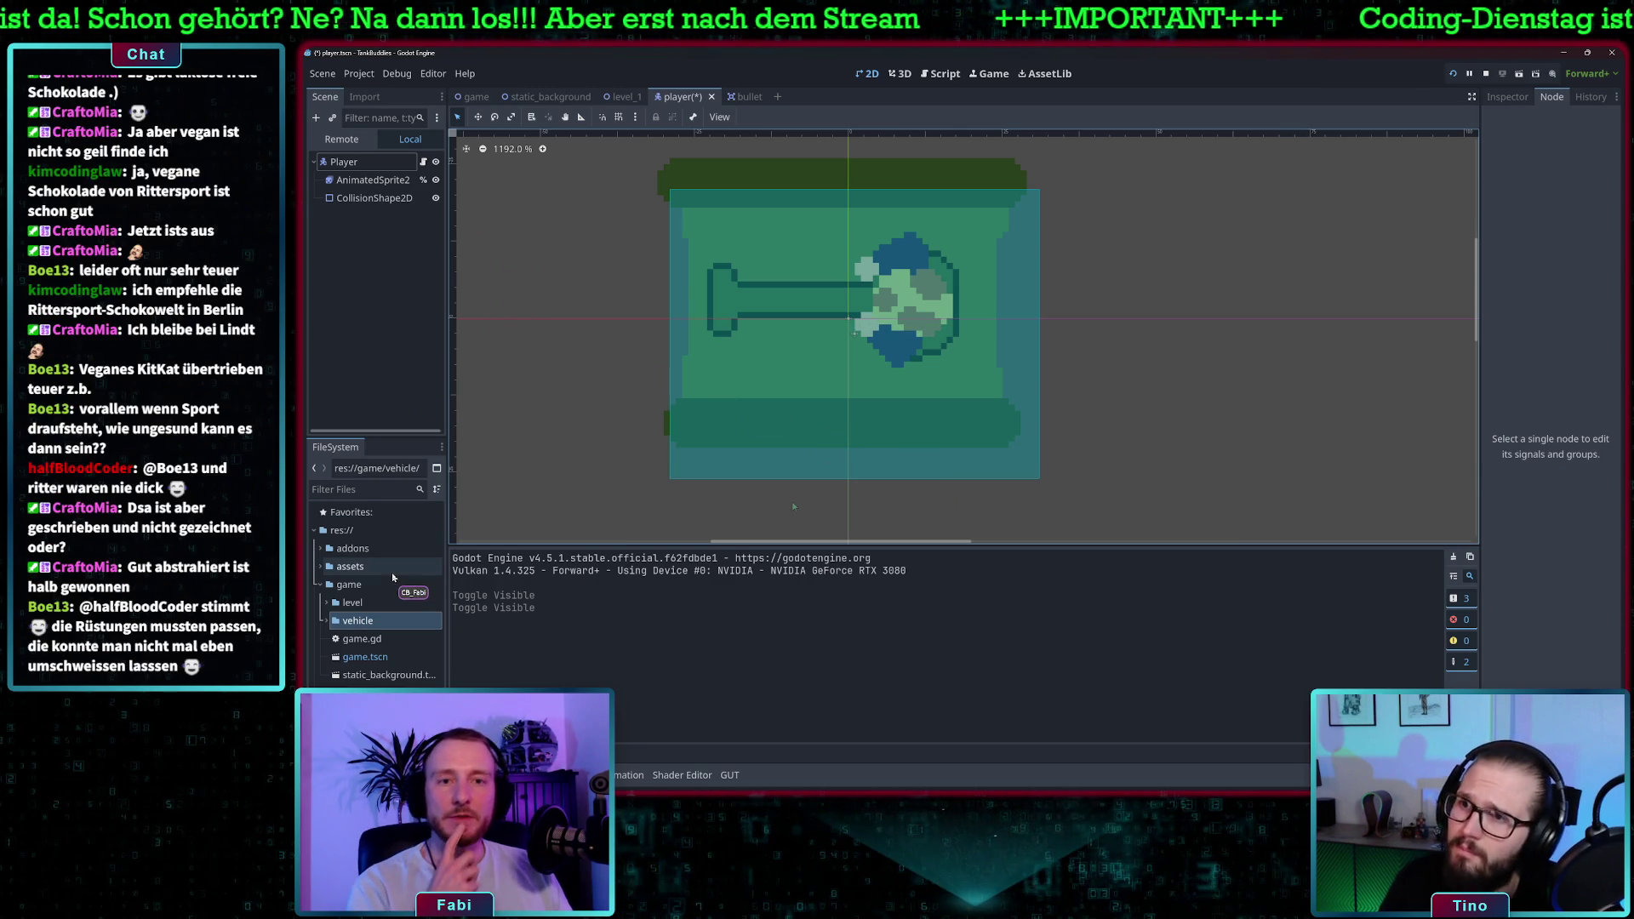
click(326, 621)
double_click(374, 639)
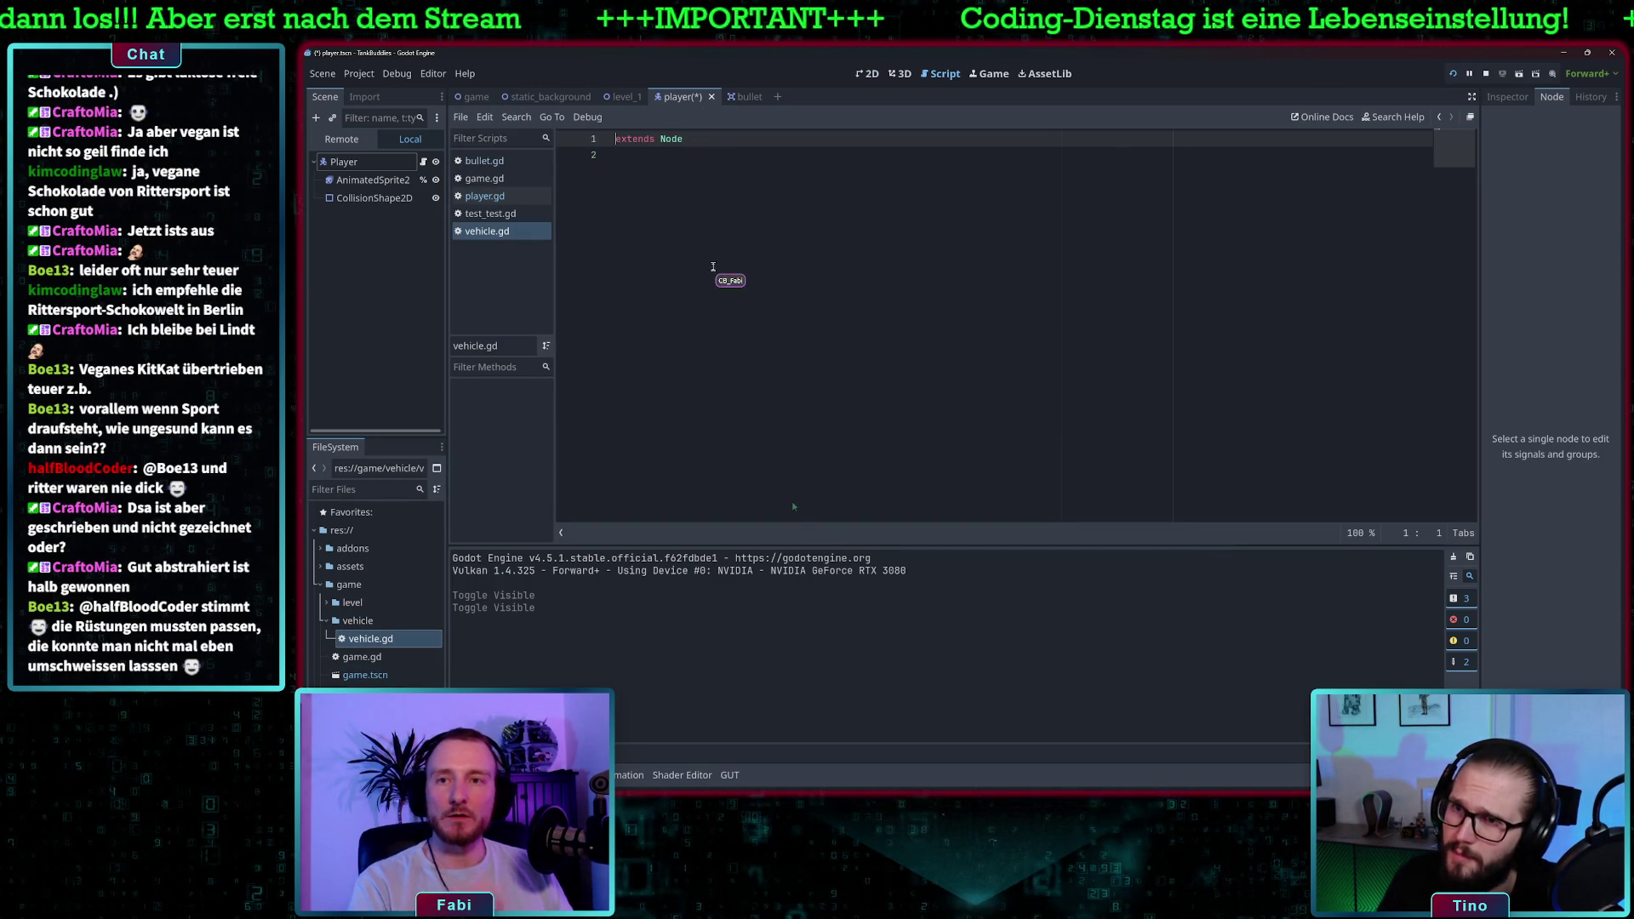
Add a _ready() function to vehicle.gd that calls print("Vehicle ready").
key(ctrl+s)
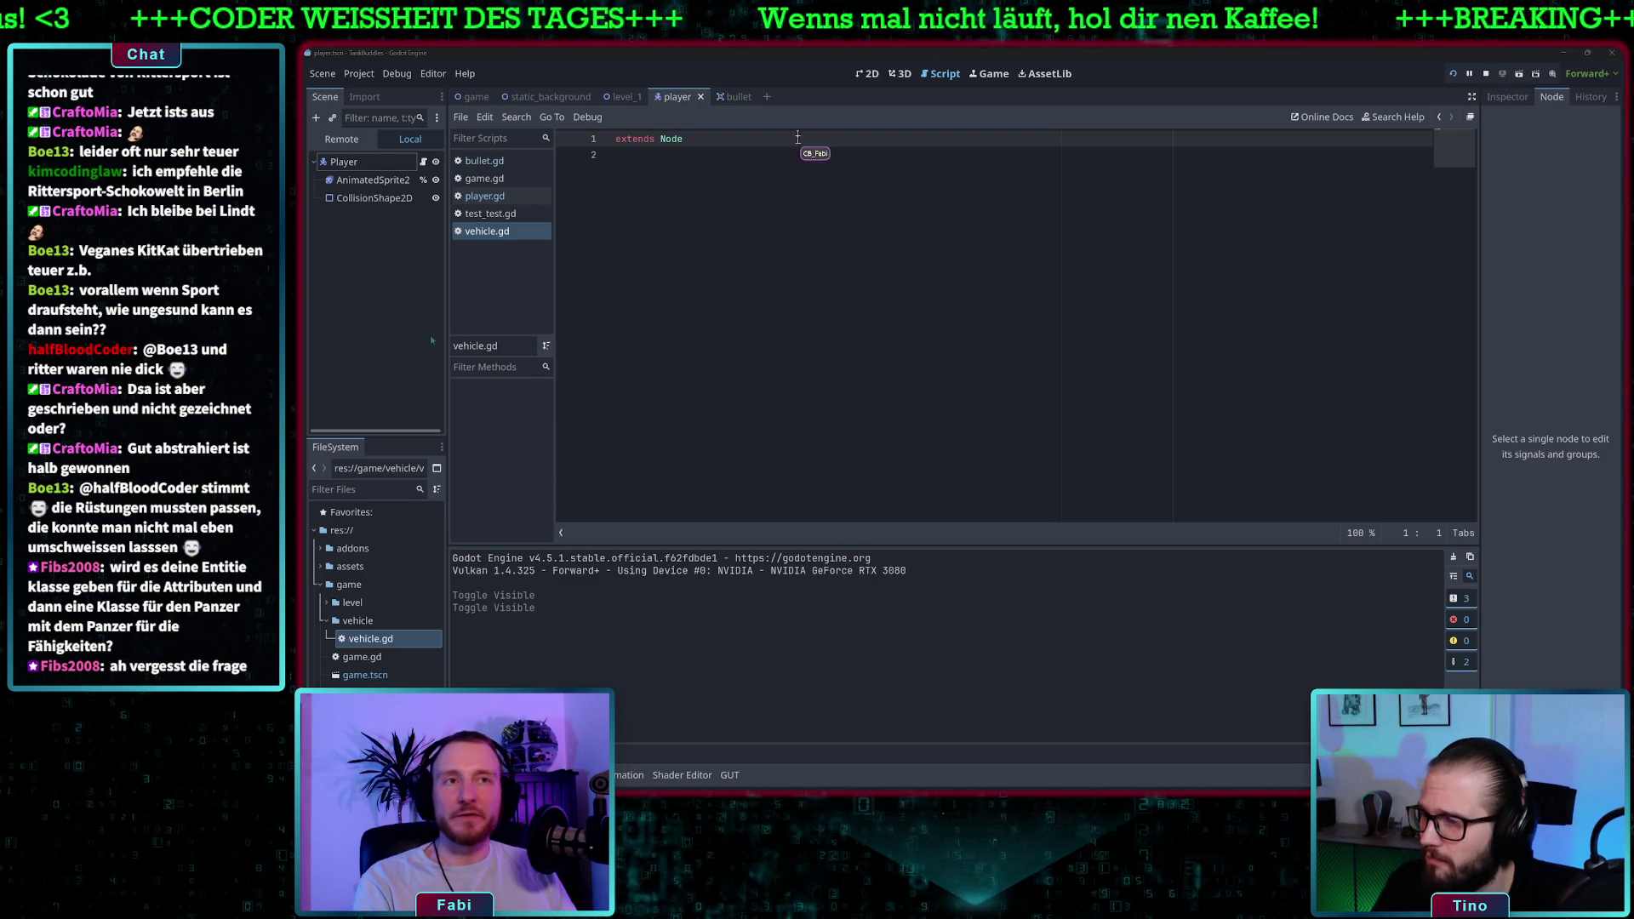
click(764, 144)
key(Return)
key(Return)
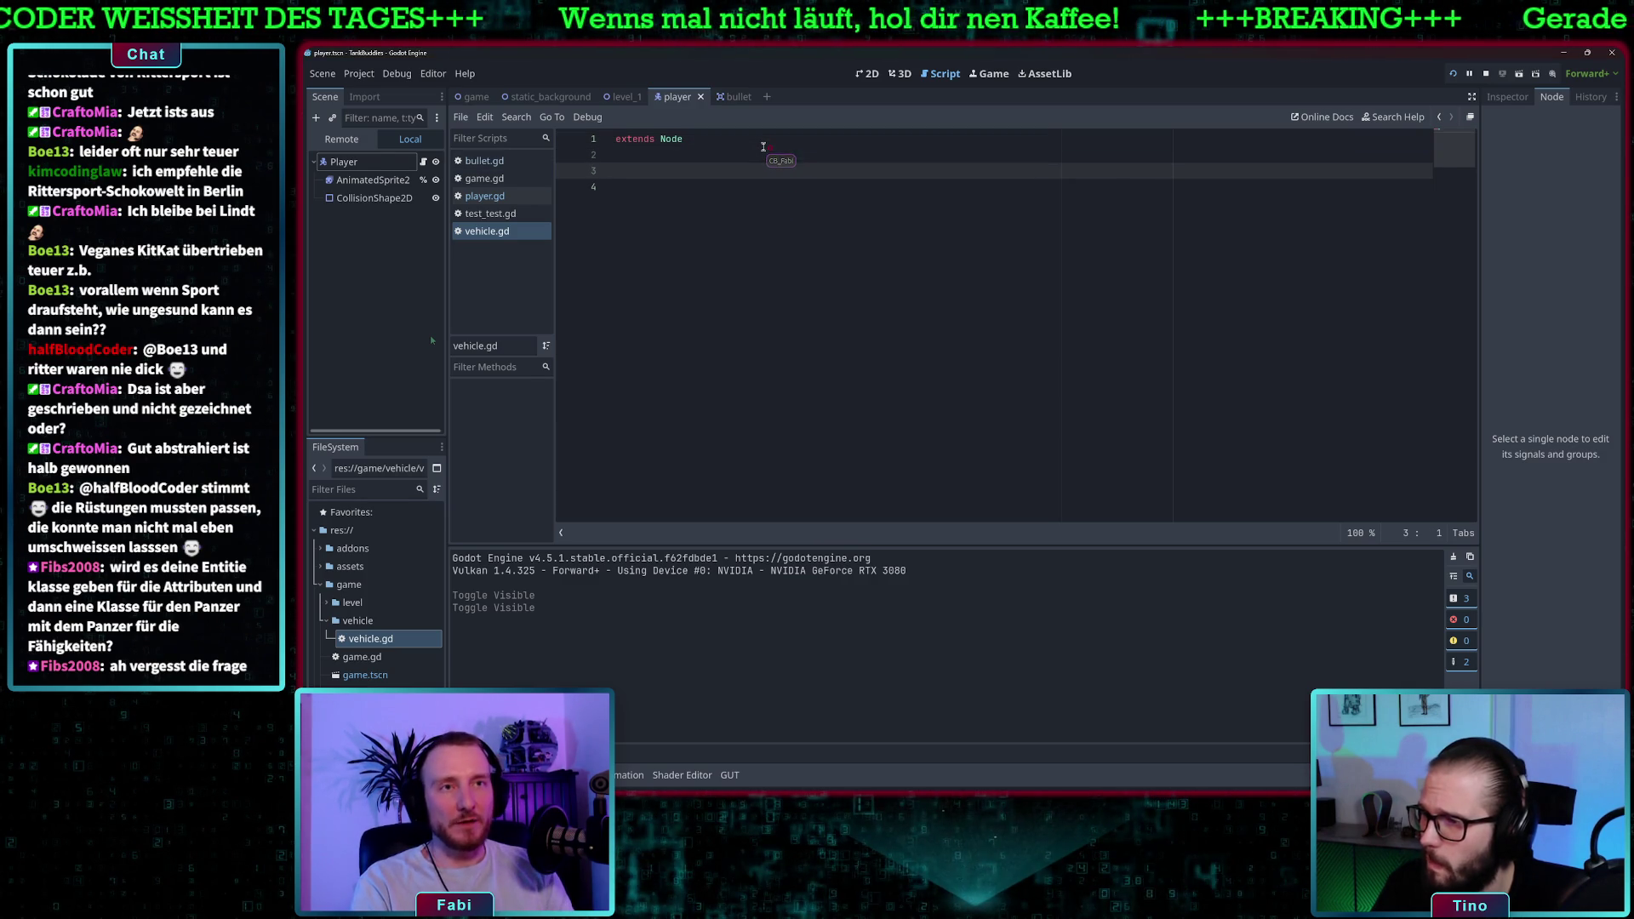
text(_rea)
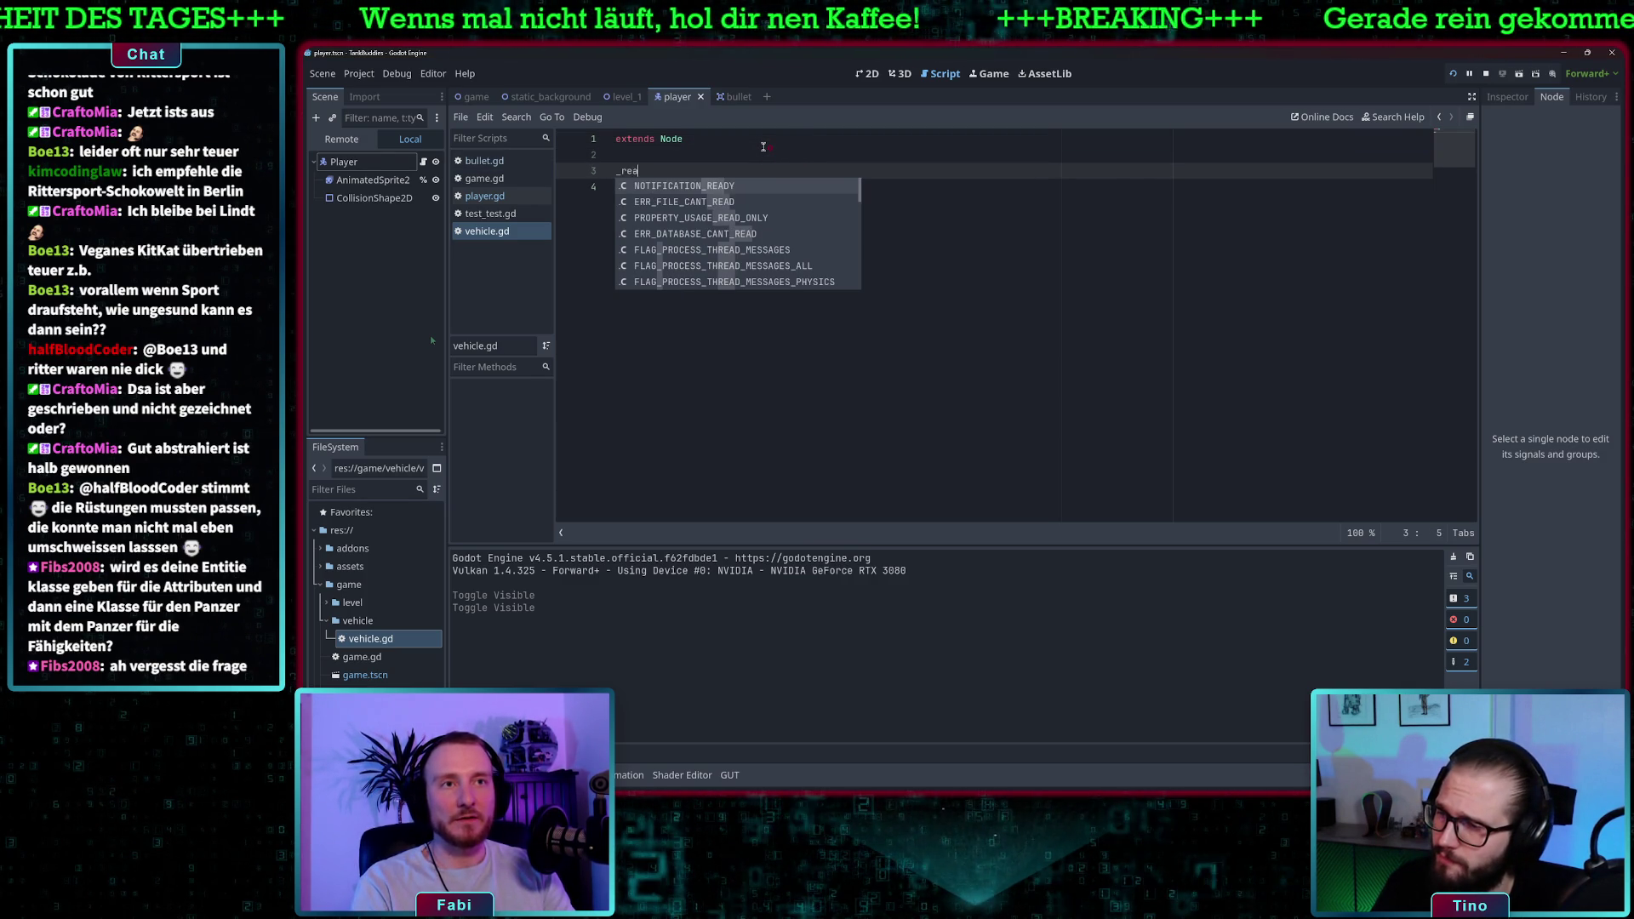
key(BackSpace)
key(BackSpace)
key(BackSpace)
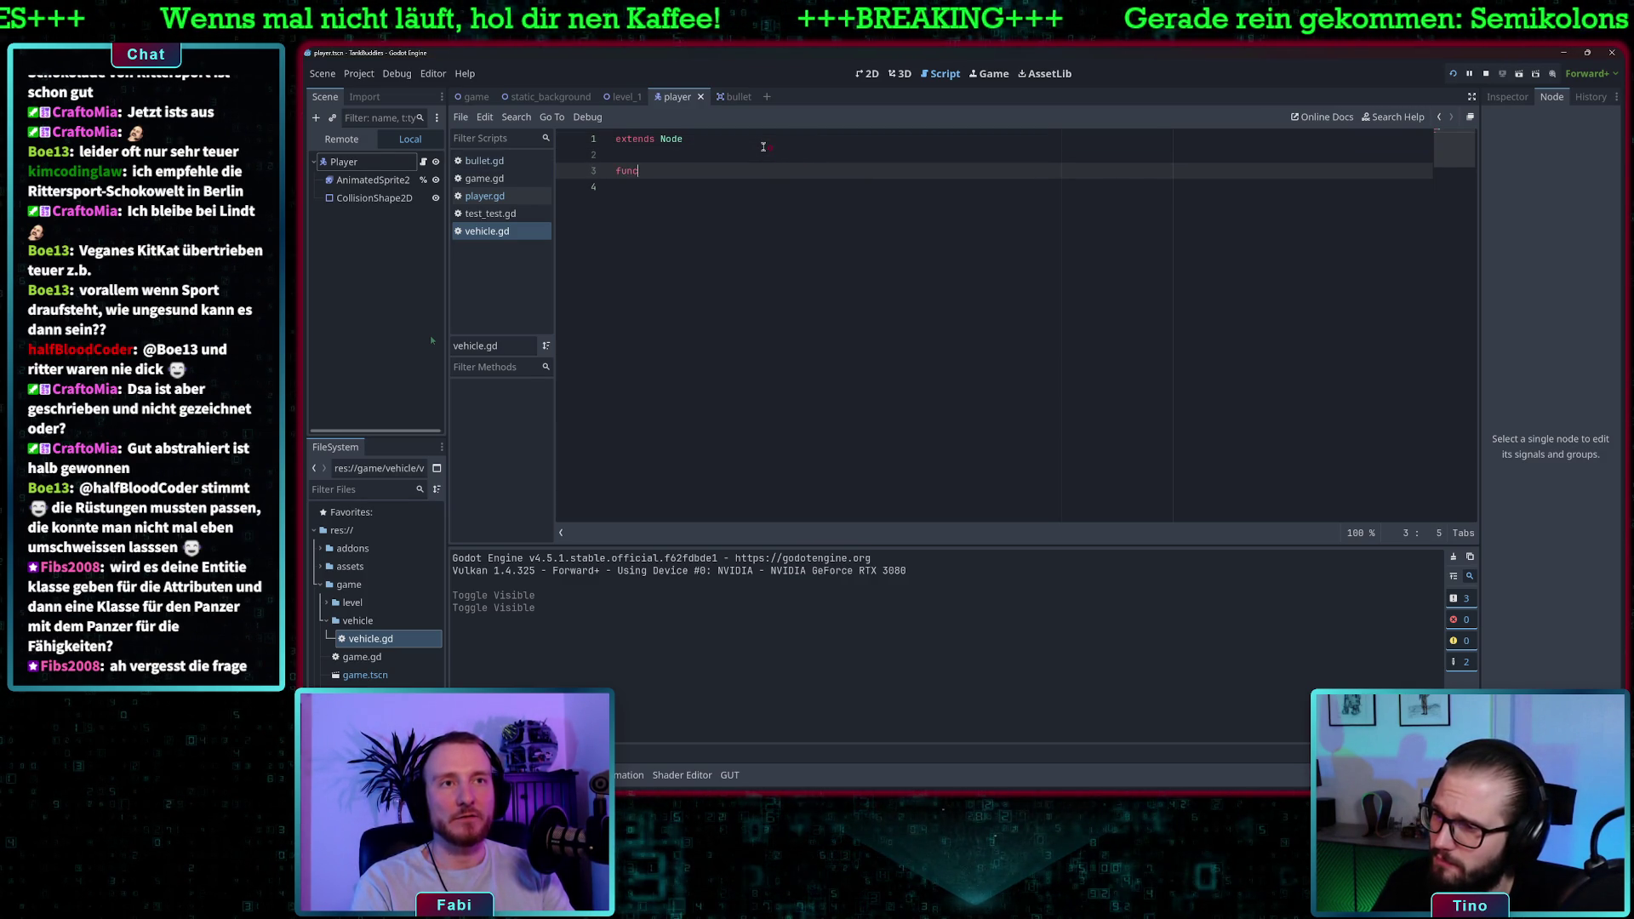
text(a)
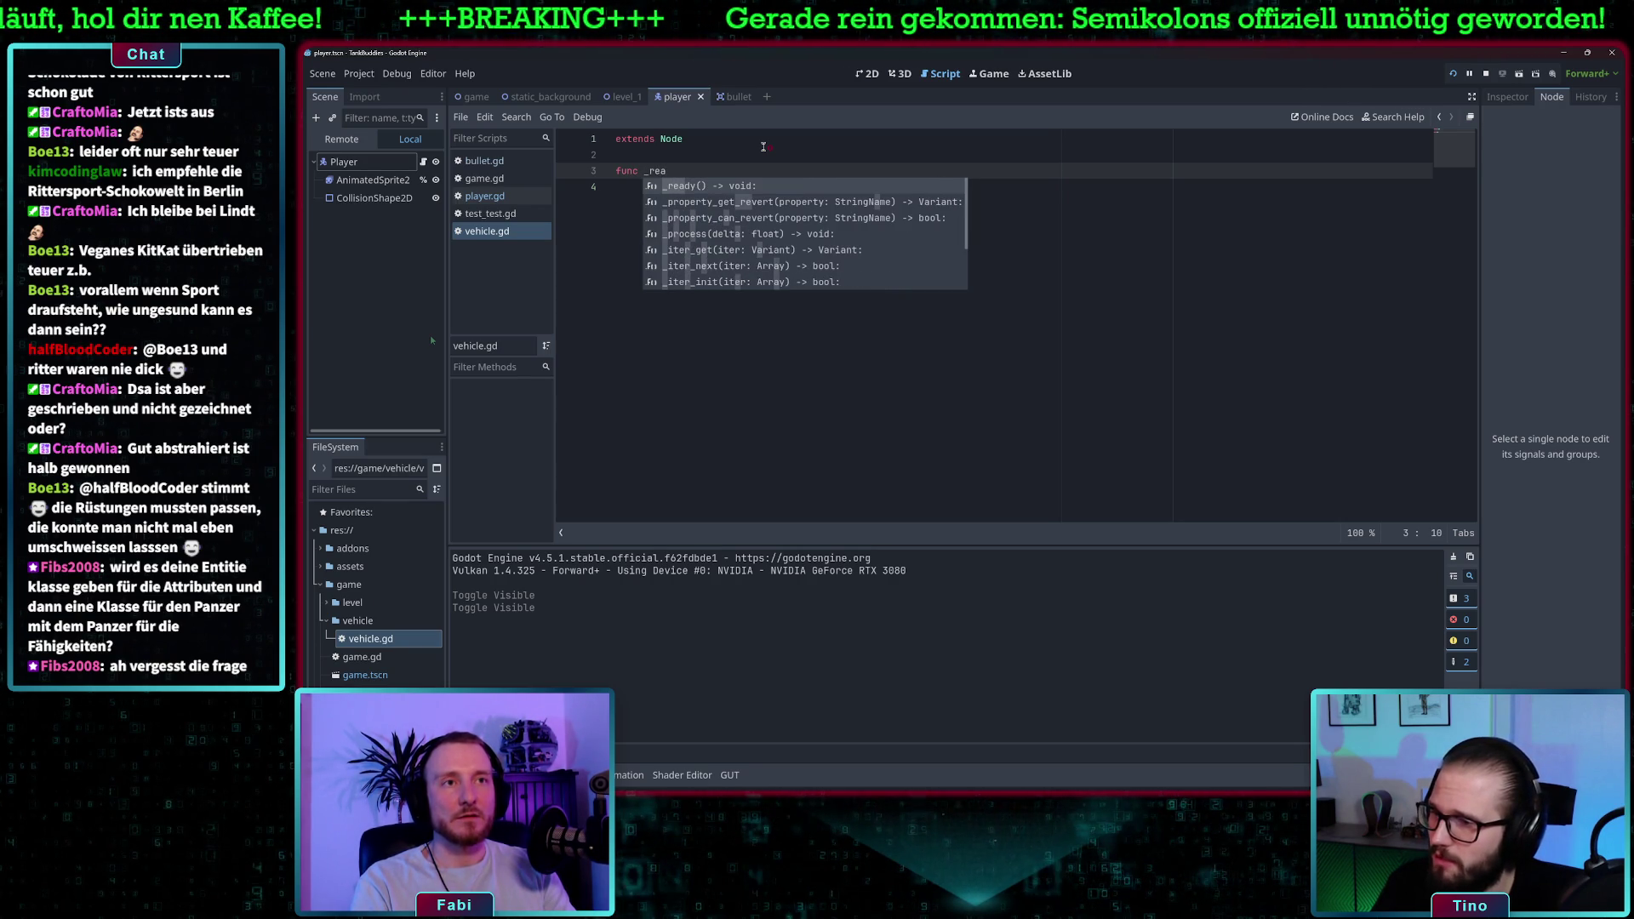
key(Return)
key(Return)
text(print()
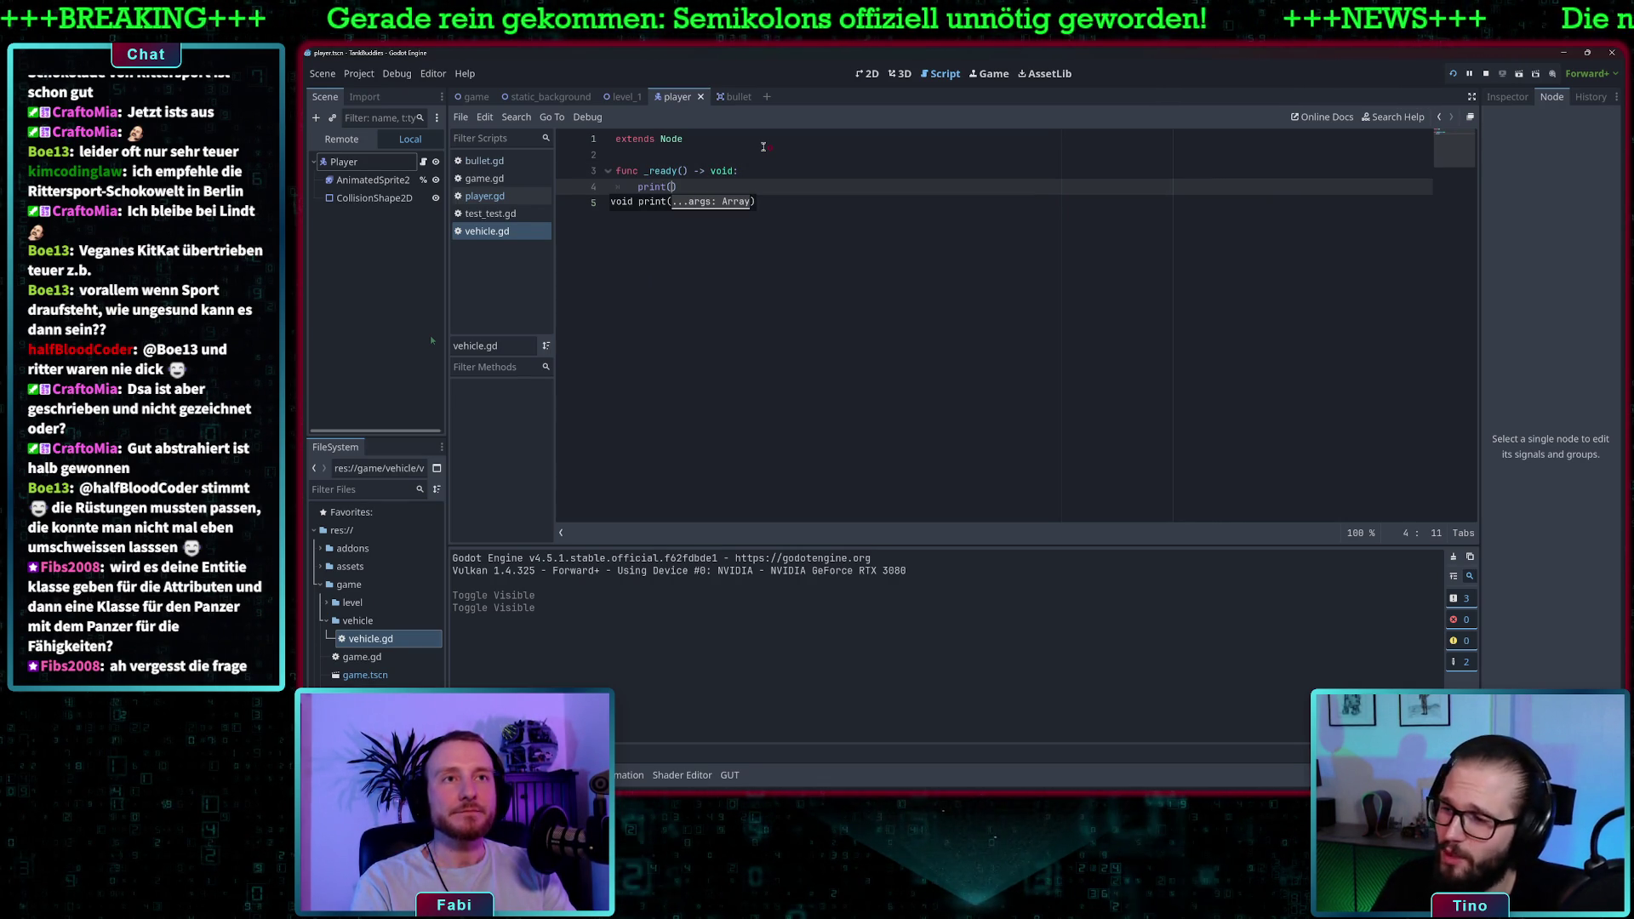
text("Ve)
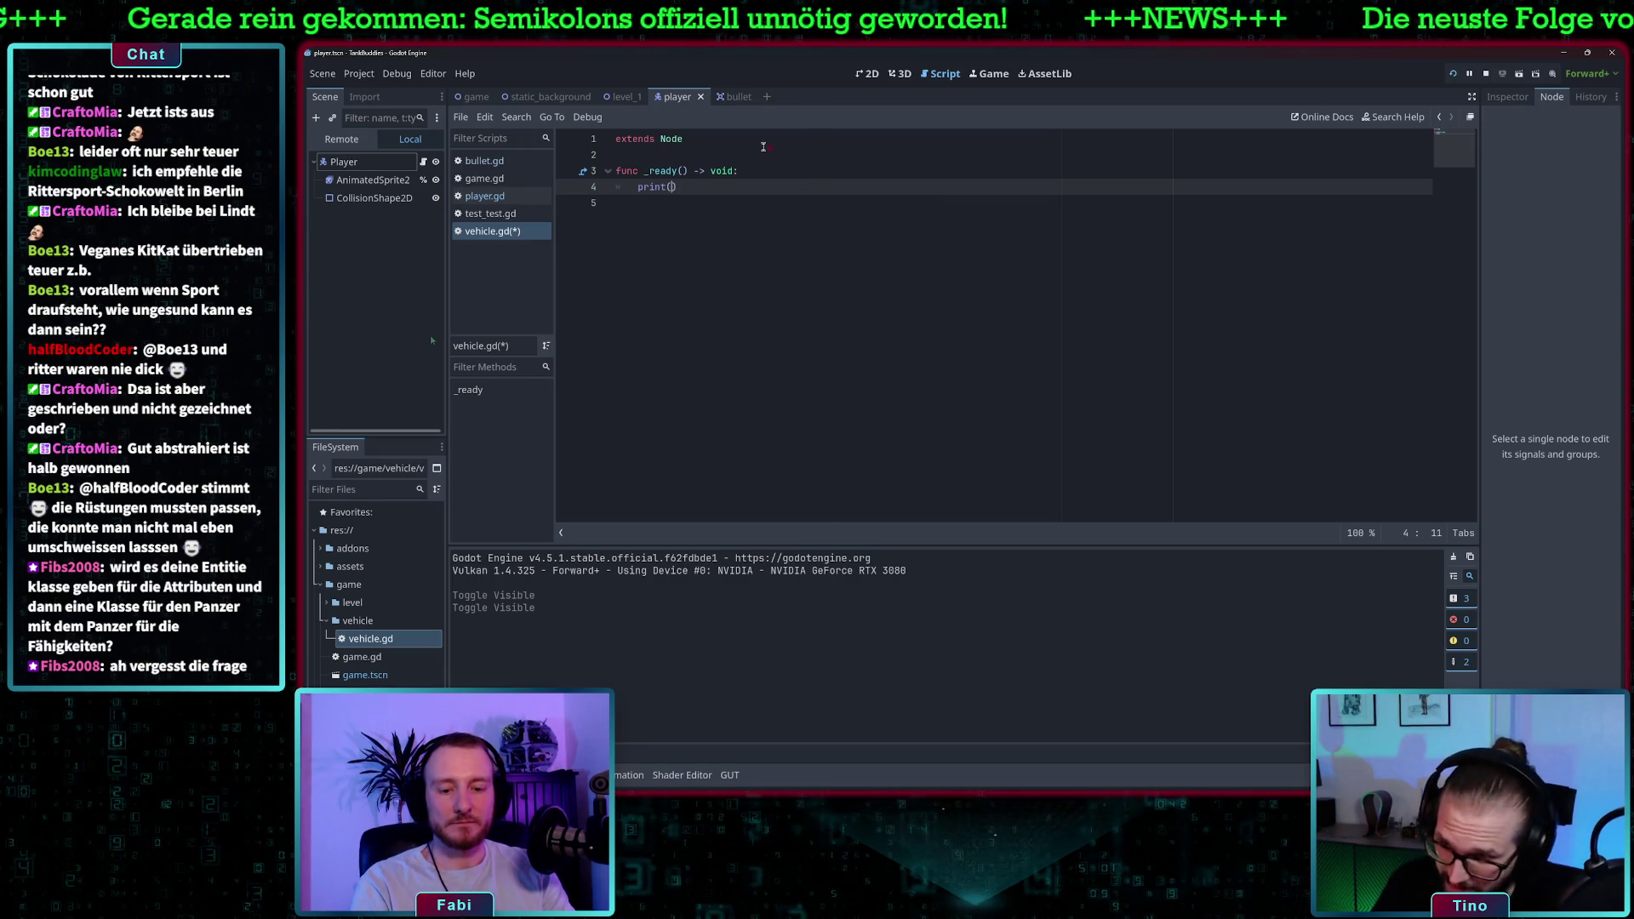
text(hicle )
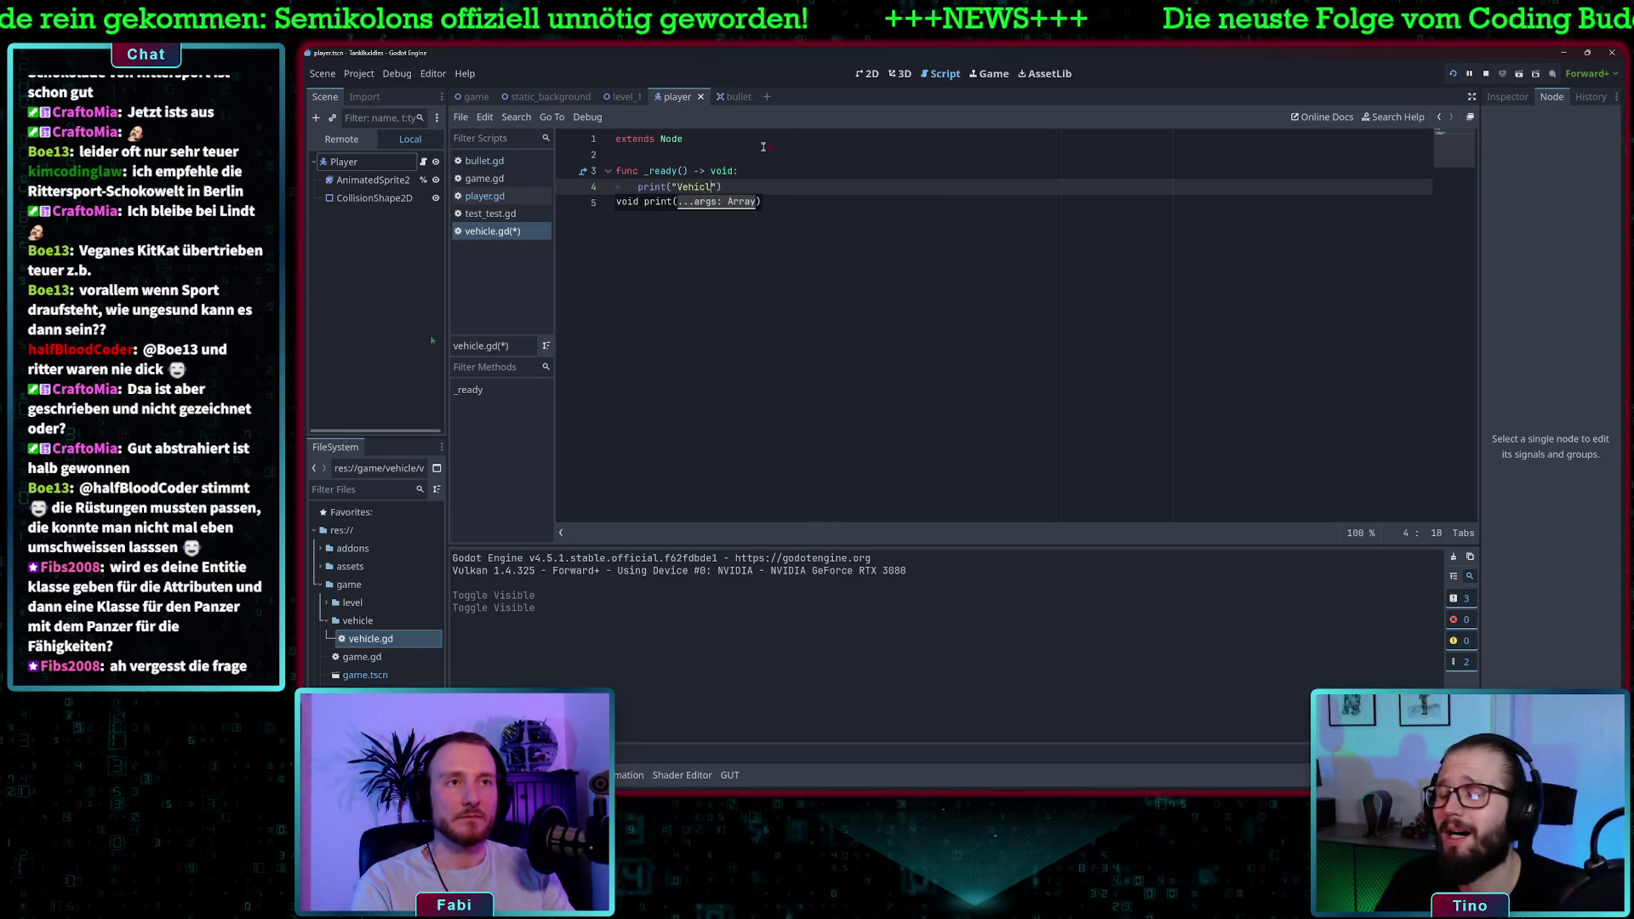
text(ready)
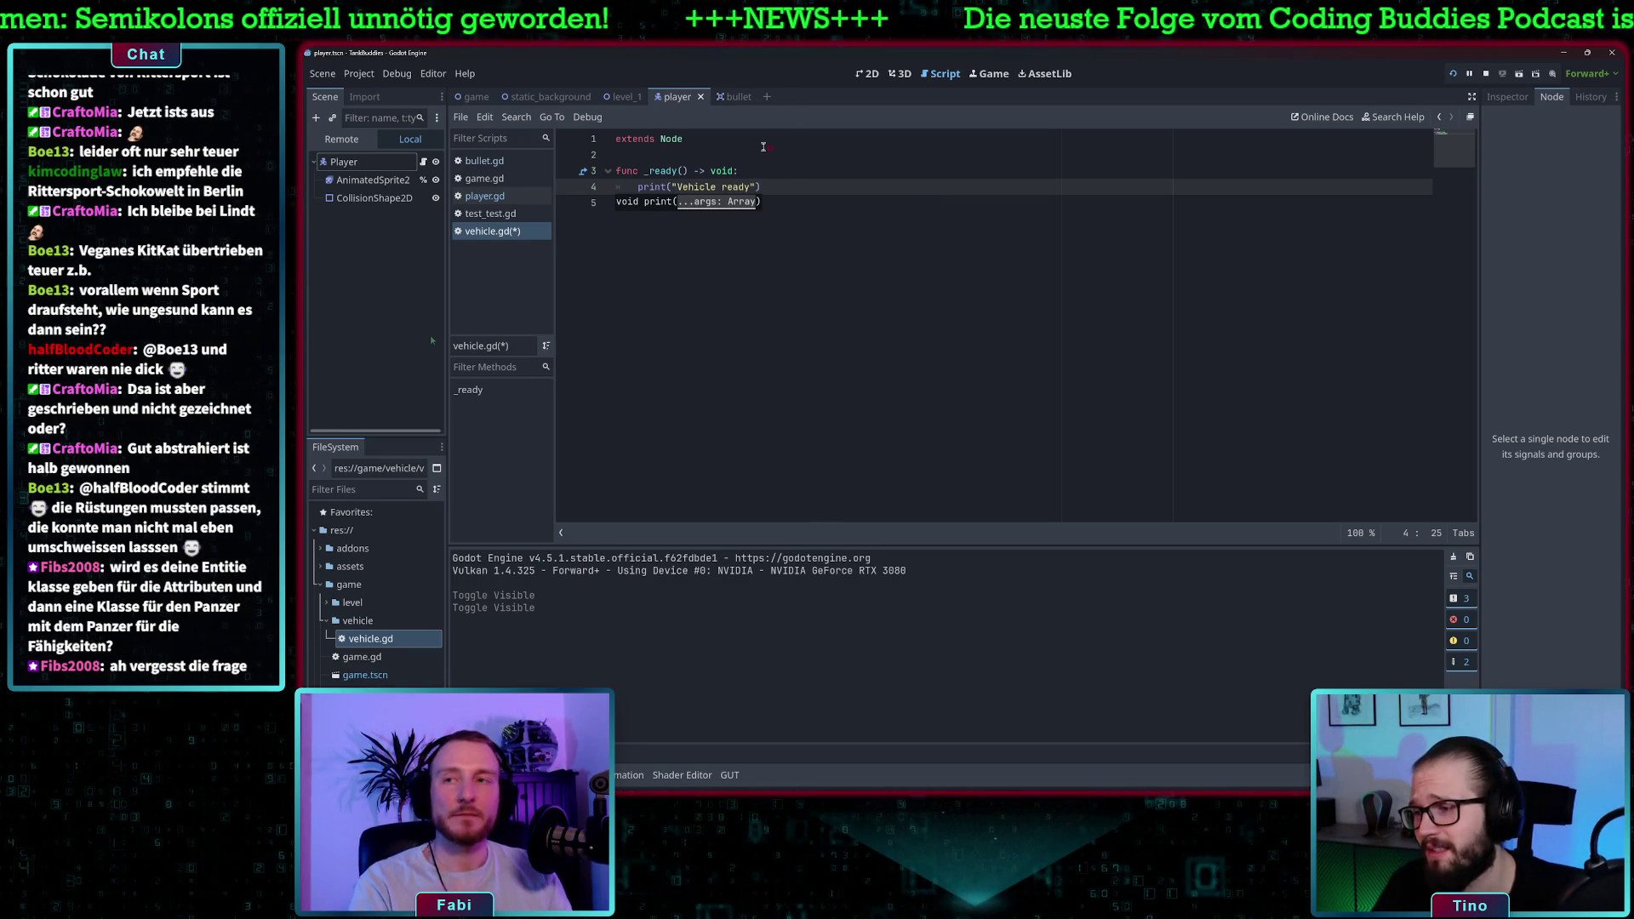
click(789, 189)
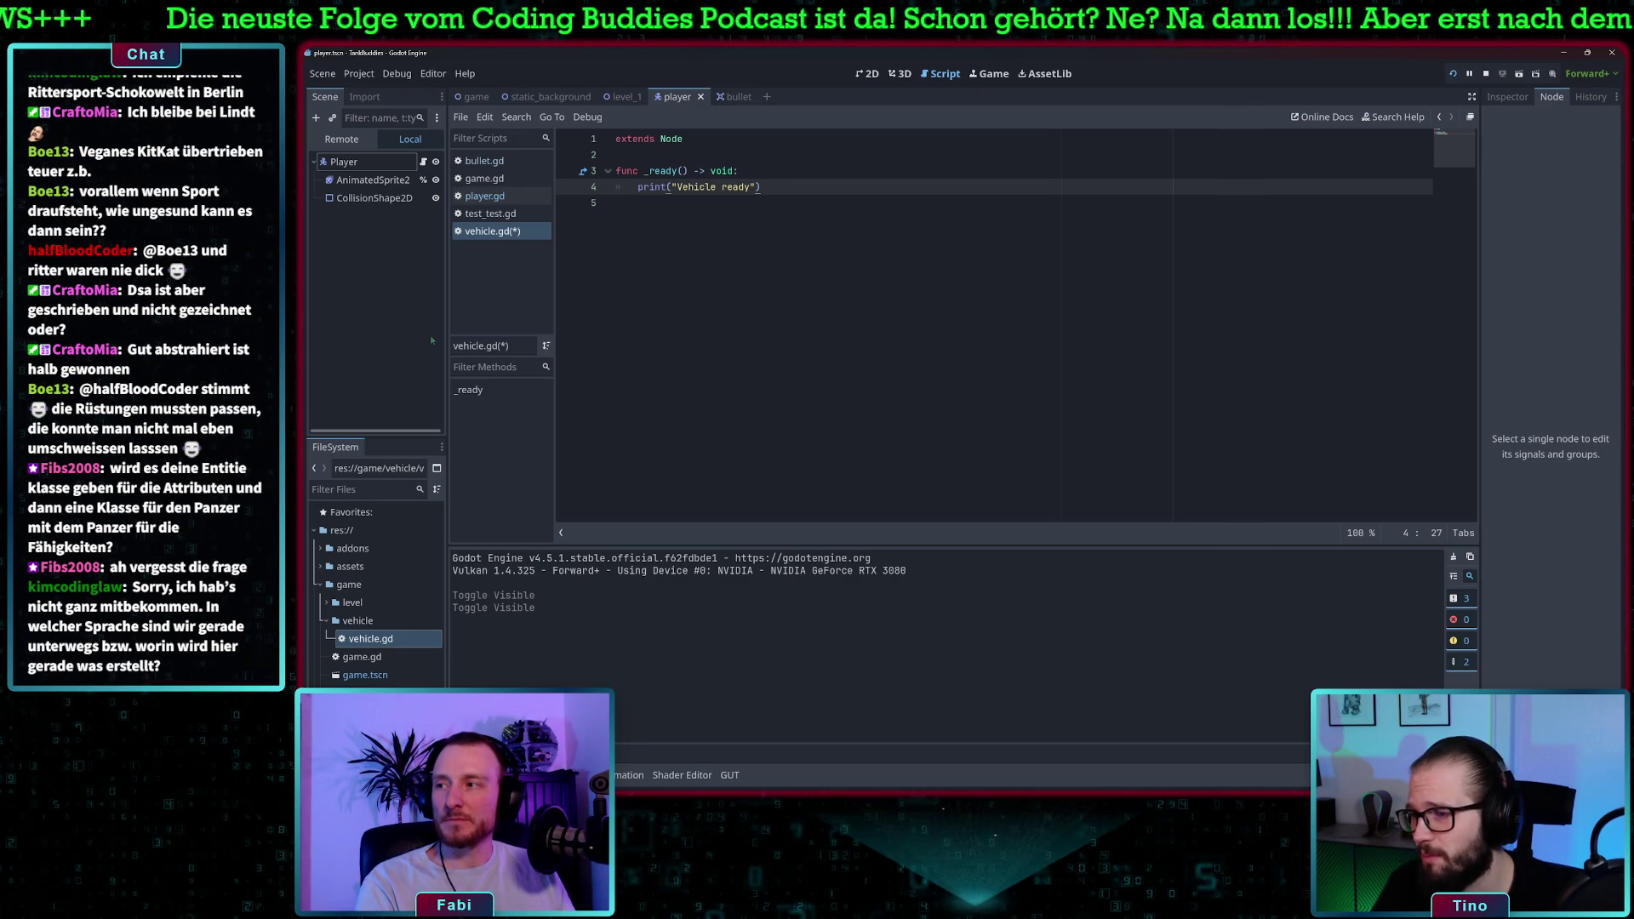
Create a vehicle_data.gd script in the vehicle folder and save vehicle.gd.
click(366, 622)
right_click(366, 627)
mouse_move(466, 531)
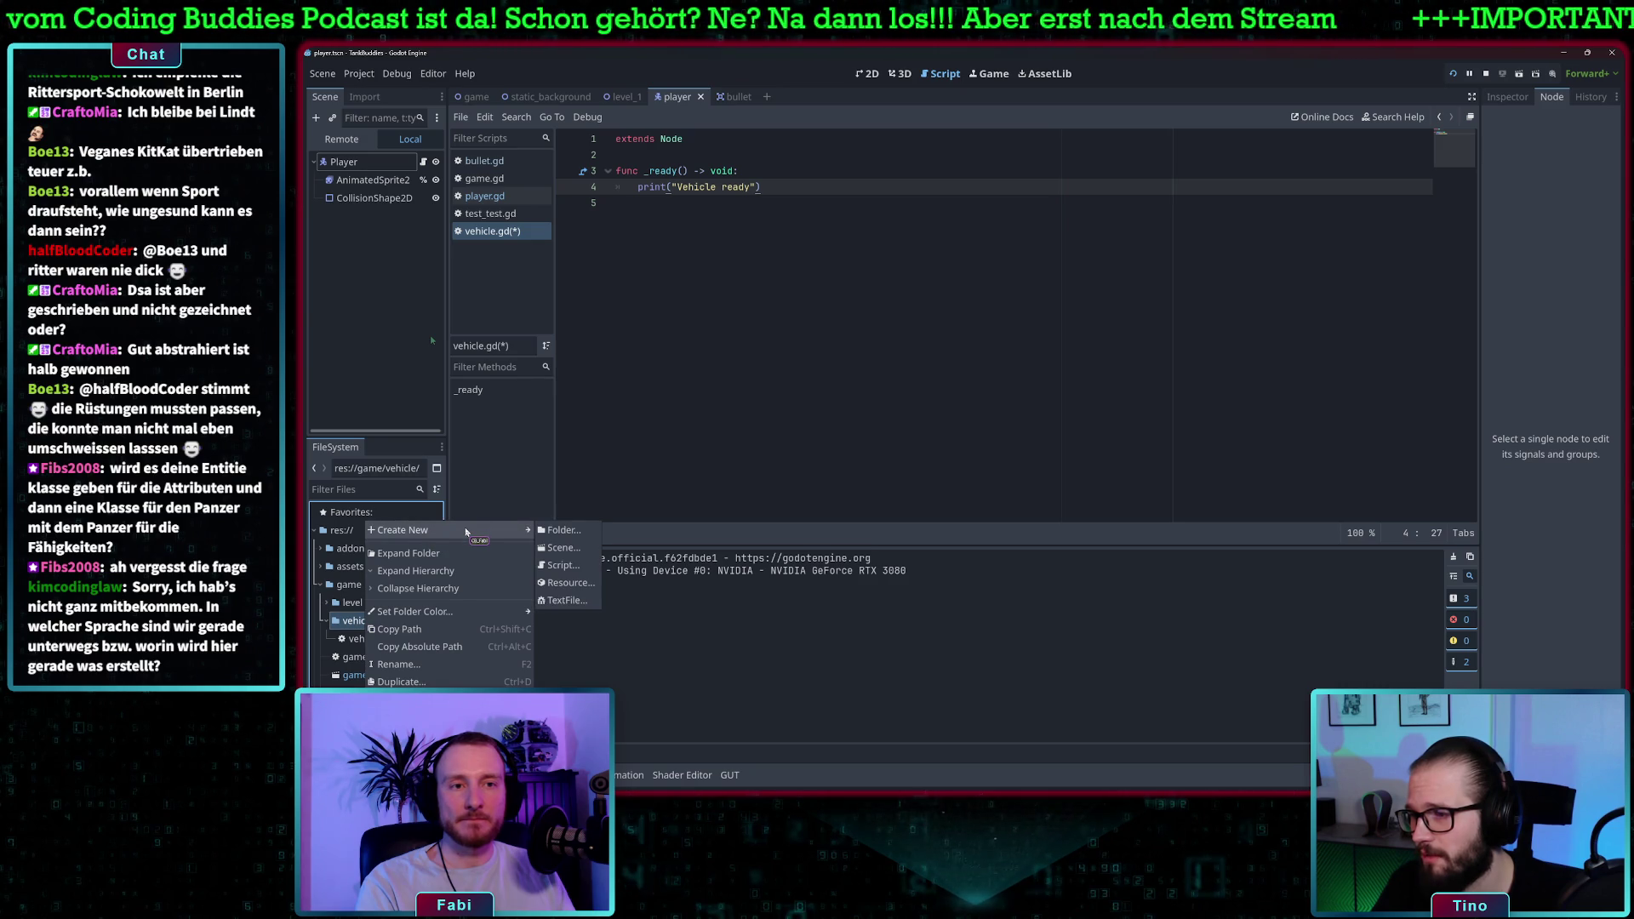
click(561, 565)
text(vehicle_d)
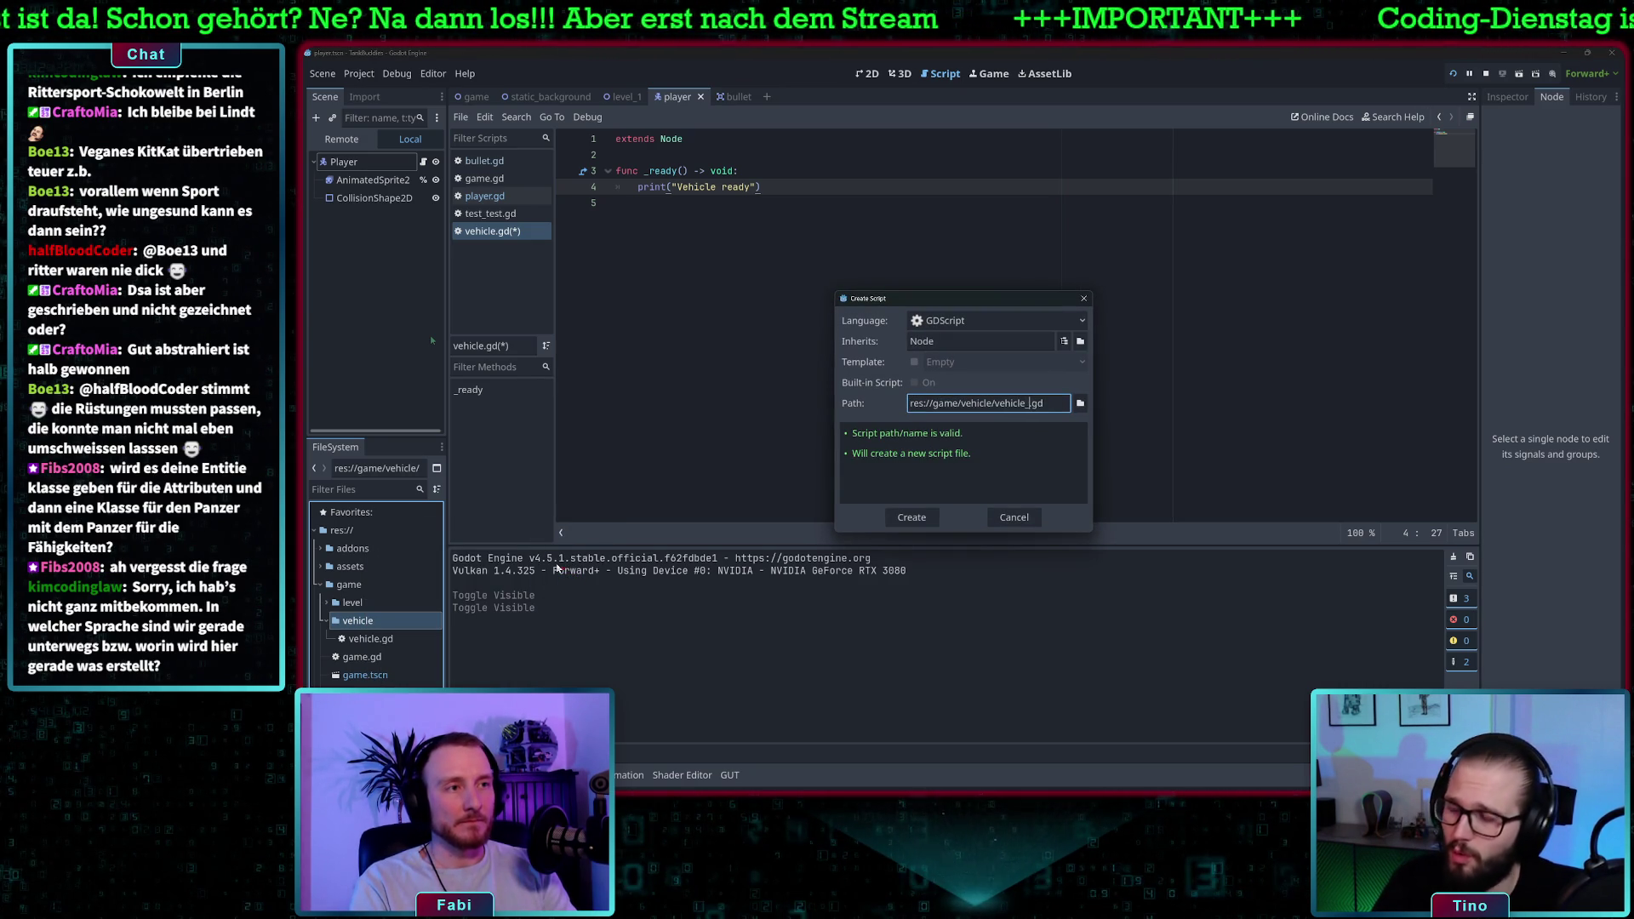
text(ata)
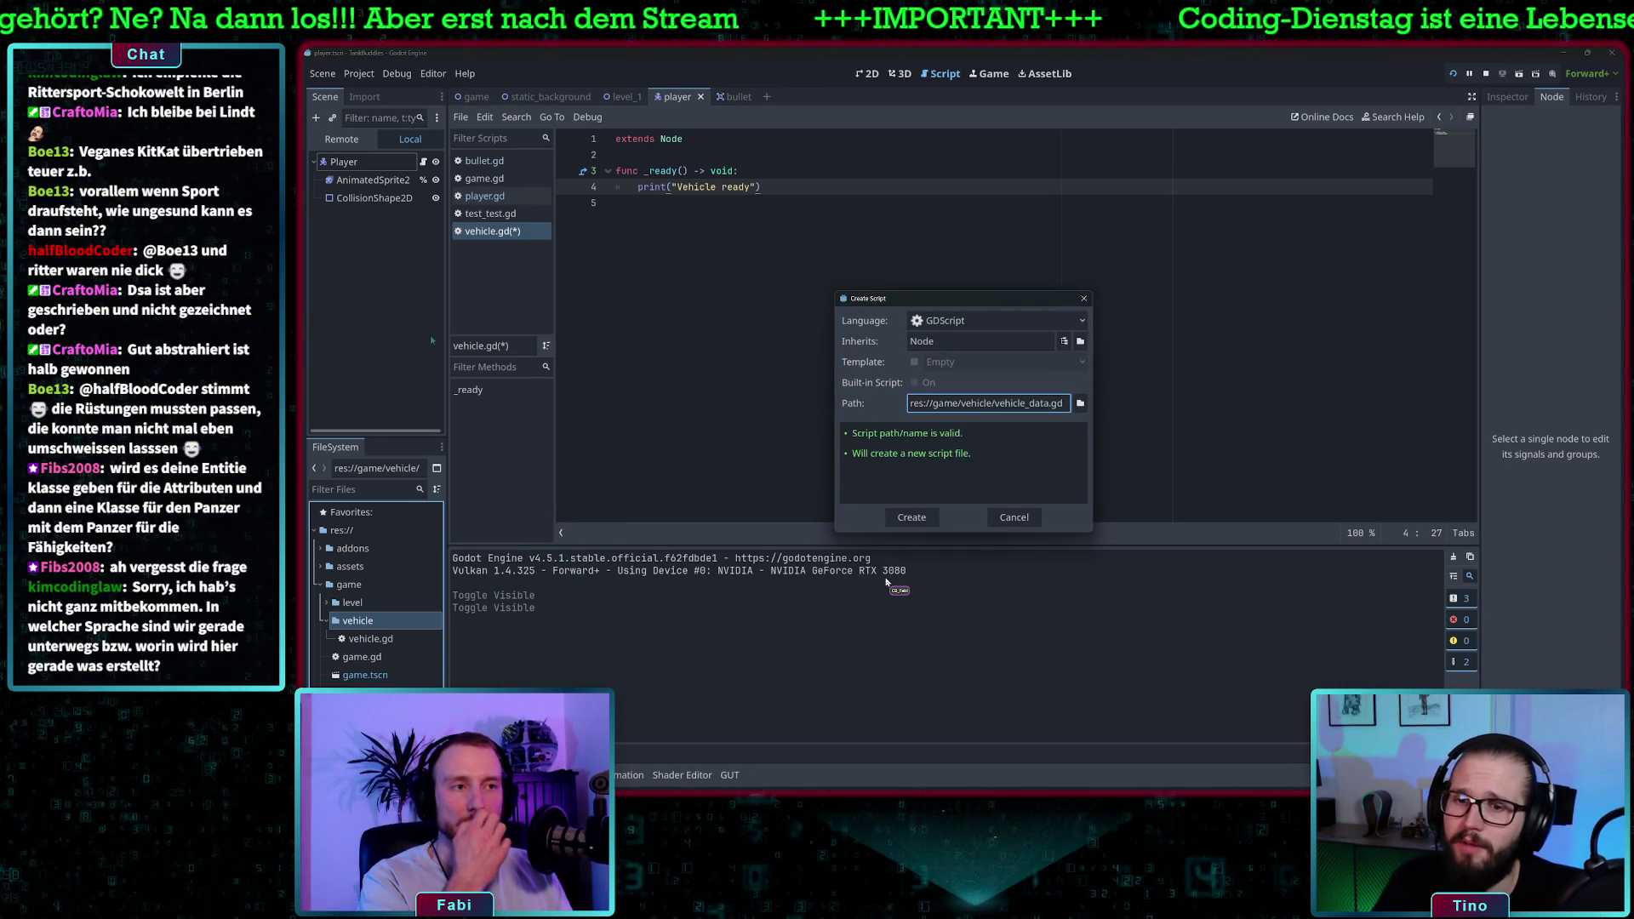
click(911, 518)
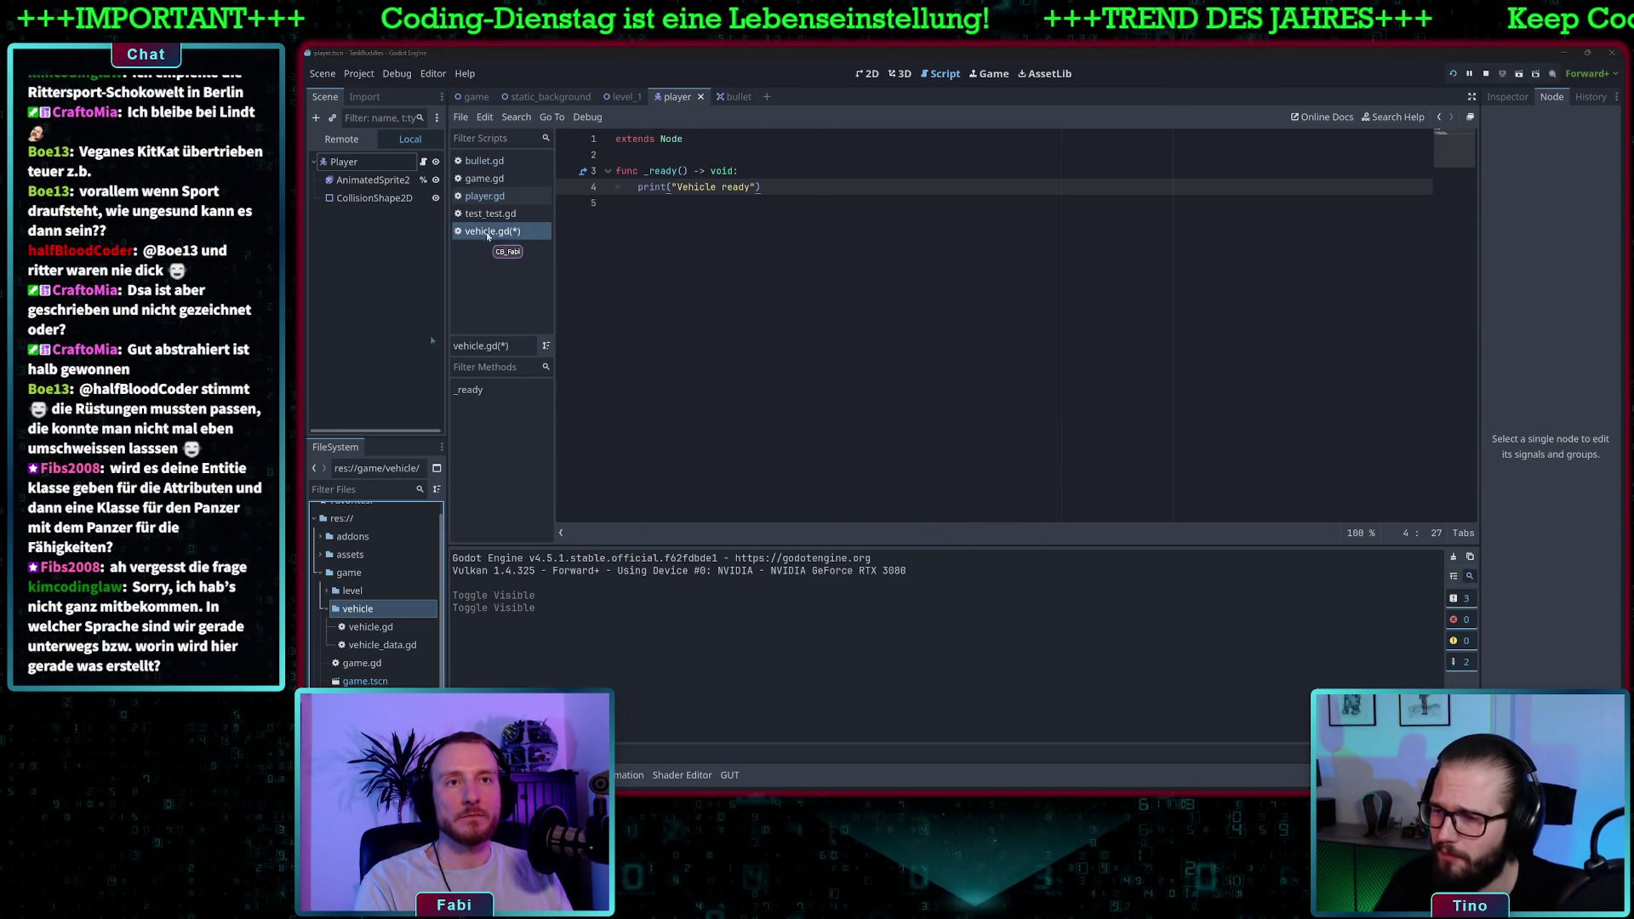
click(681, 263)
key(ctrl+s)
Make vehicle_data.gd extend Resource and add class_name VehicleData.
double_click(393, 648)
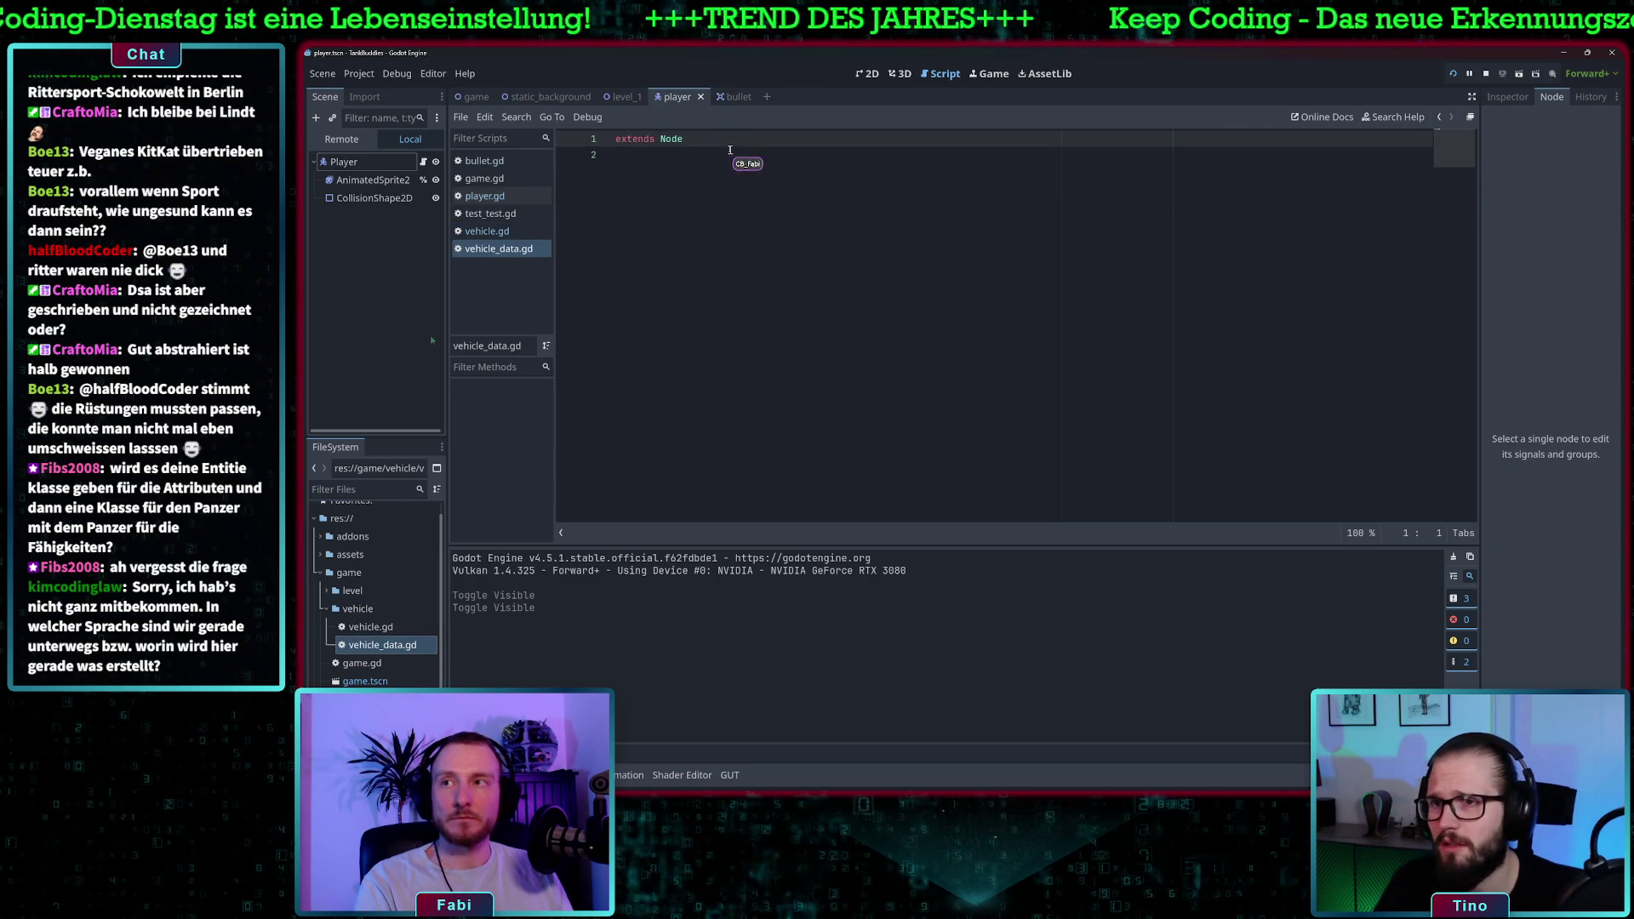
double_click(671, 138)
text(Res)
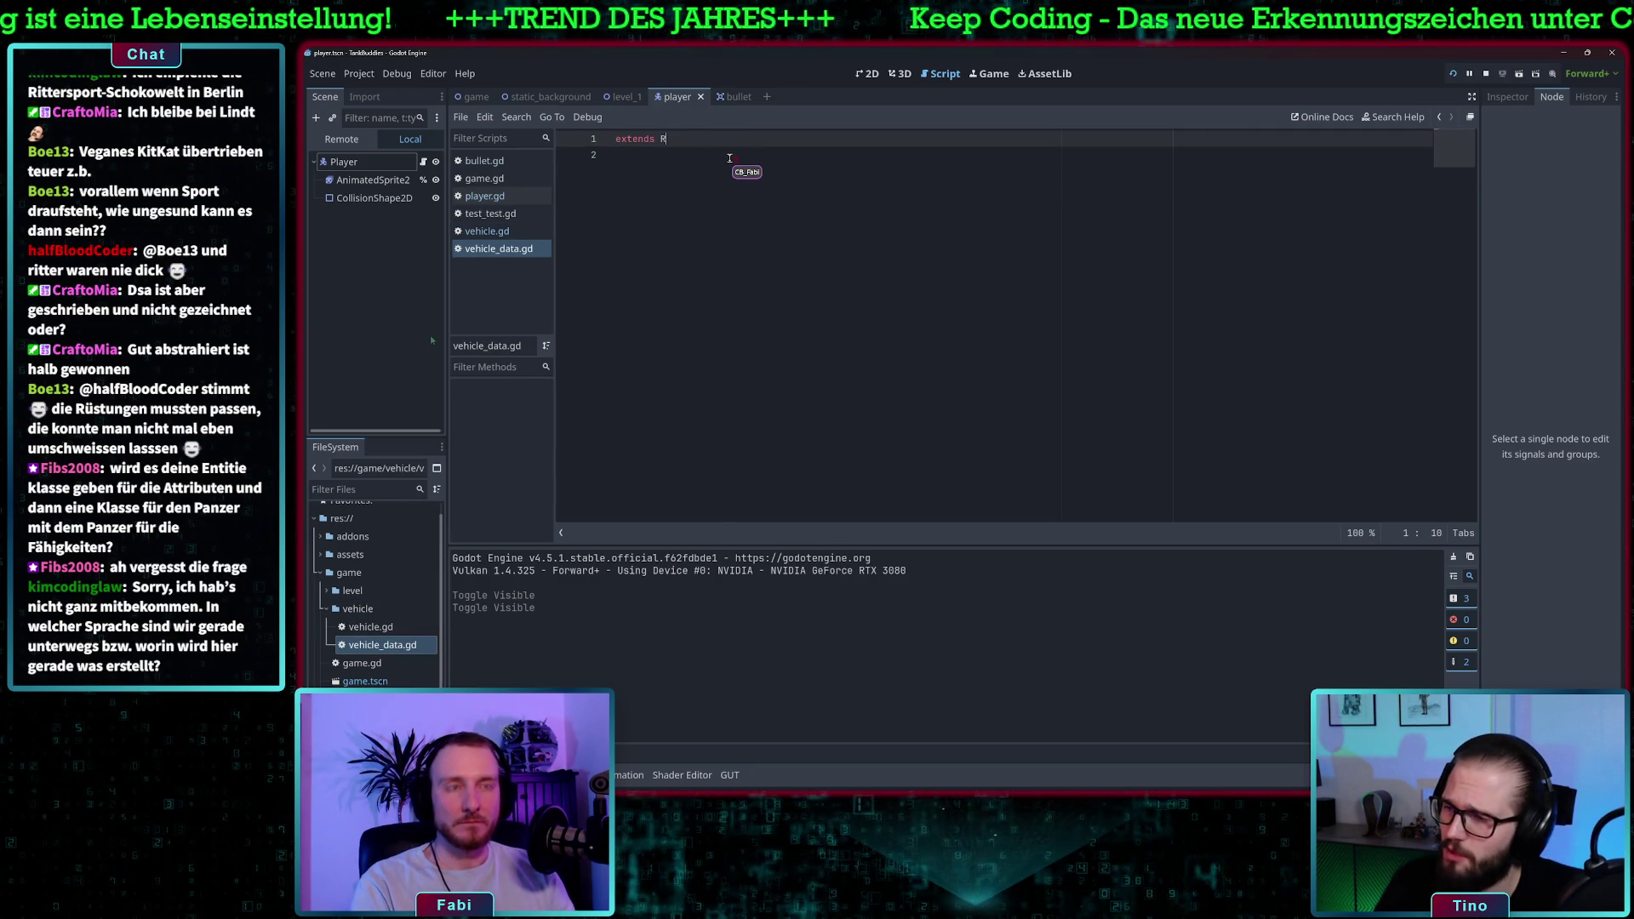
click(729, 161)
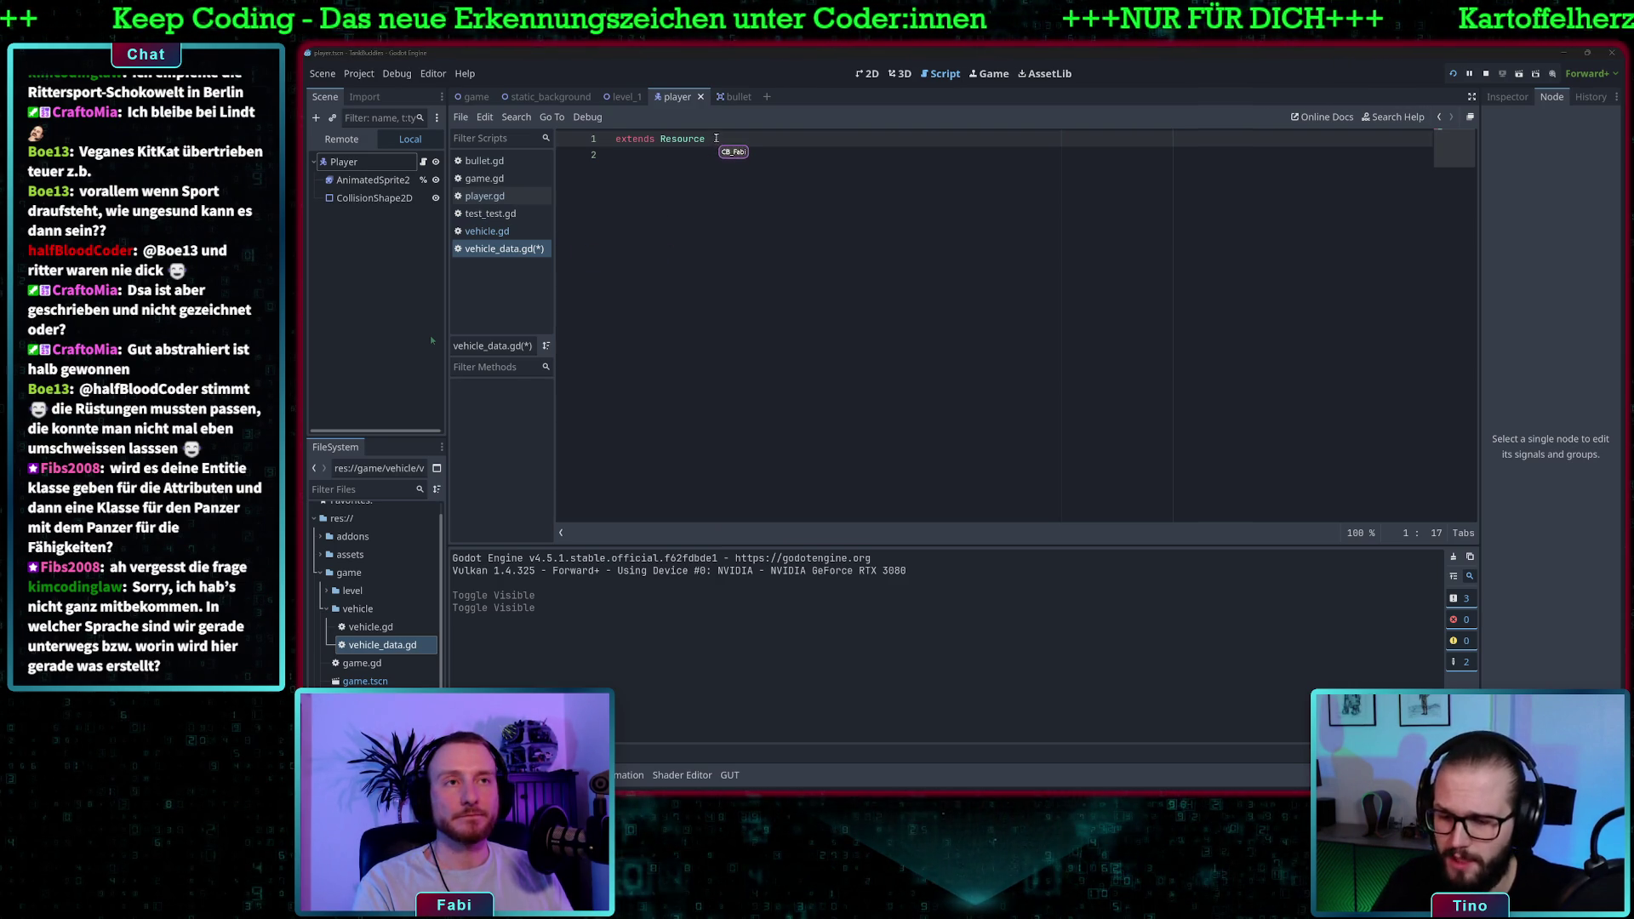
key(Return)
key(Return)
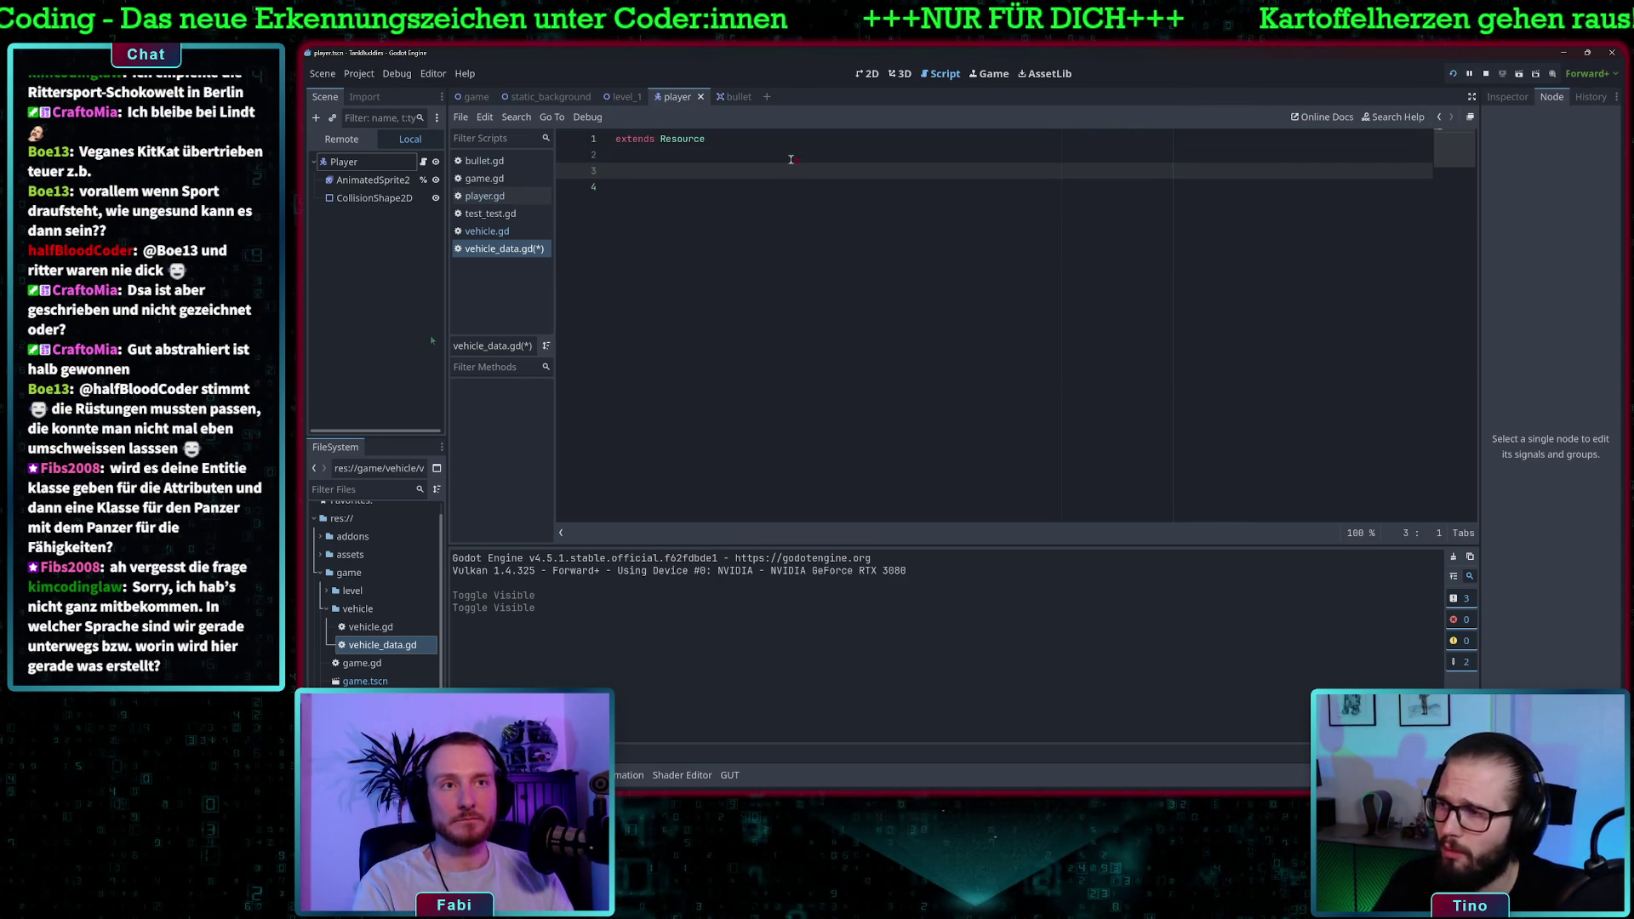
text(class_name Vehicle)
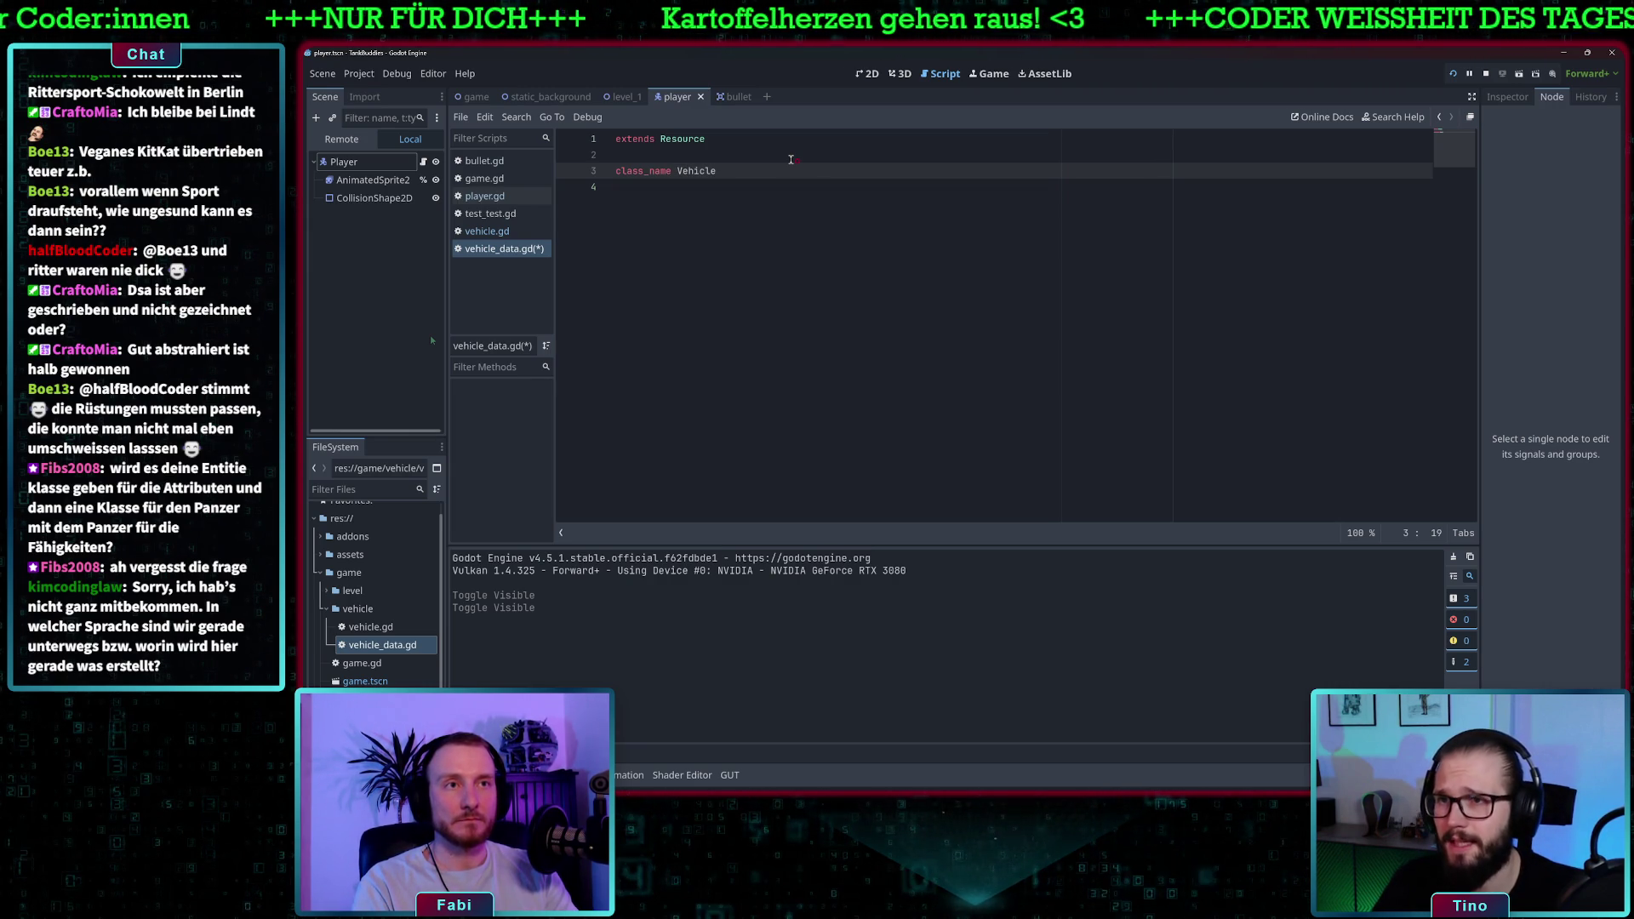
text( a)
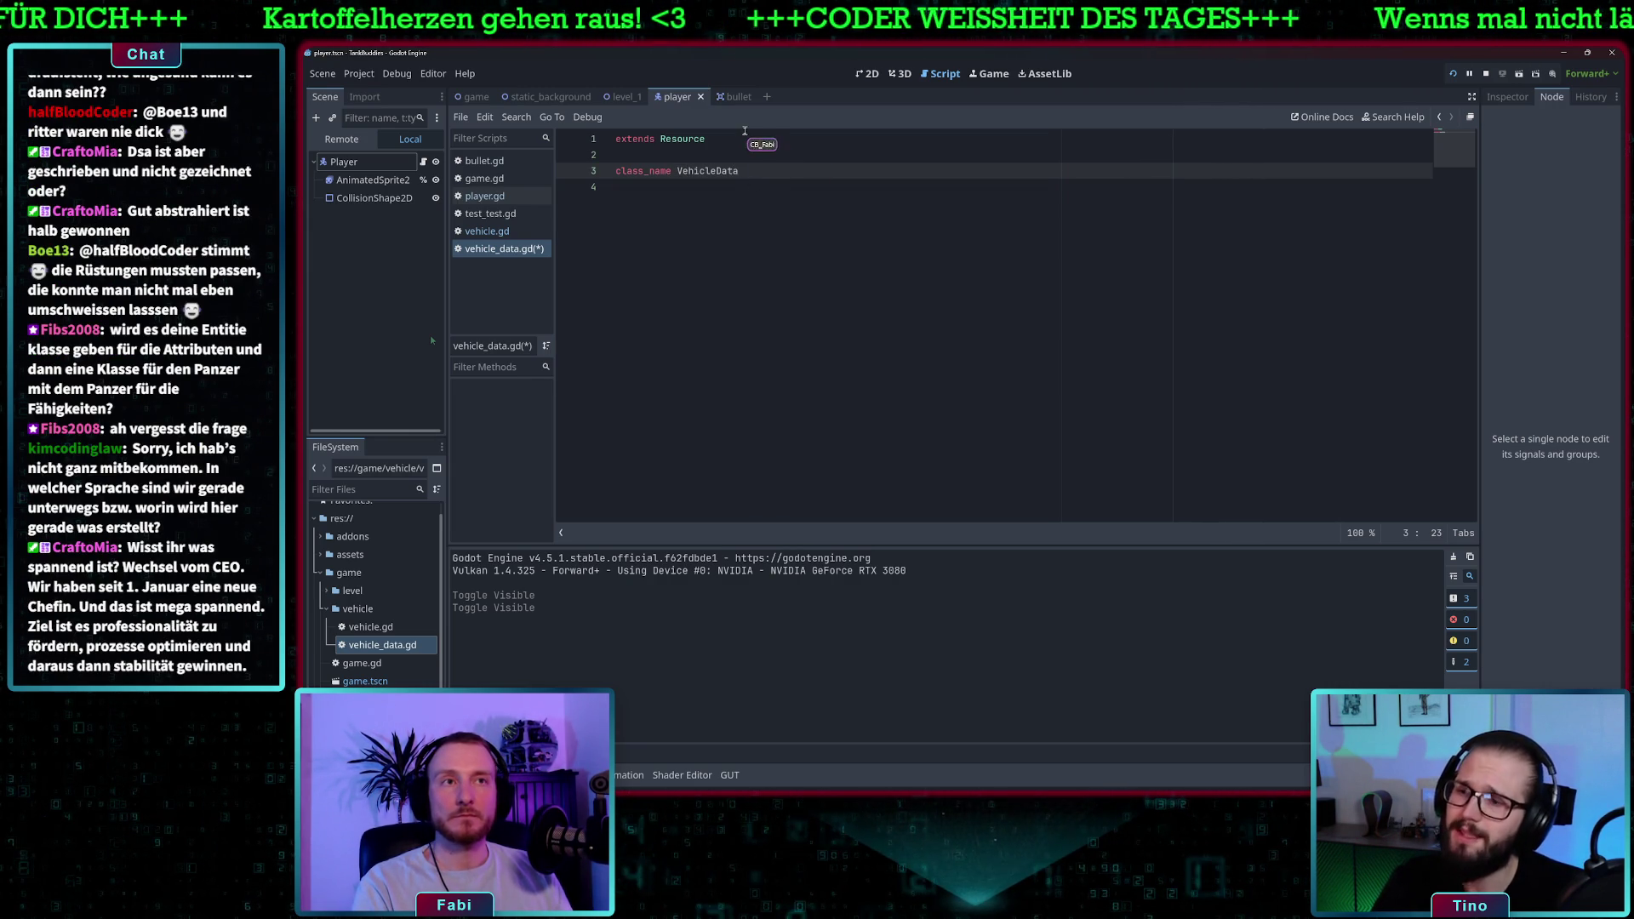
Change vehicle.gd to extend Node2D instead of Node.
click(486, 231)
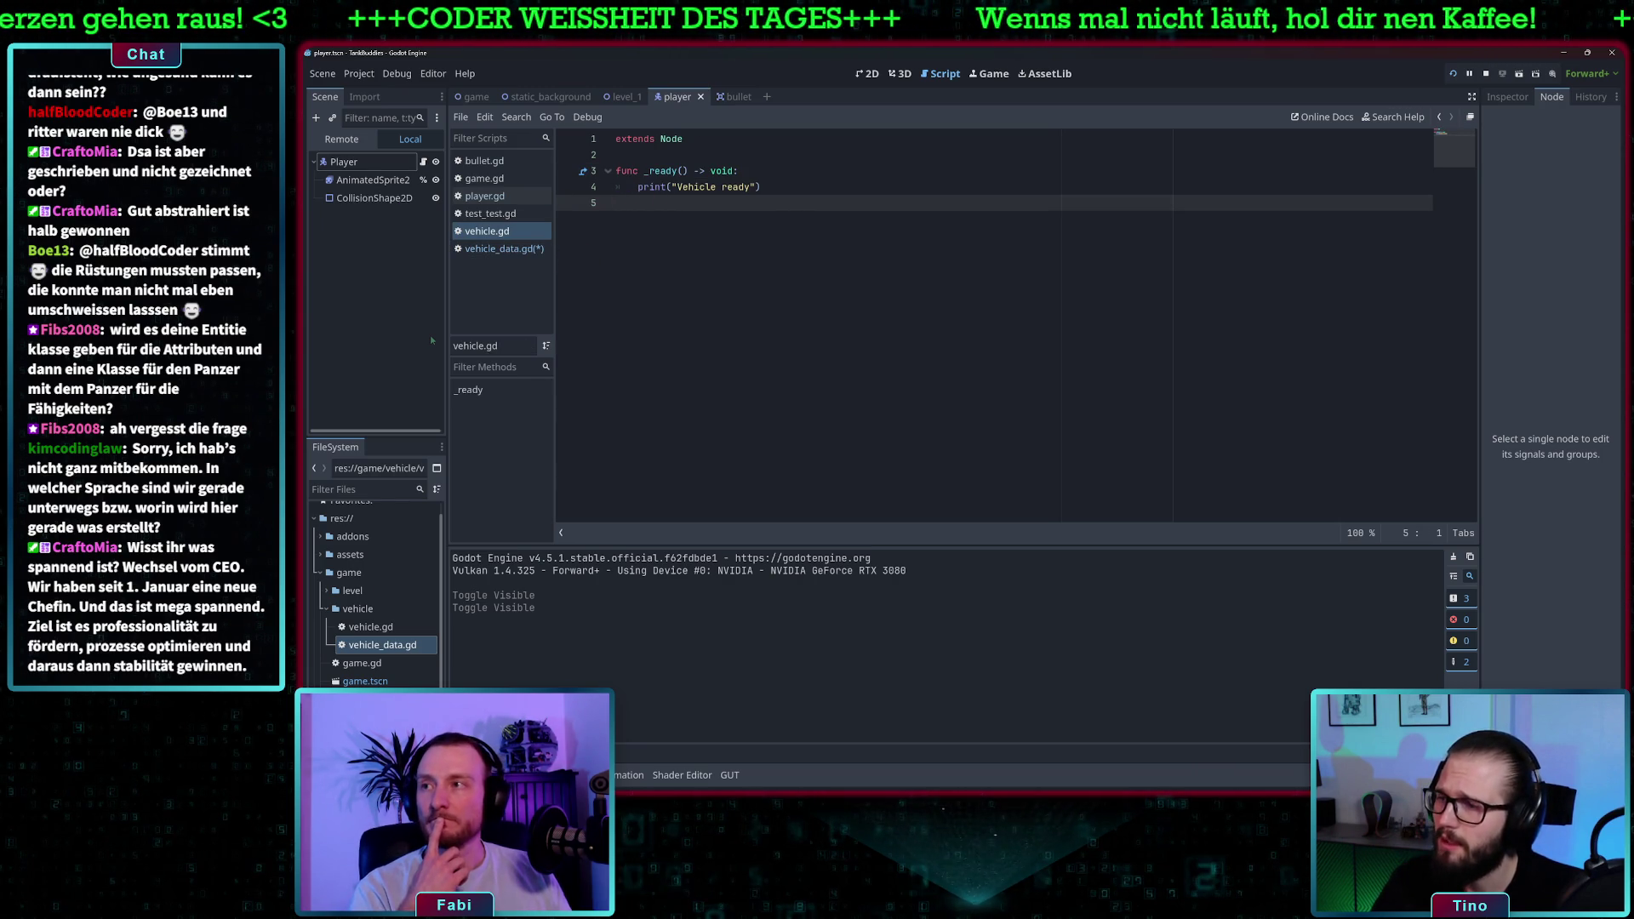
click(708, 138)
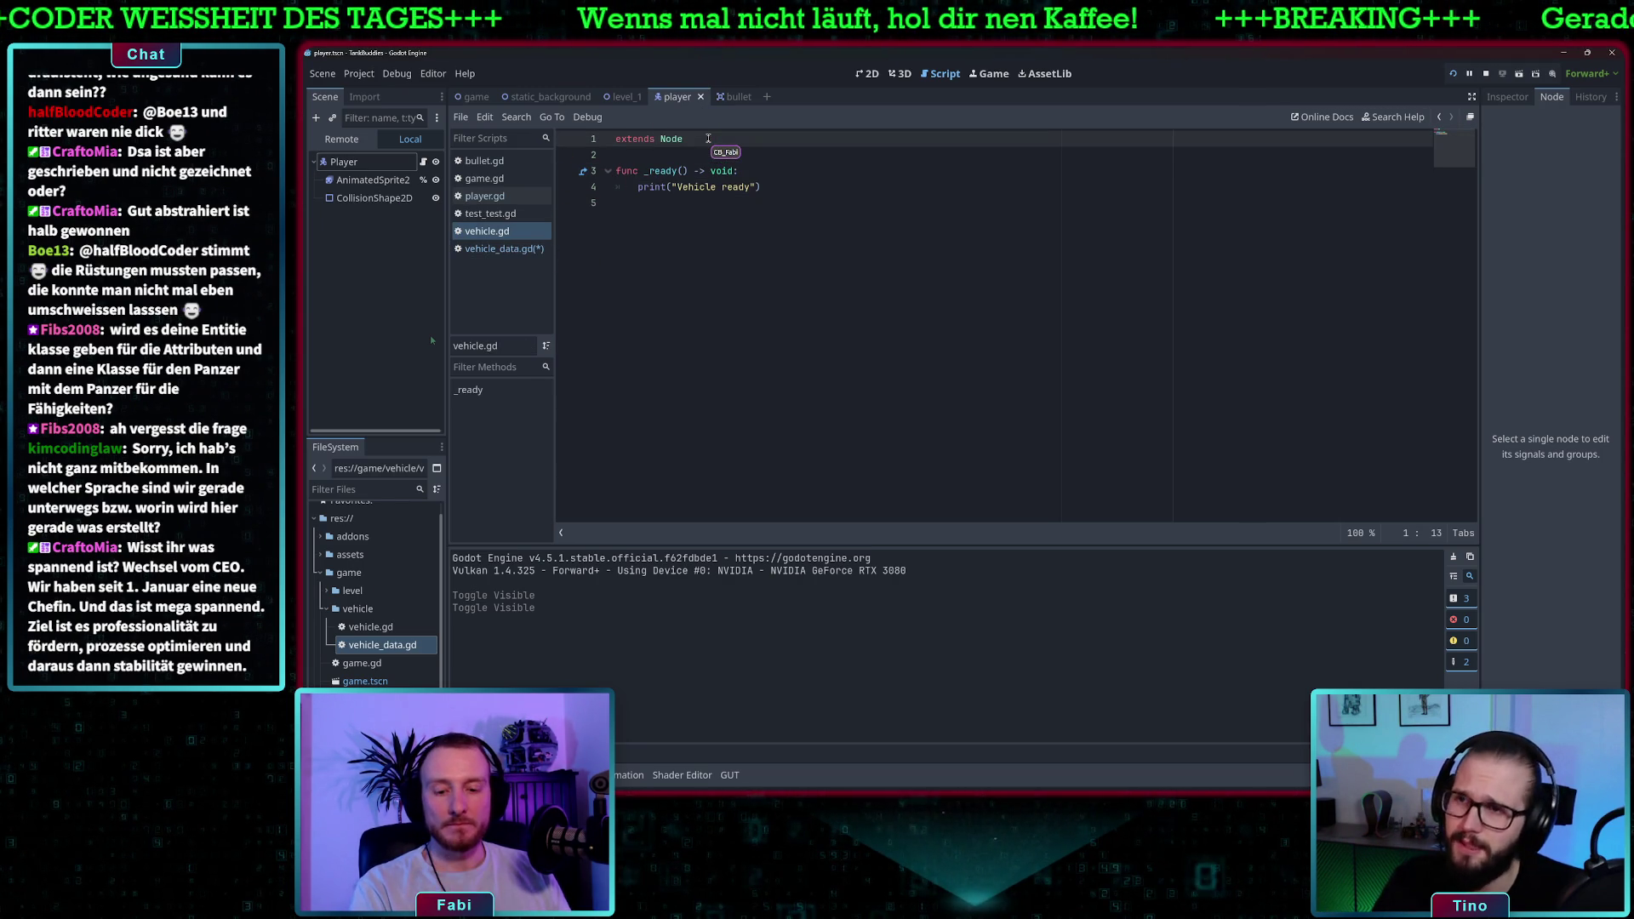
text(D)
click(951, 170)
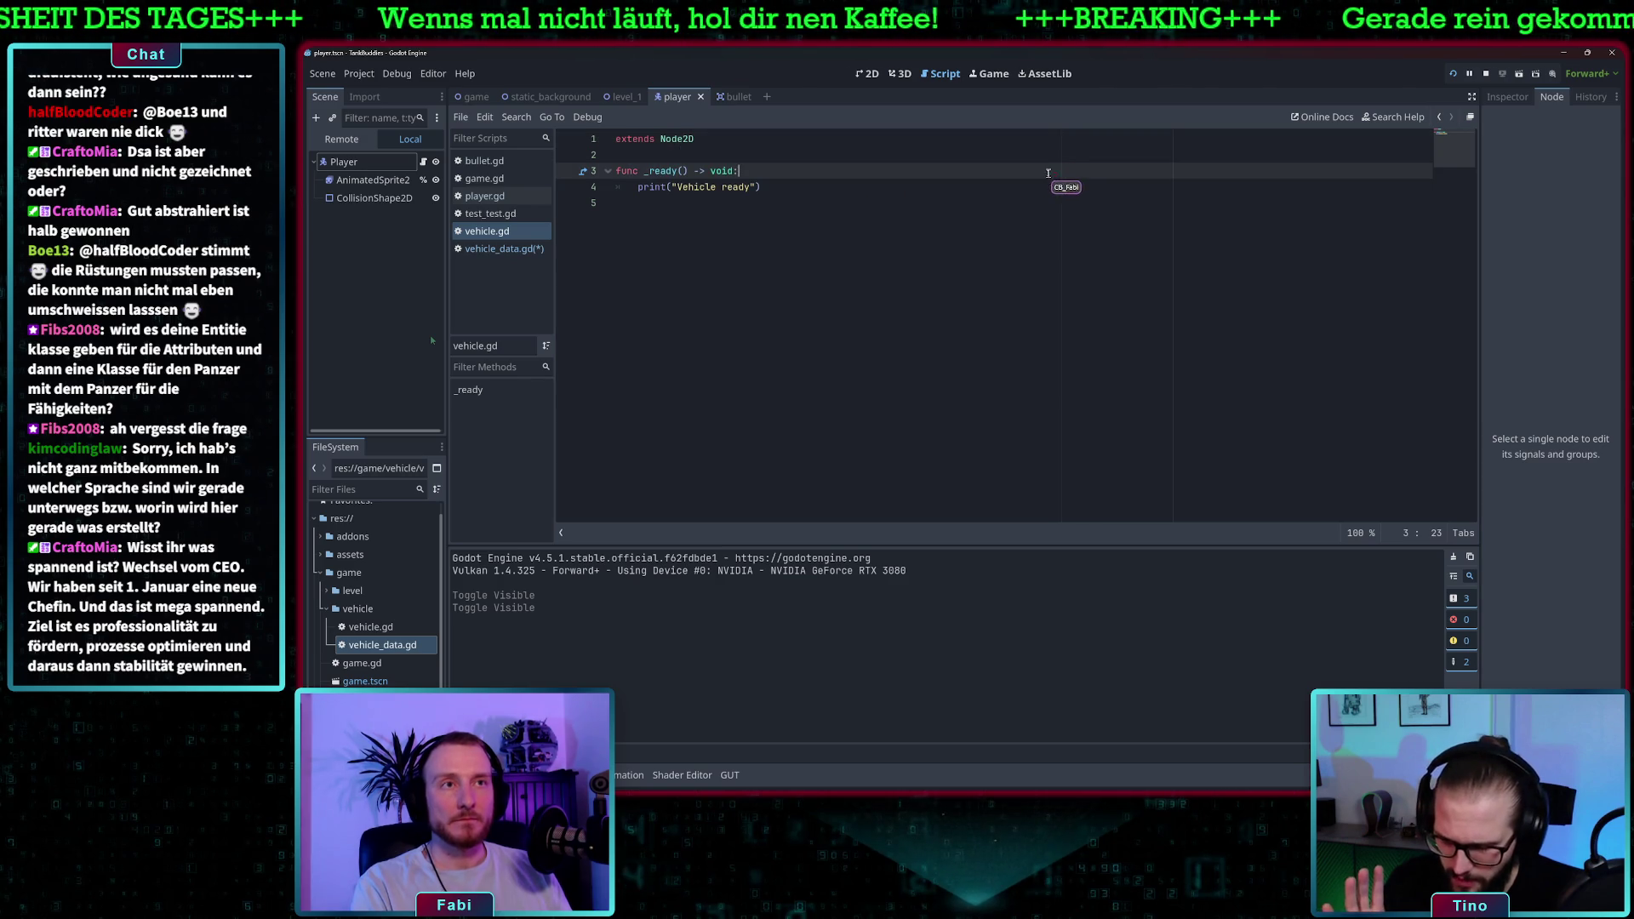
Save, then add 'class_name Vehicle' below the extends Node2D line in vehicle.gd.
key(ctrl+s)
click(707, 139)
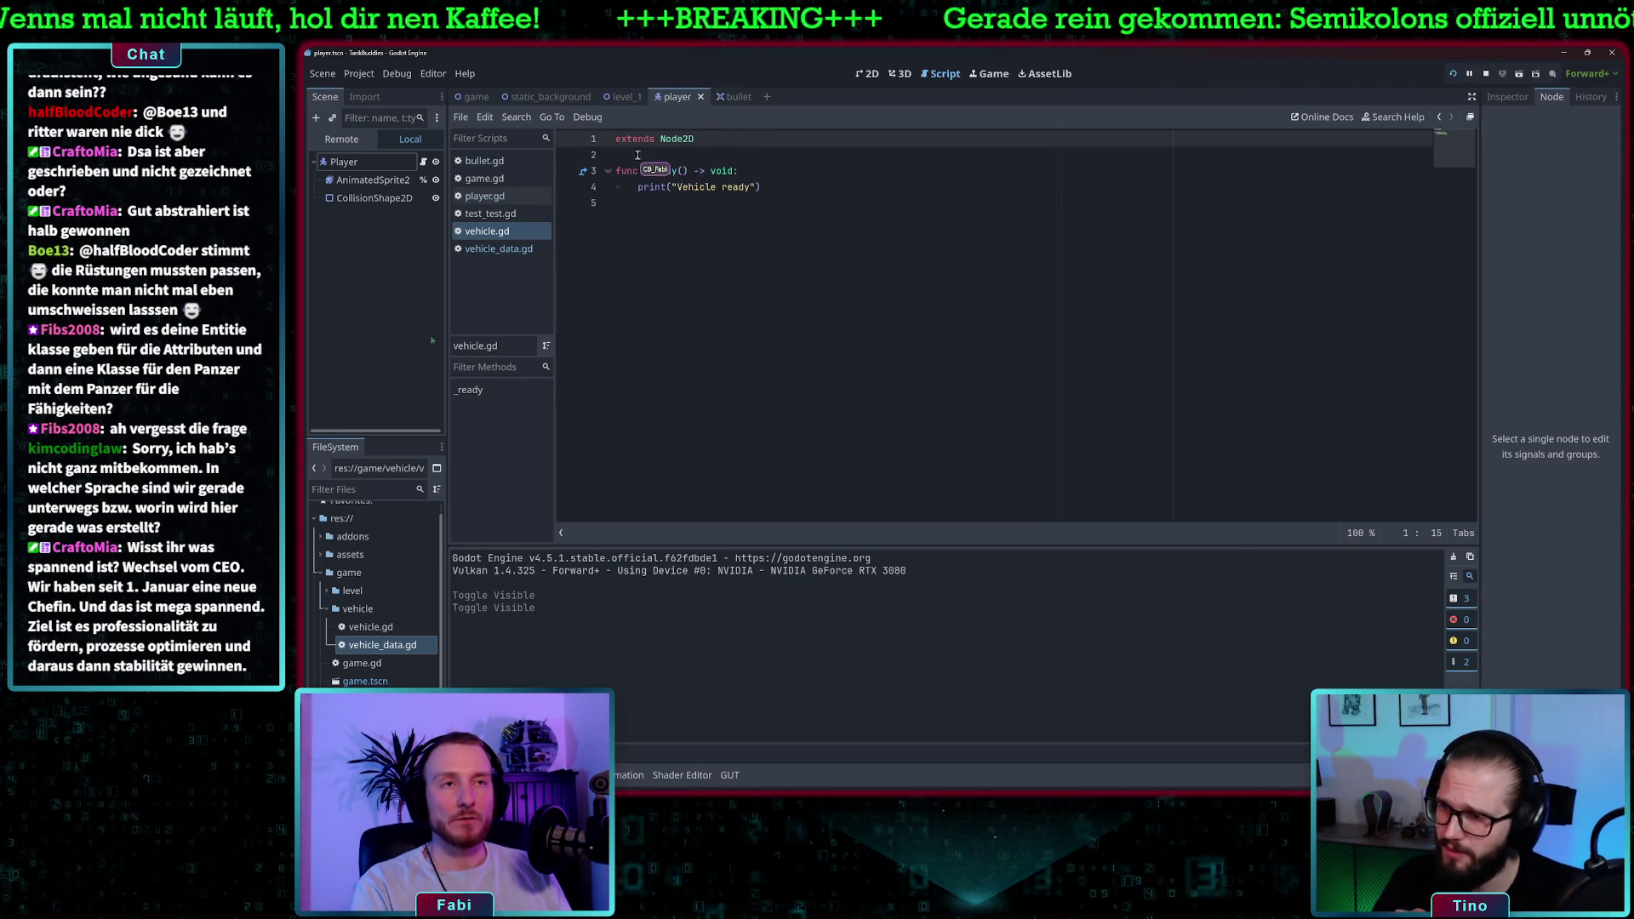
key(Return)
key(Return)
text(c)
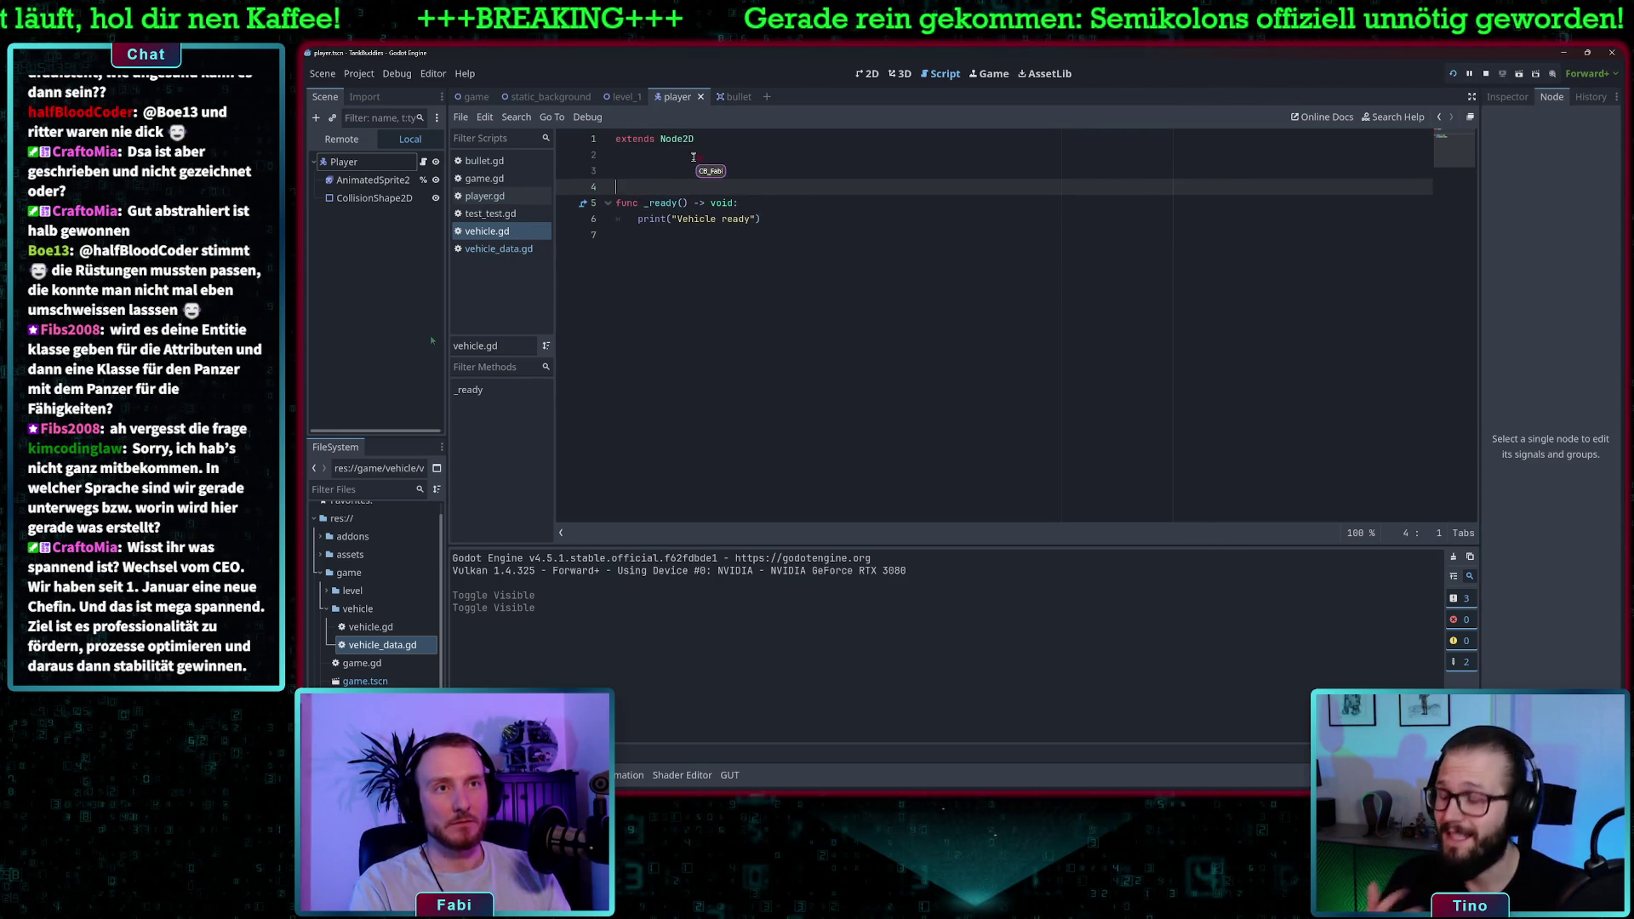
text(lass_name)
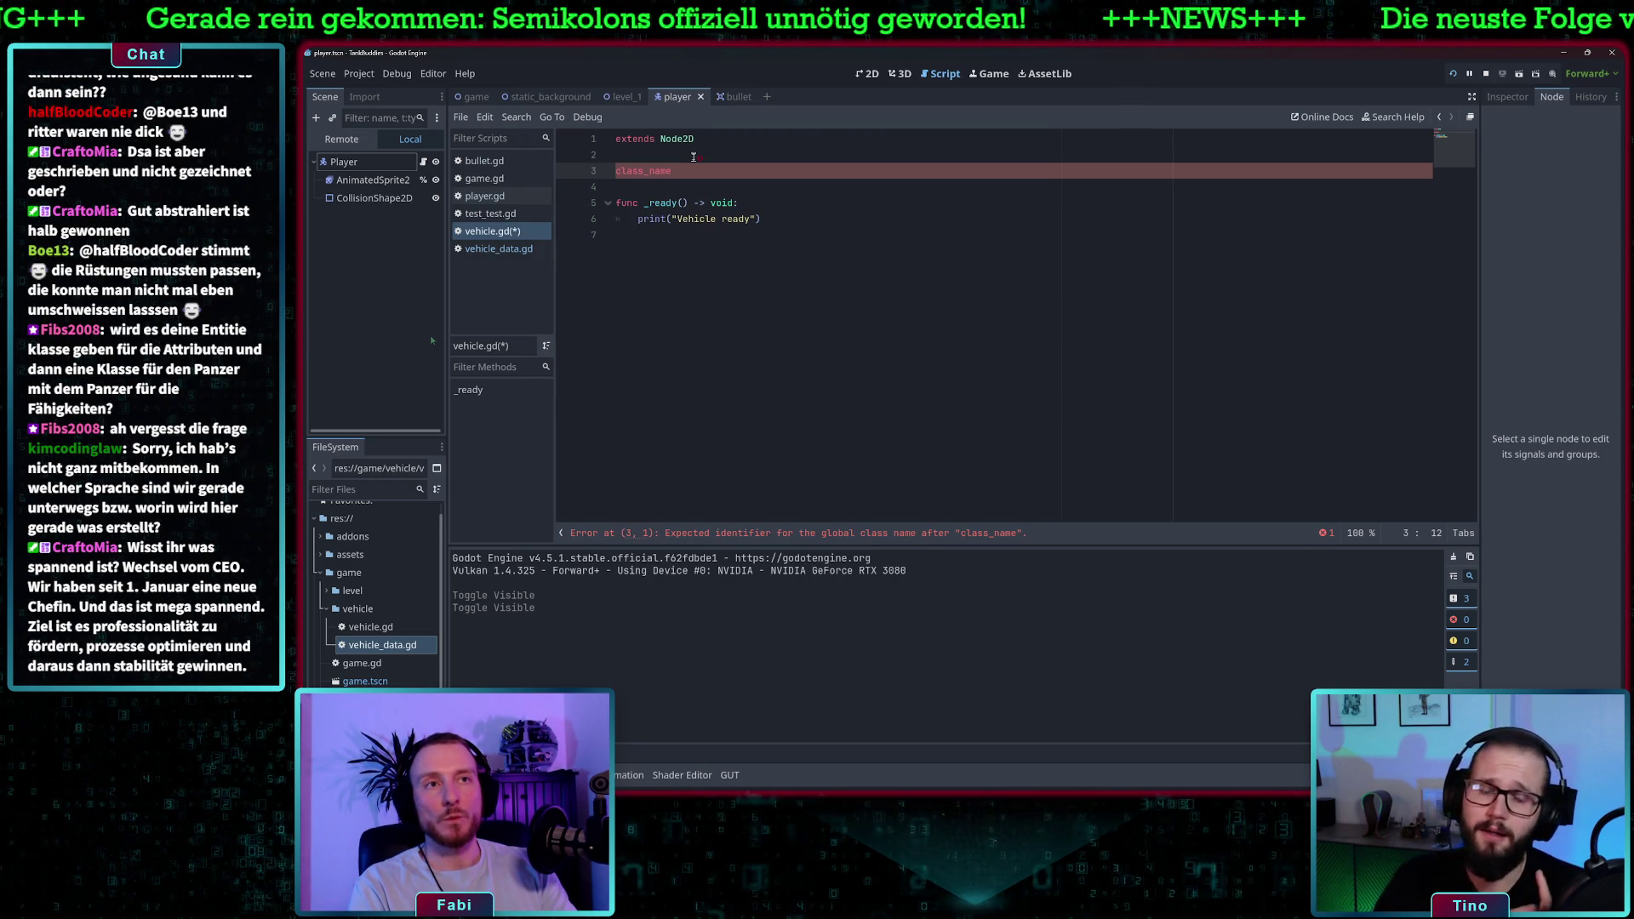
text(Vehicle)
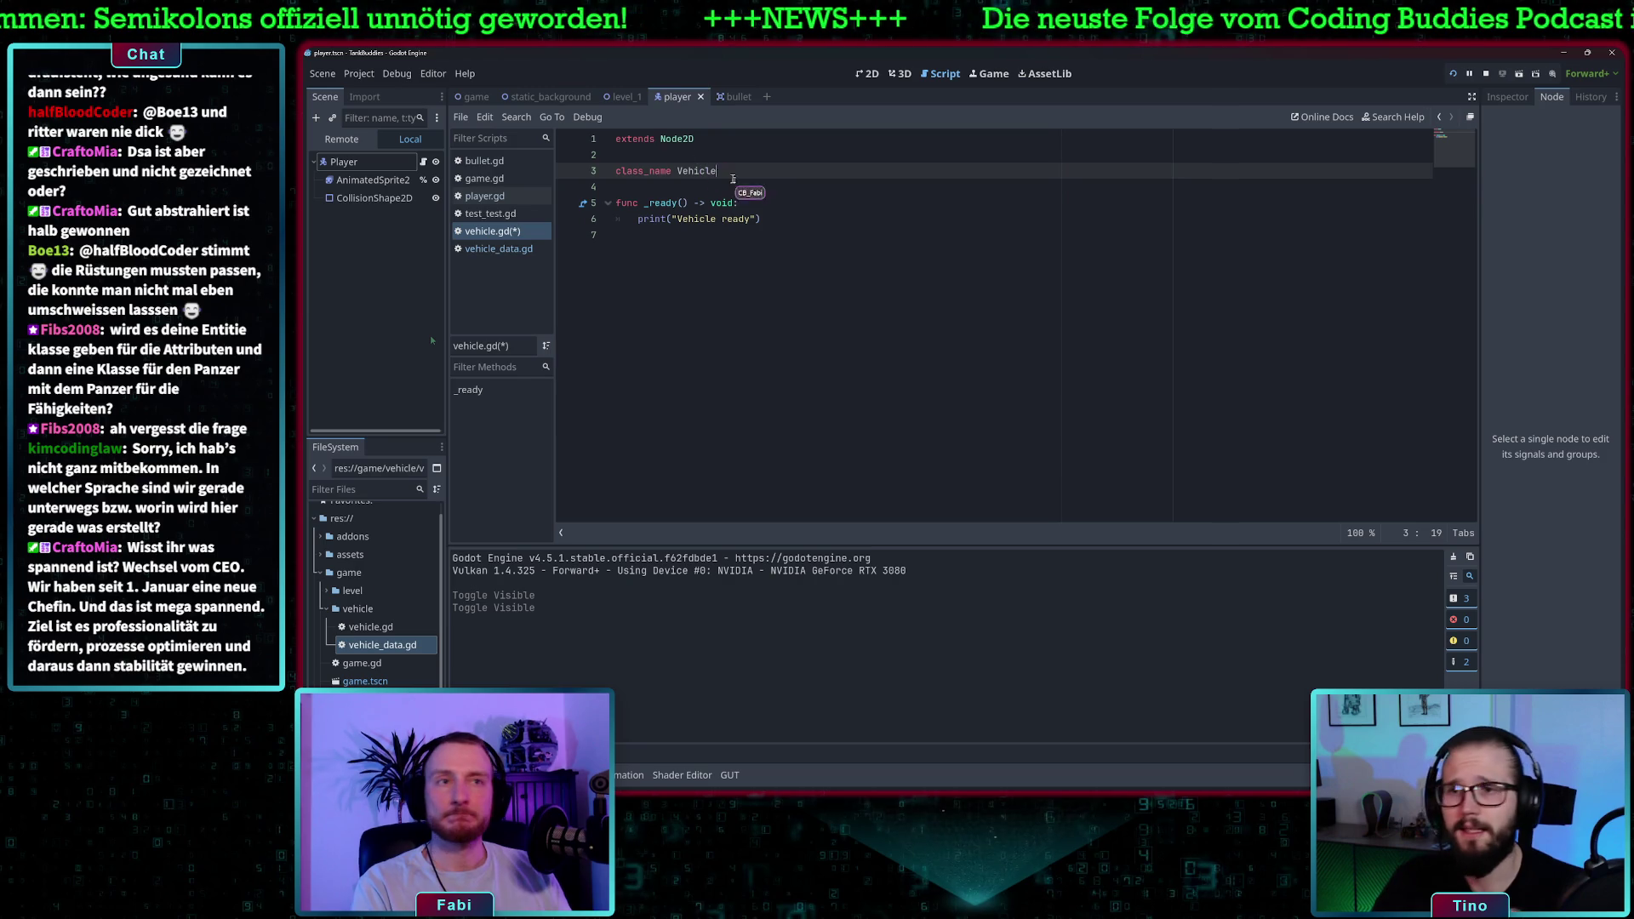
Save vehicle.gd and return to vehicle_data.gd.
click(787, 204)
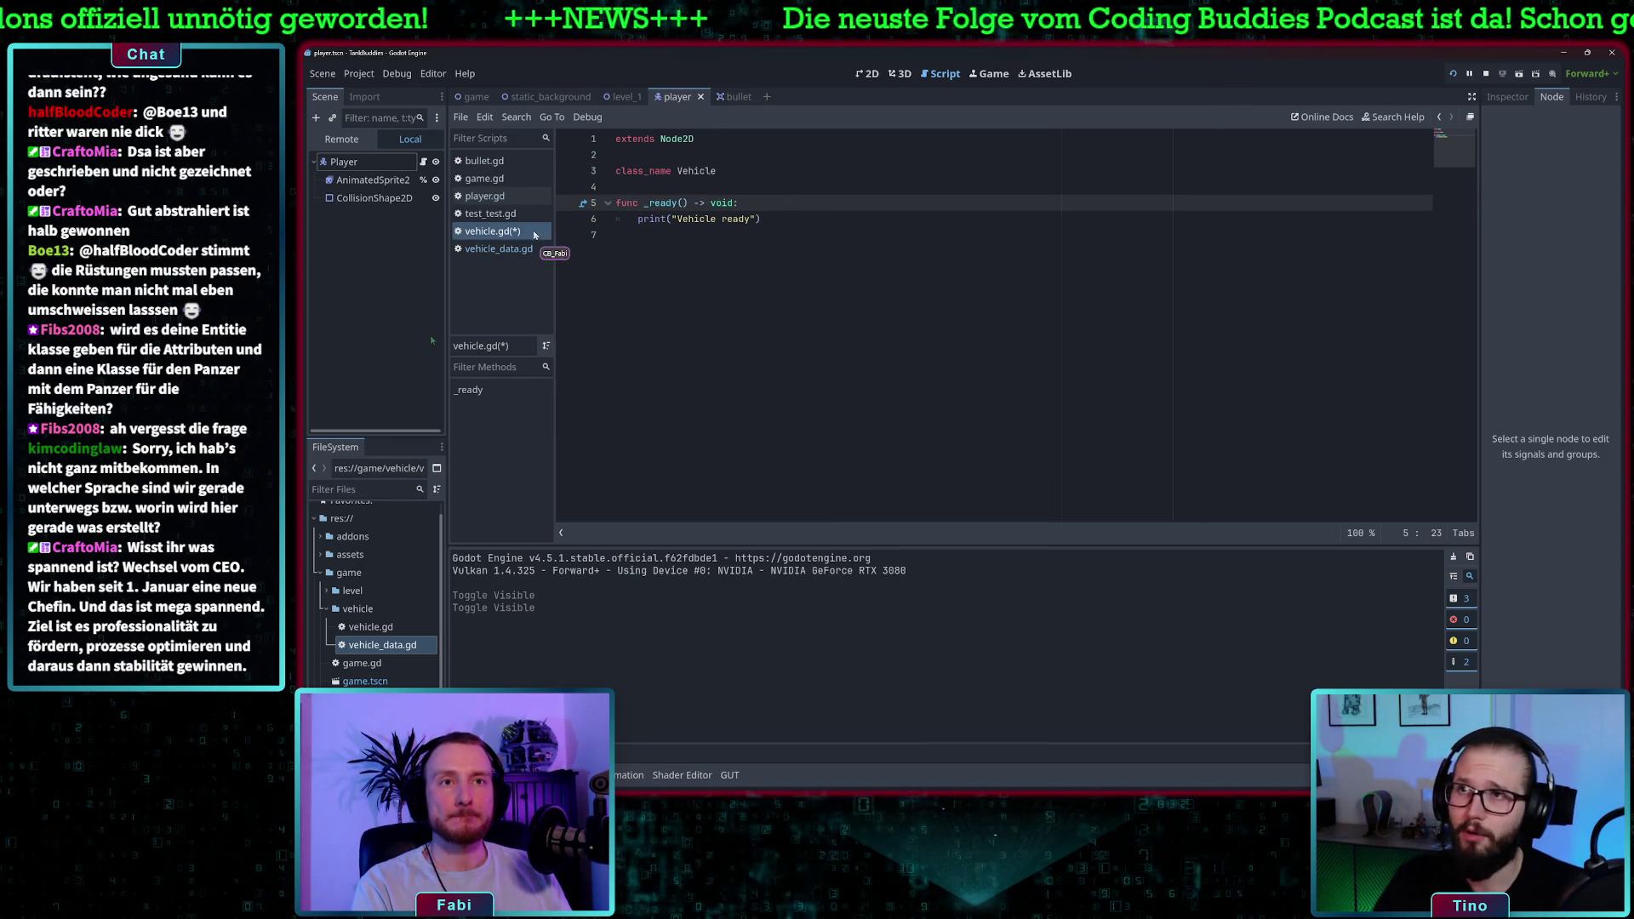
click(770, 234)
key(ctrl+s)
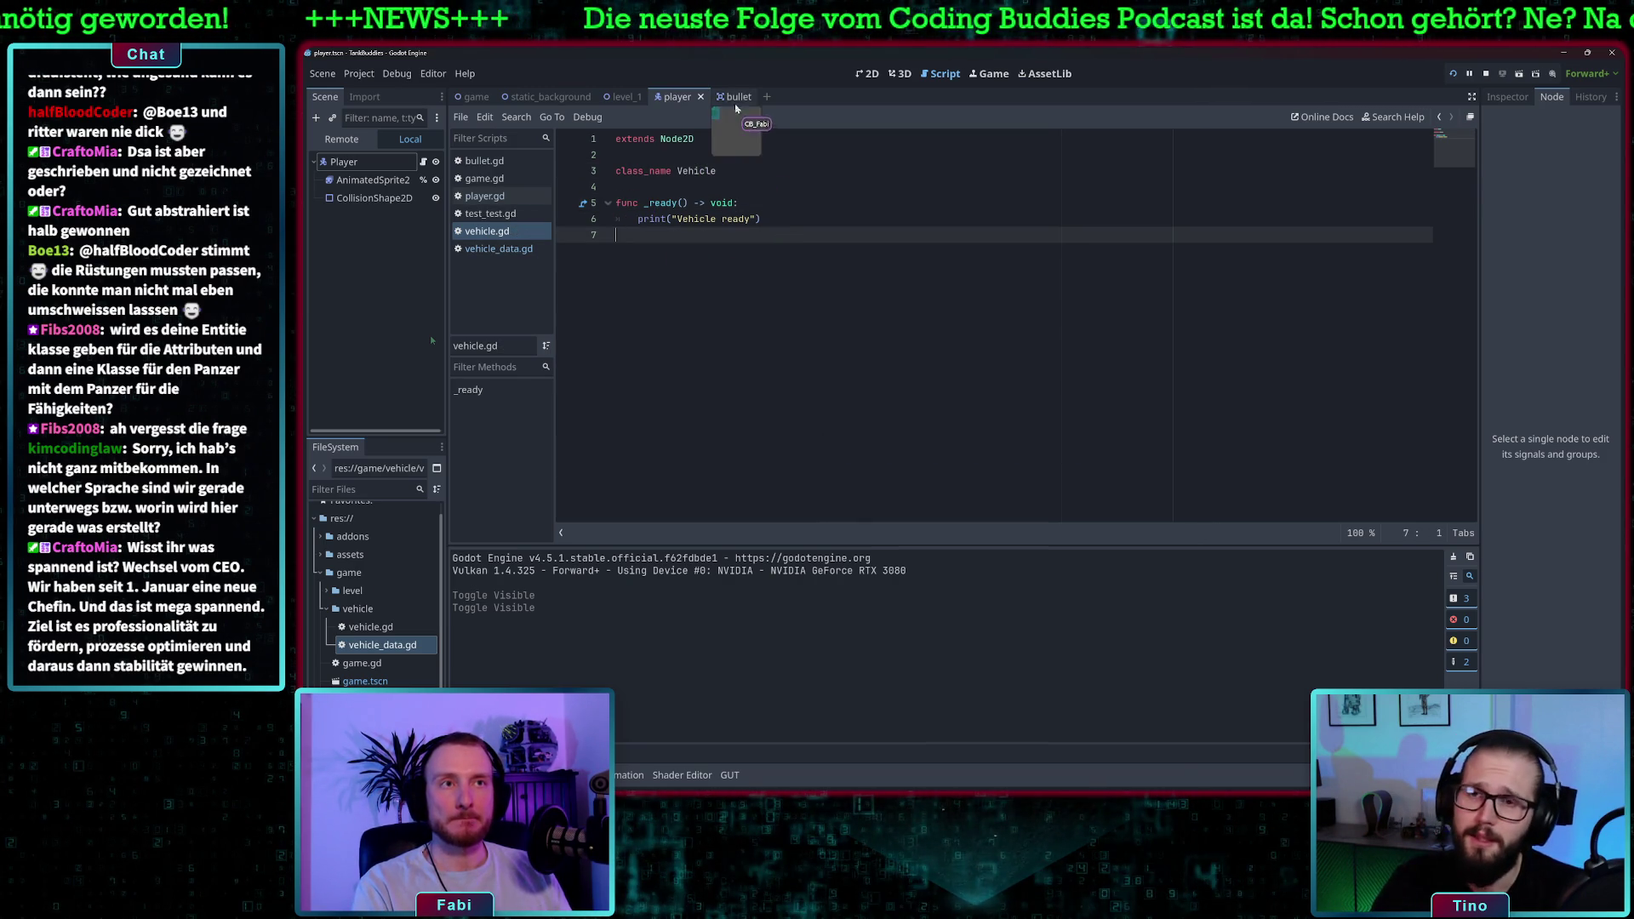
click(510, 248)
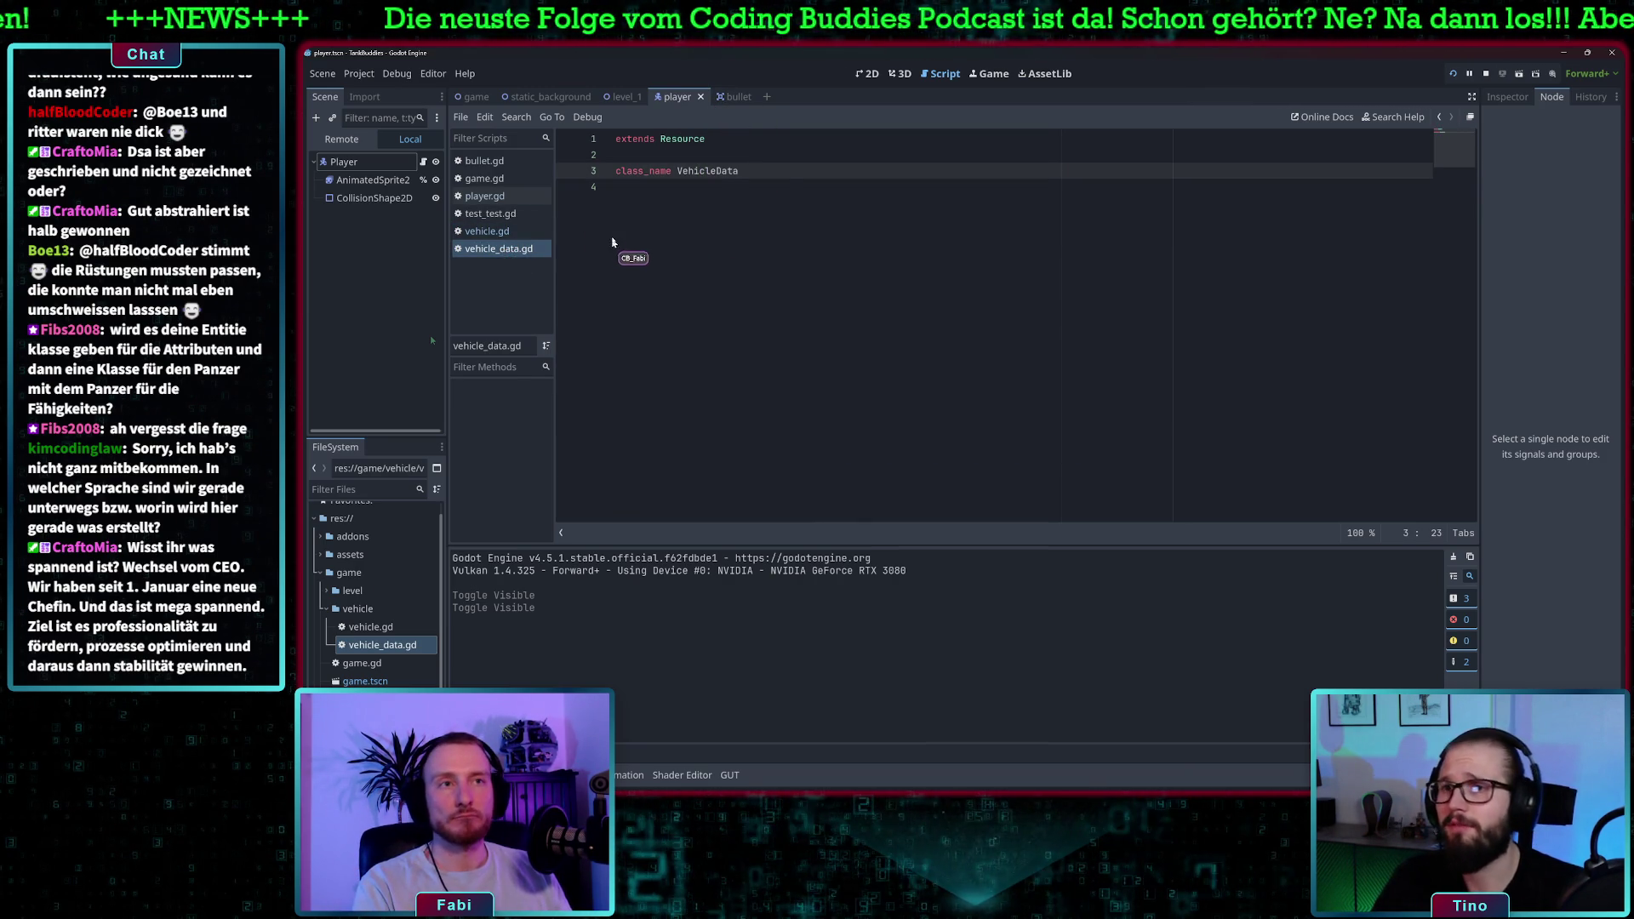
key(Return)
key(Return)
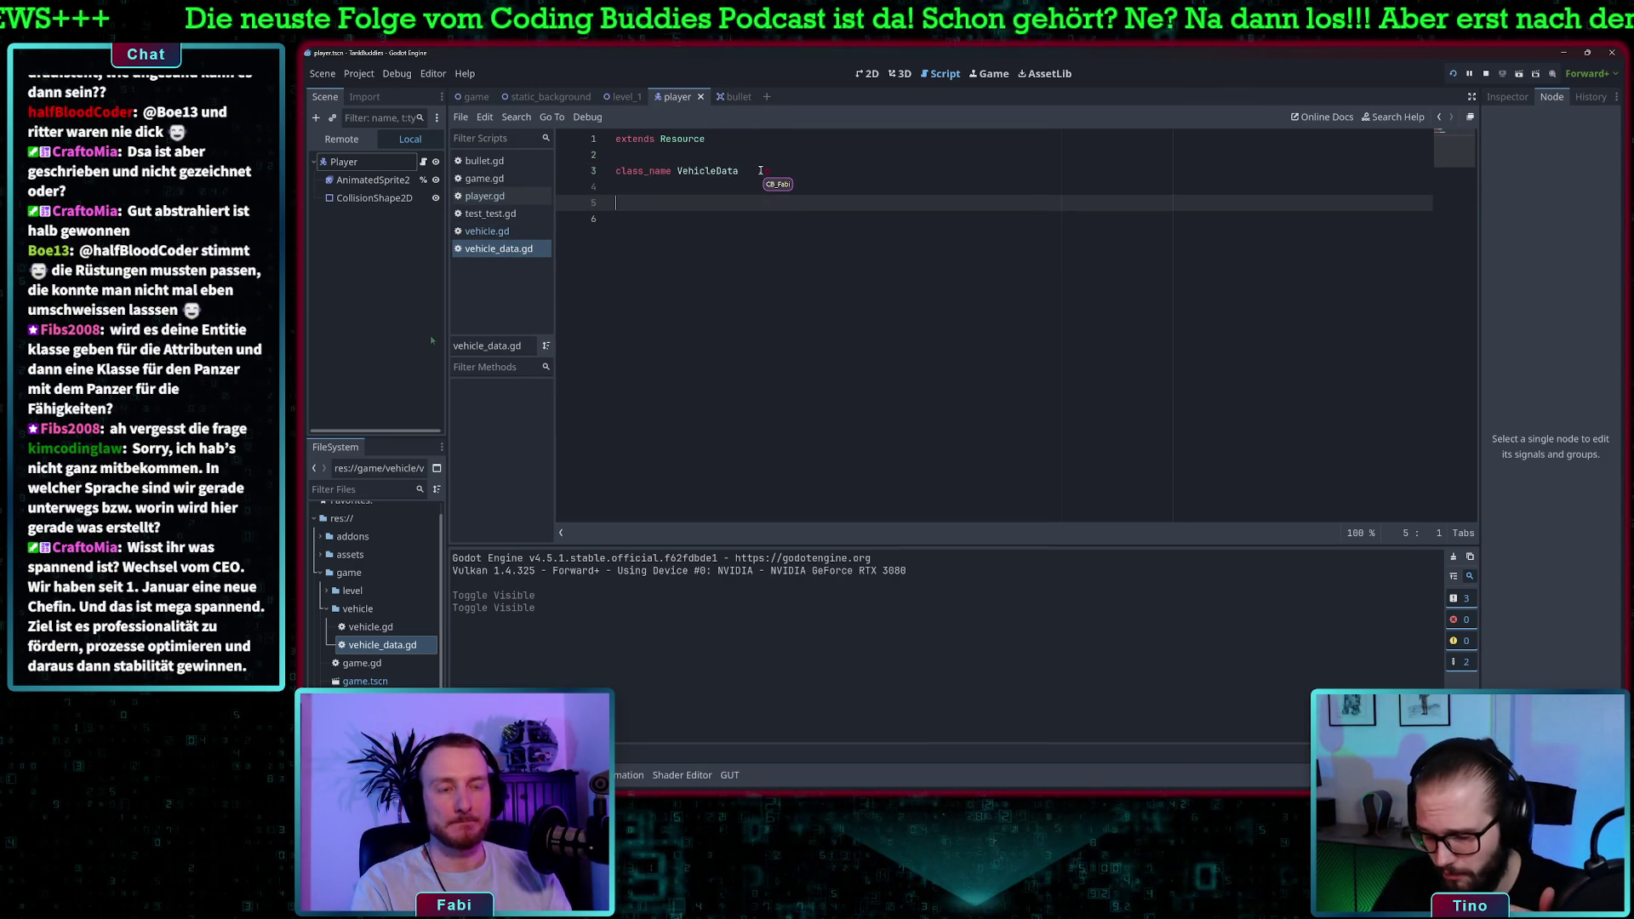
text(@export)
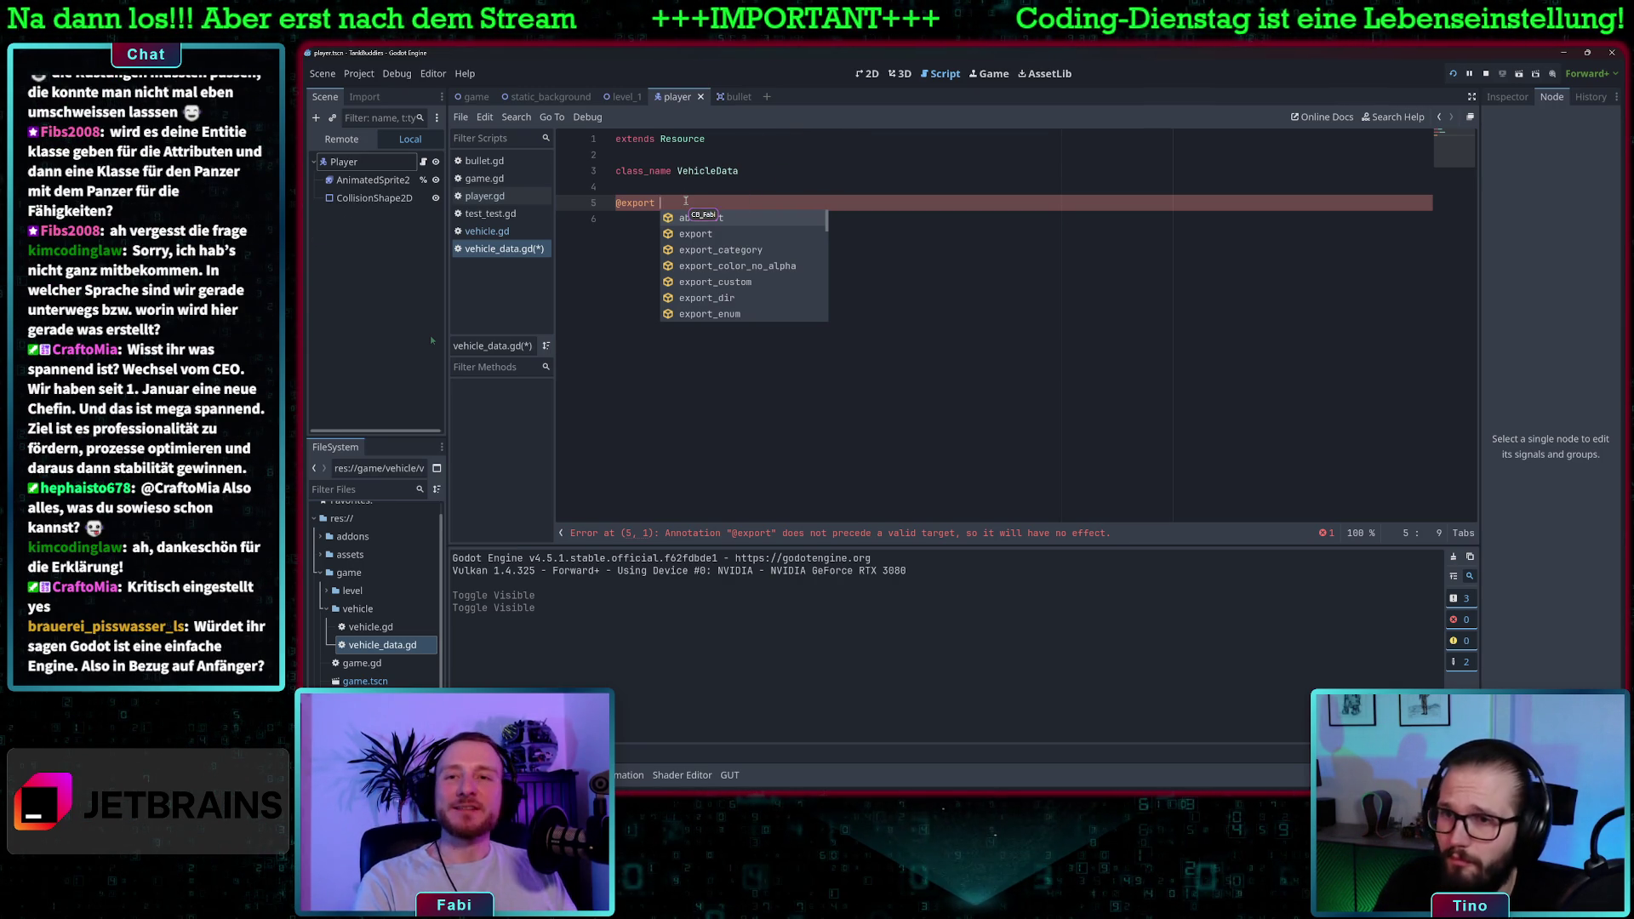
key(Escape)
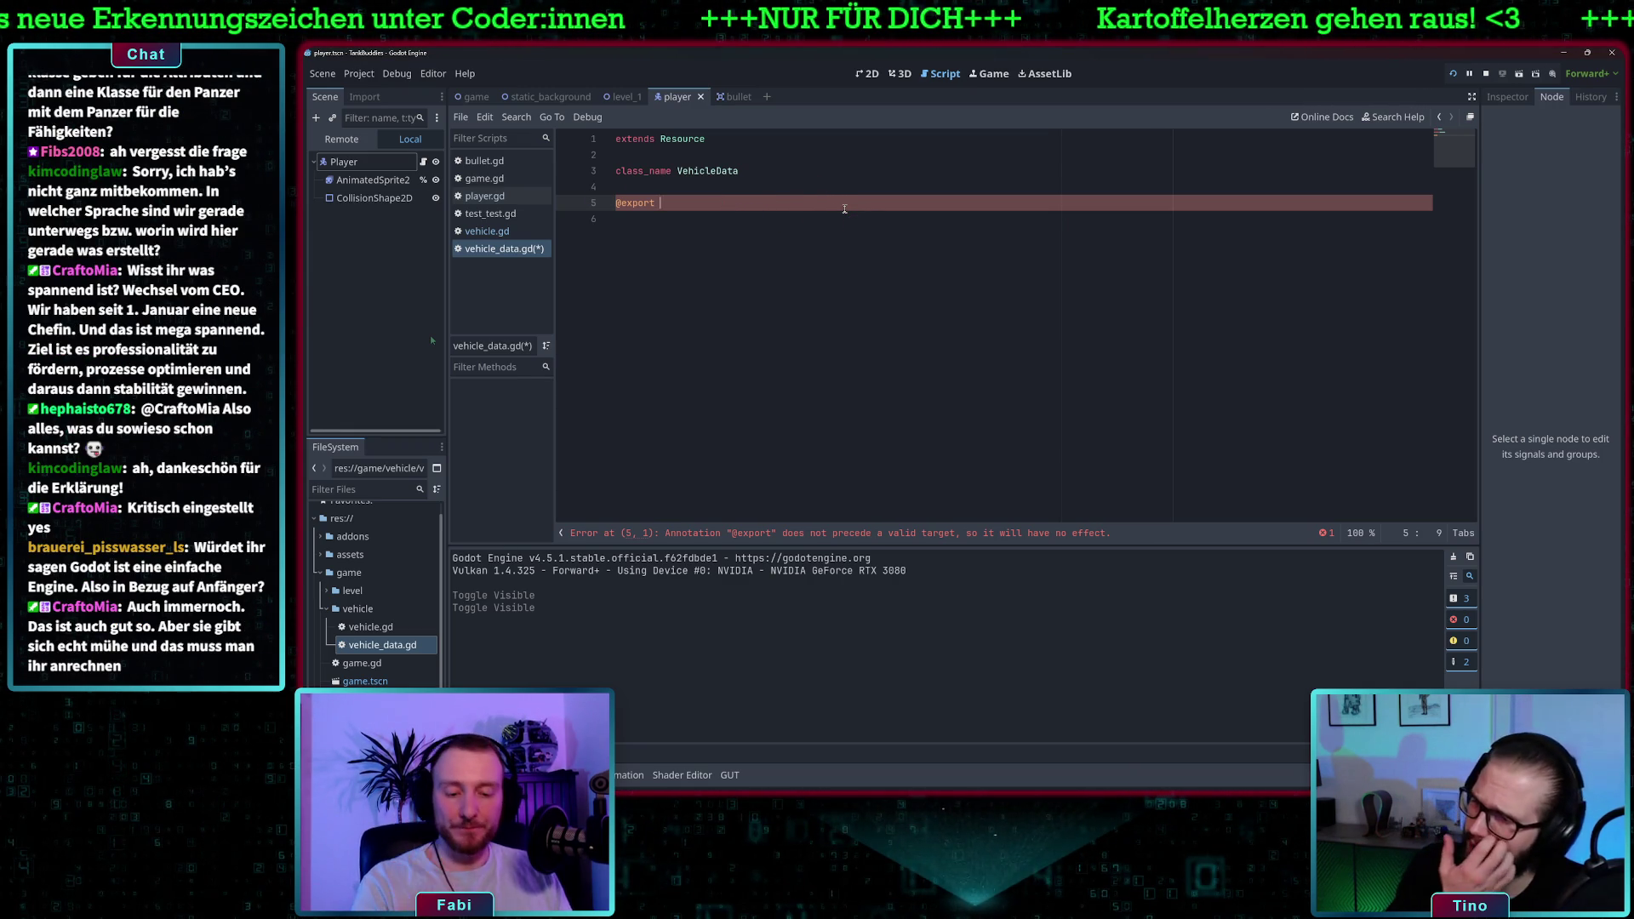
key(BackSpace)
text(var)
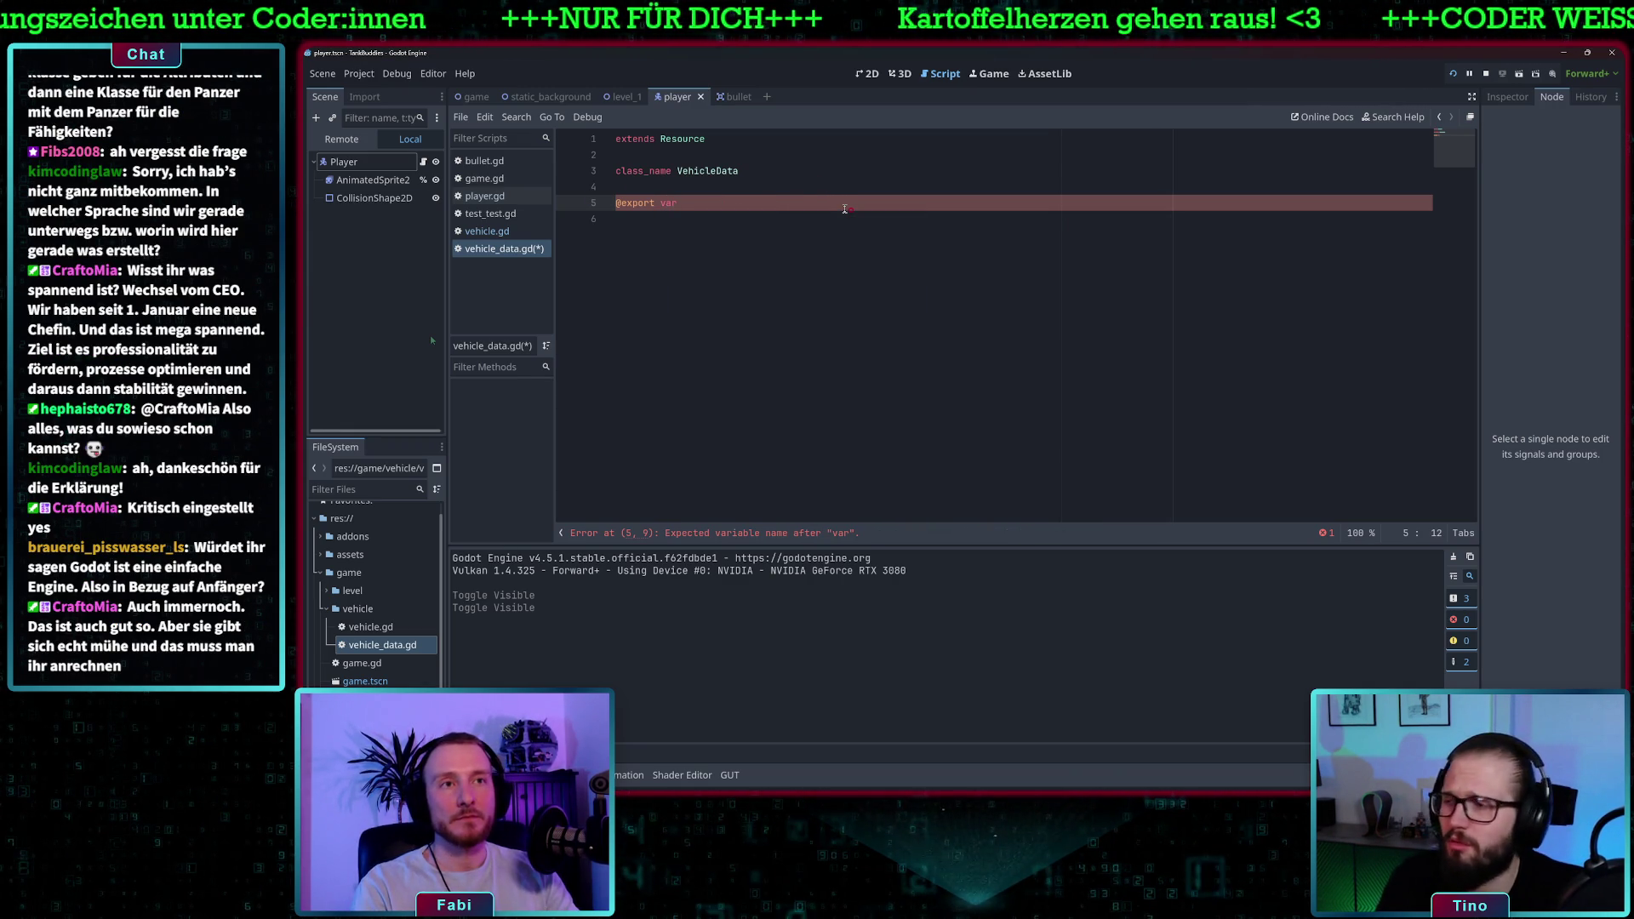
text(cle_name)
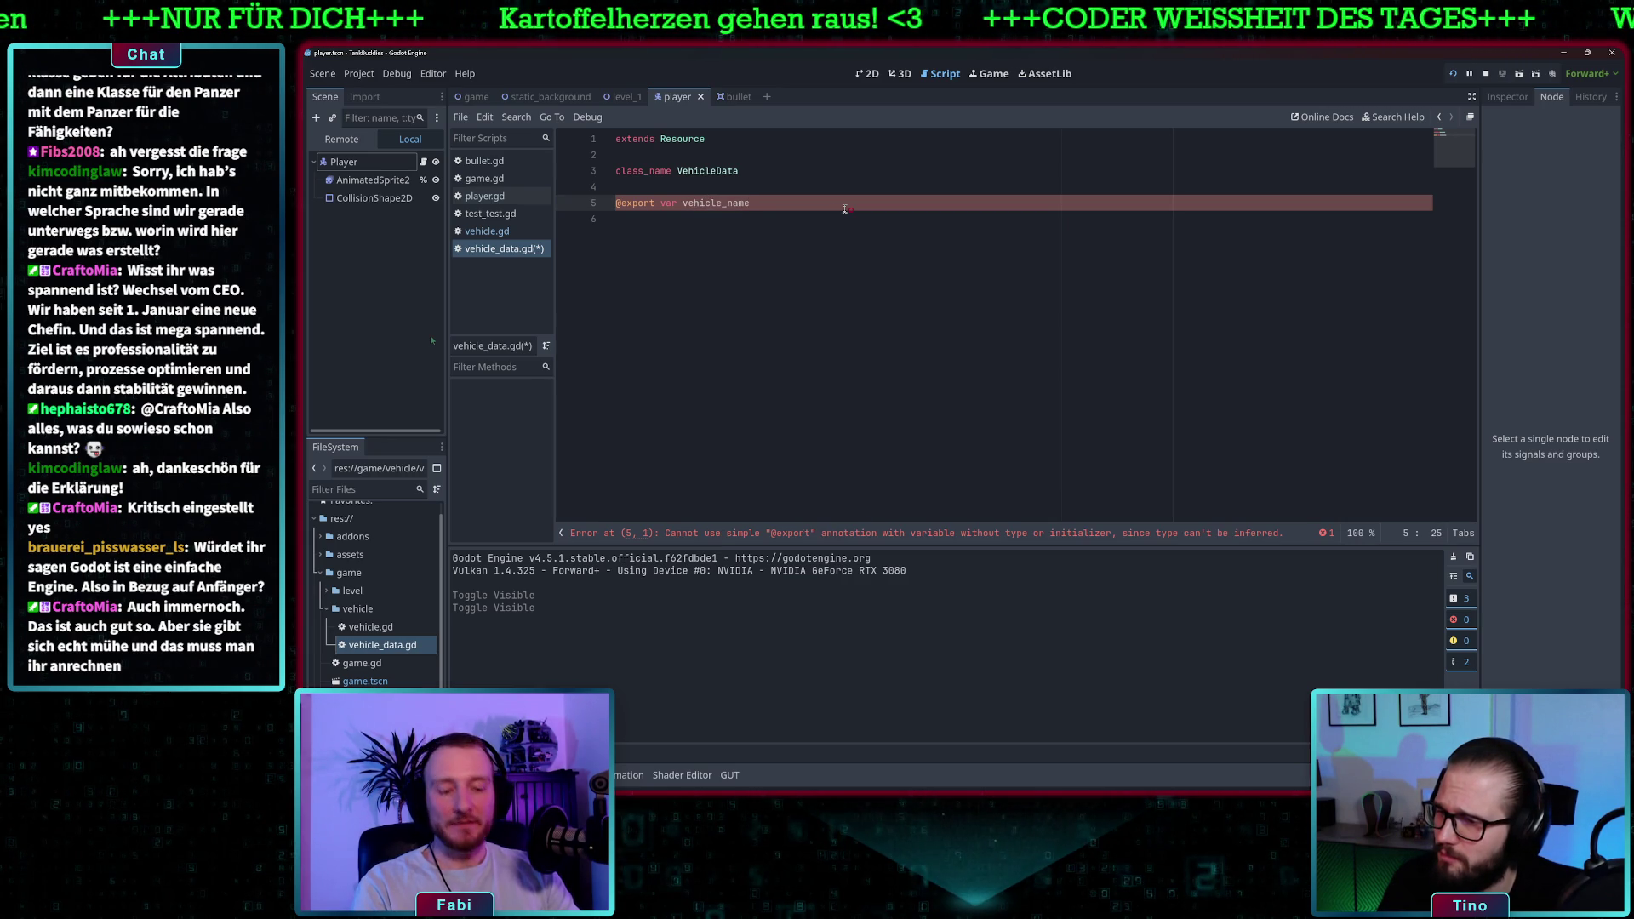
text(tring)
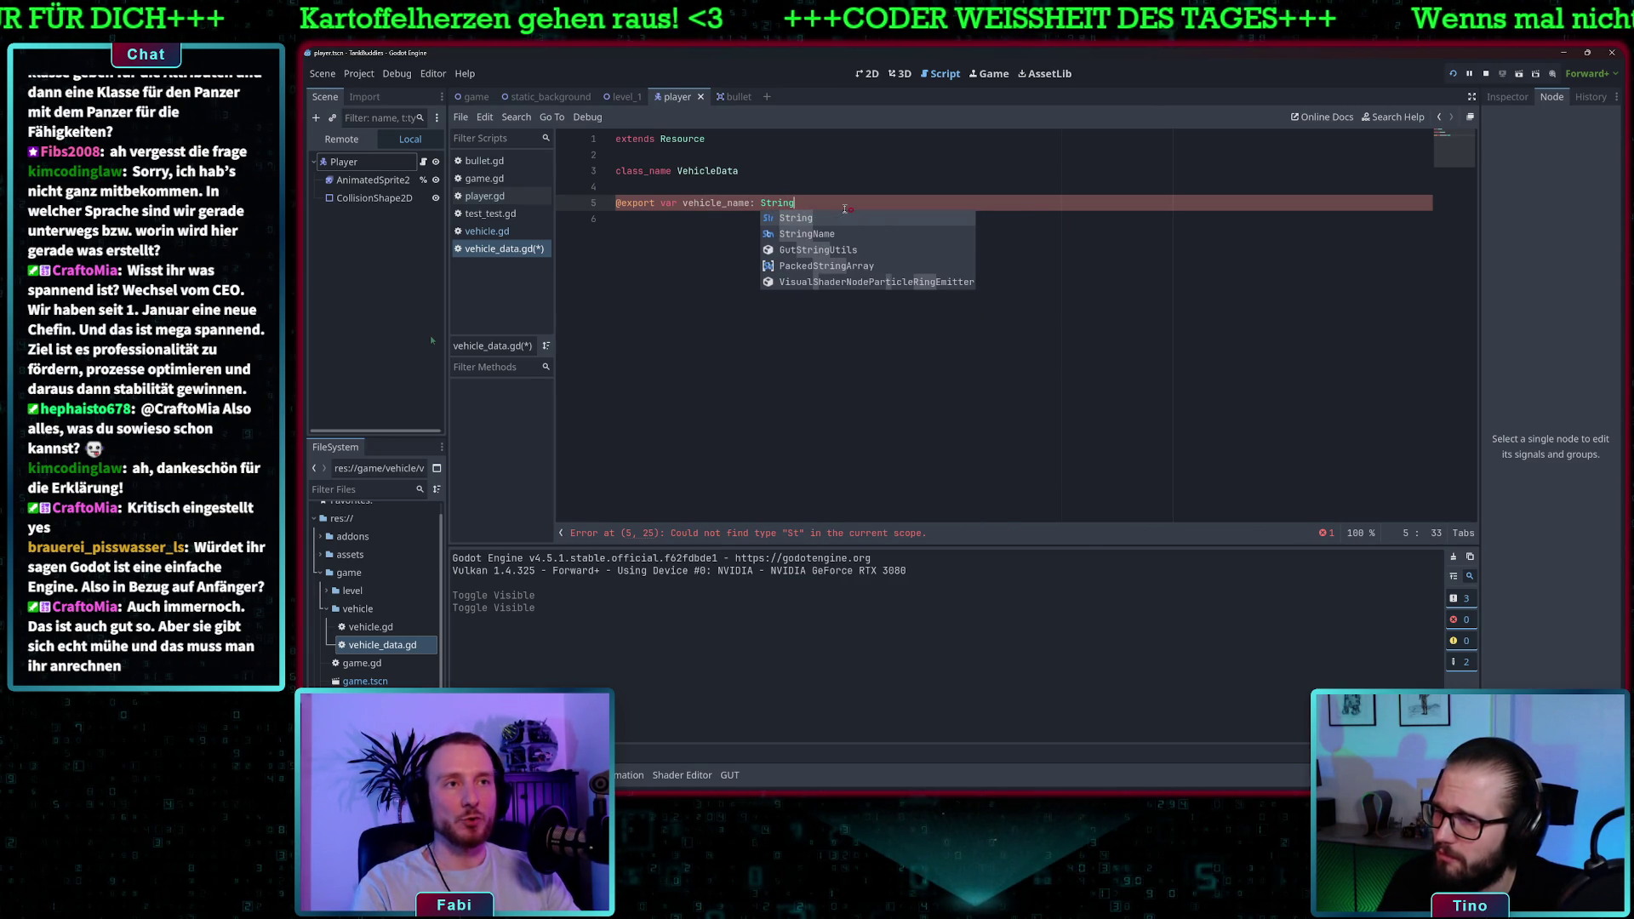
key(Escape)
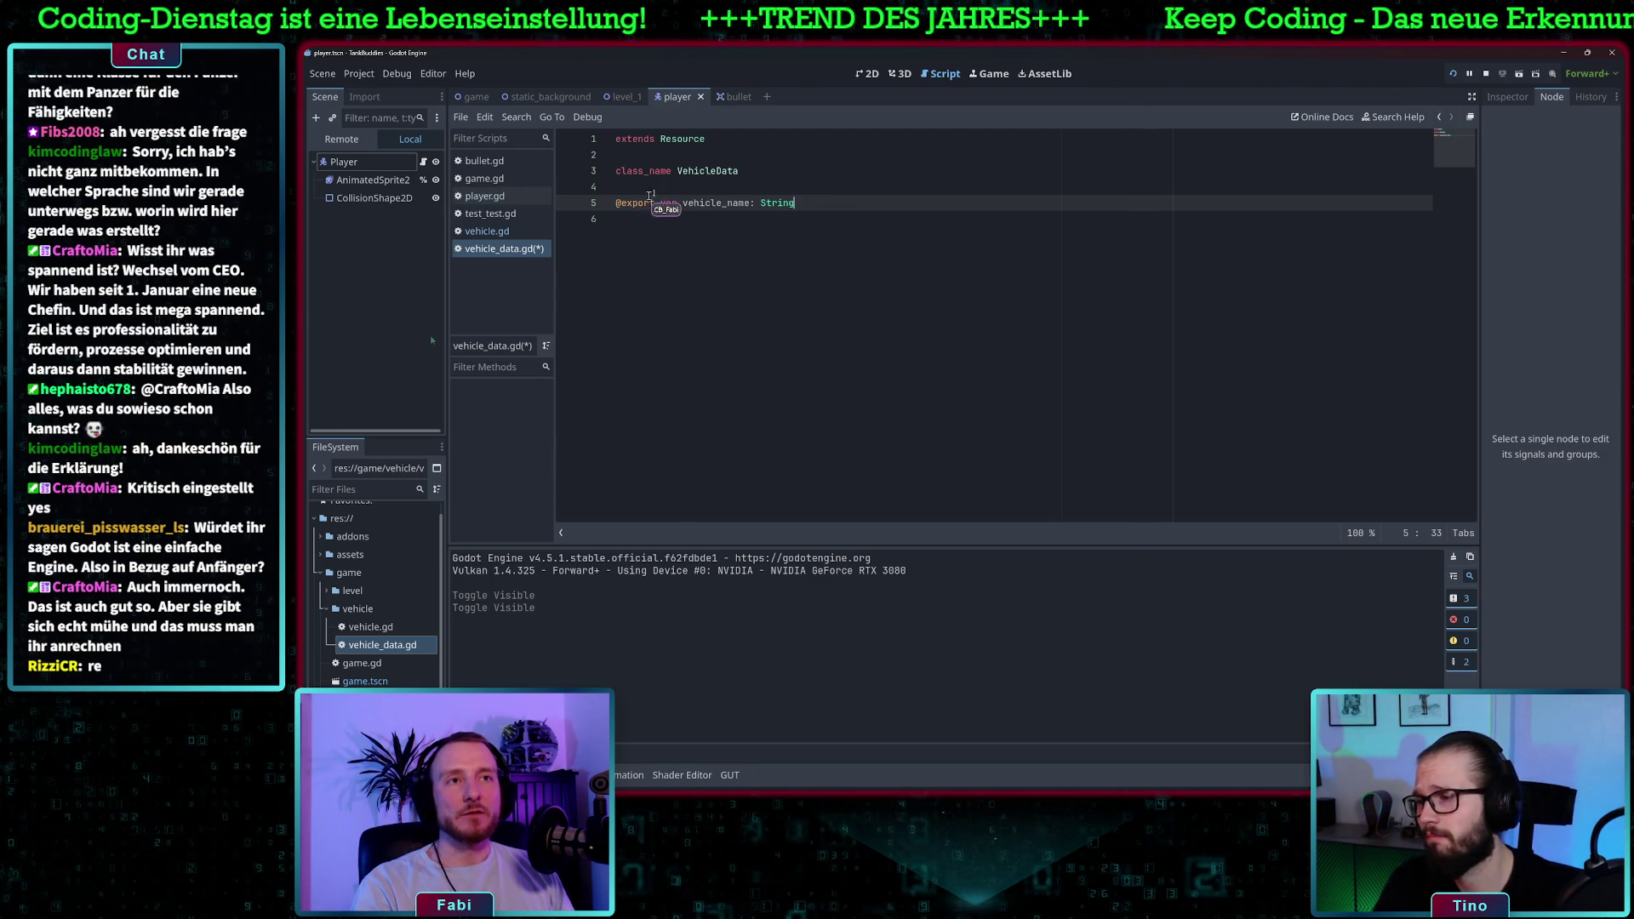
mouse_move(680, 171)
mouse_down()
mouse_move(812, 205)
mouse_move(722, 205)
mouse_up()
Select the 'vehicle_' prefix of the vehicle_name field on line 5.
click(810, 205)
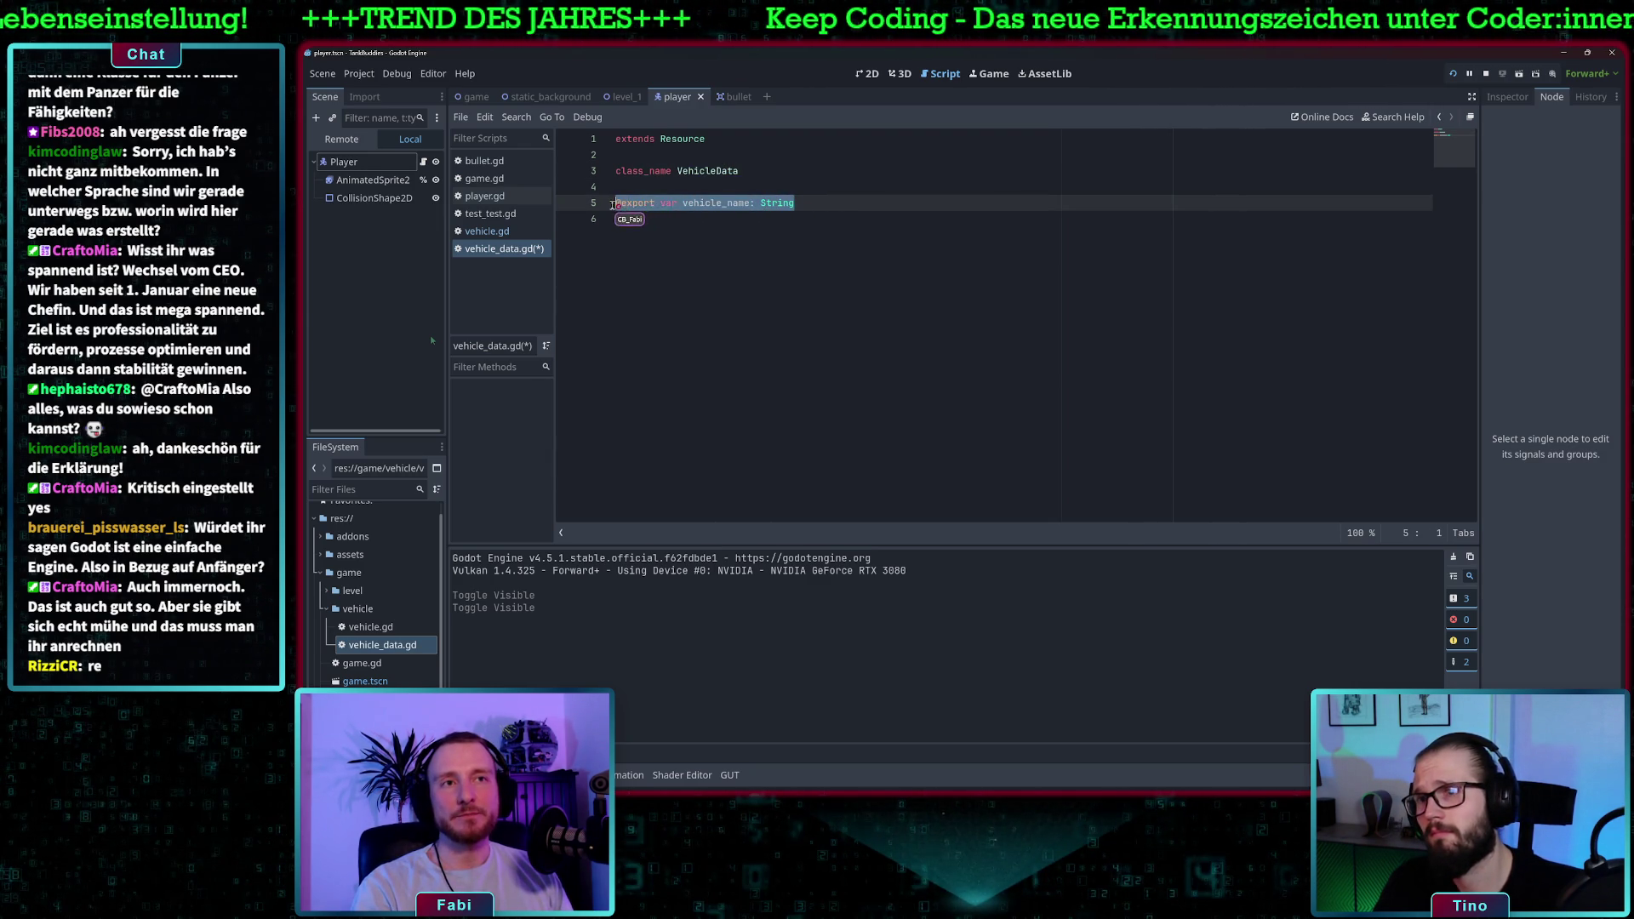
click(751, 204)
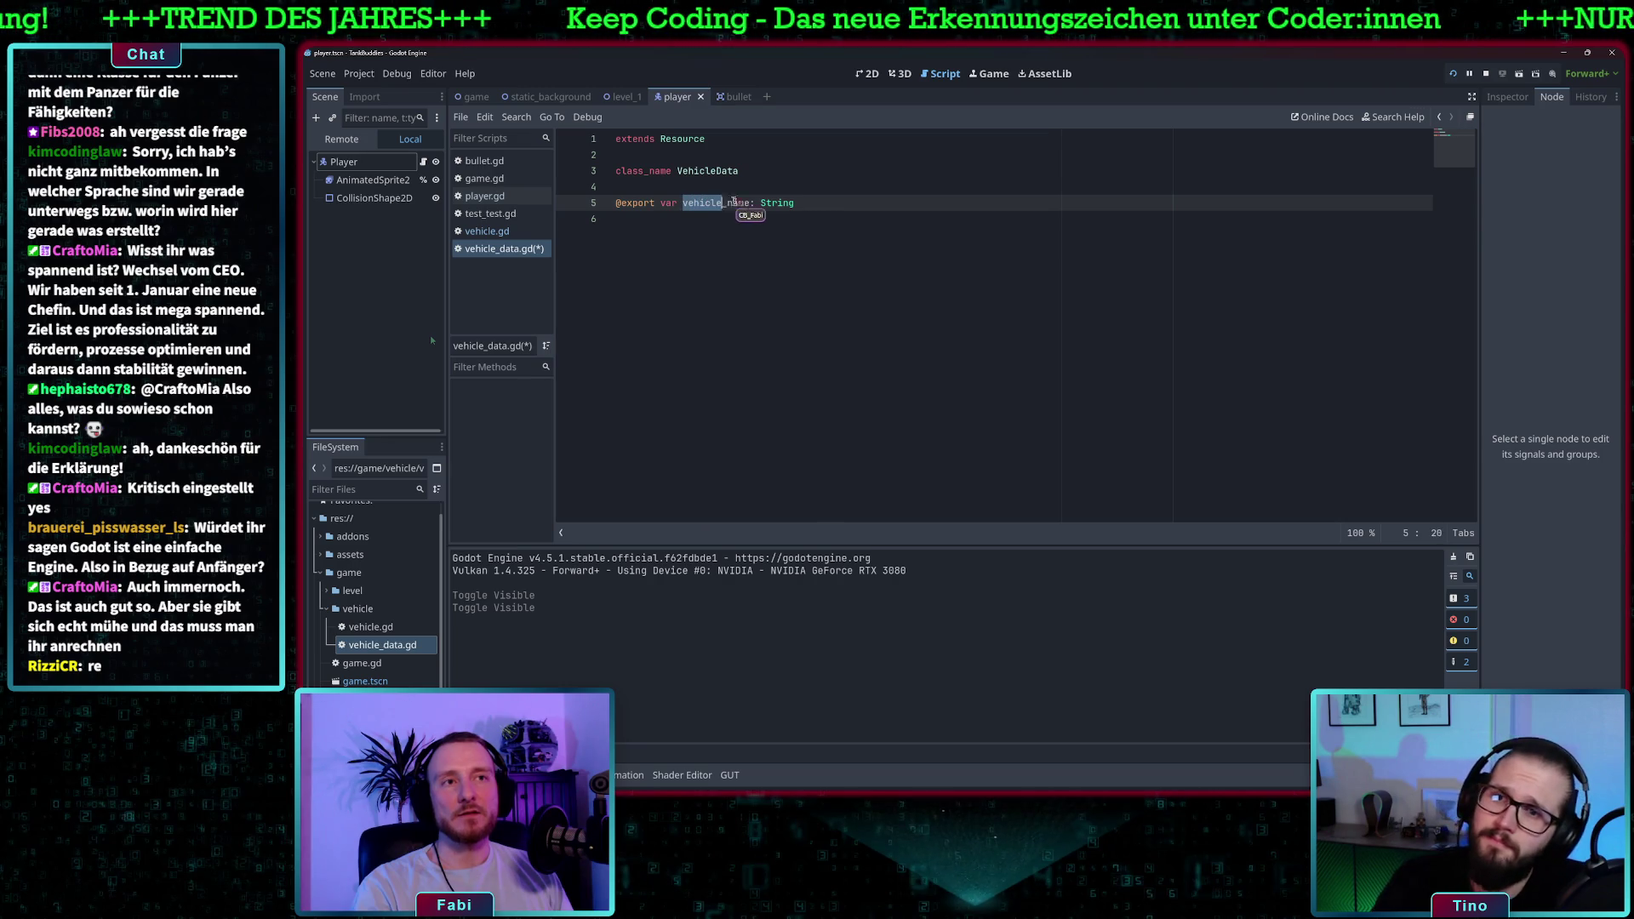
click(719, 156)
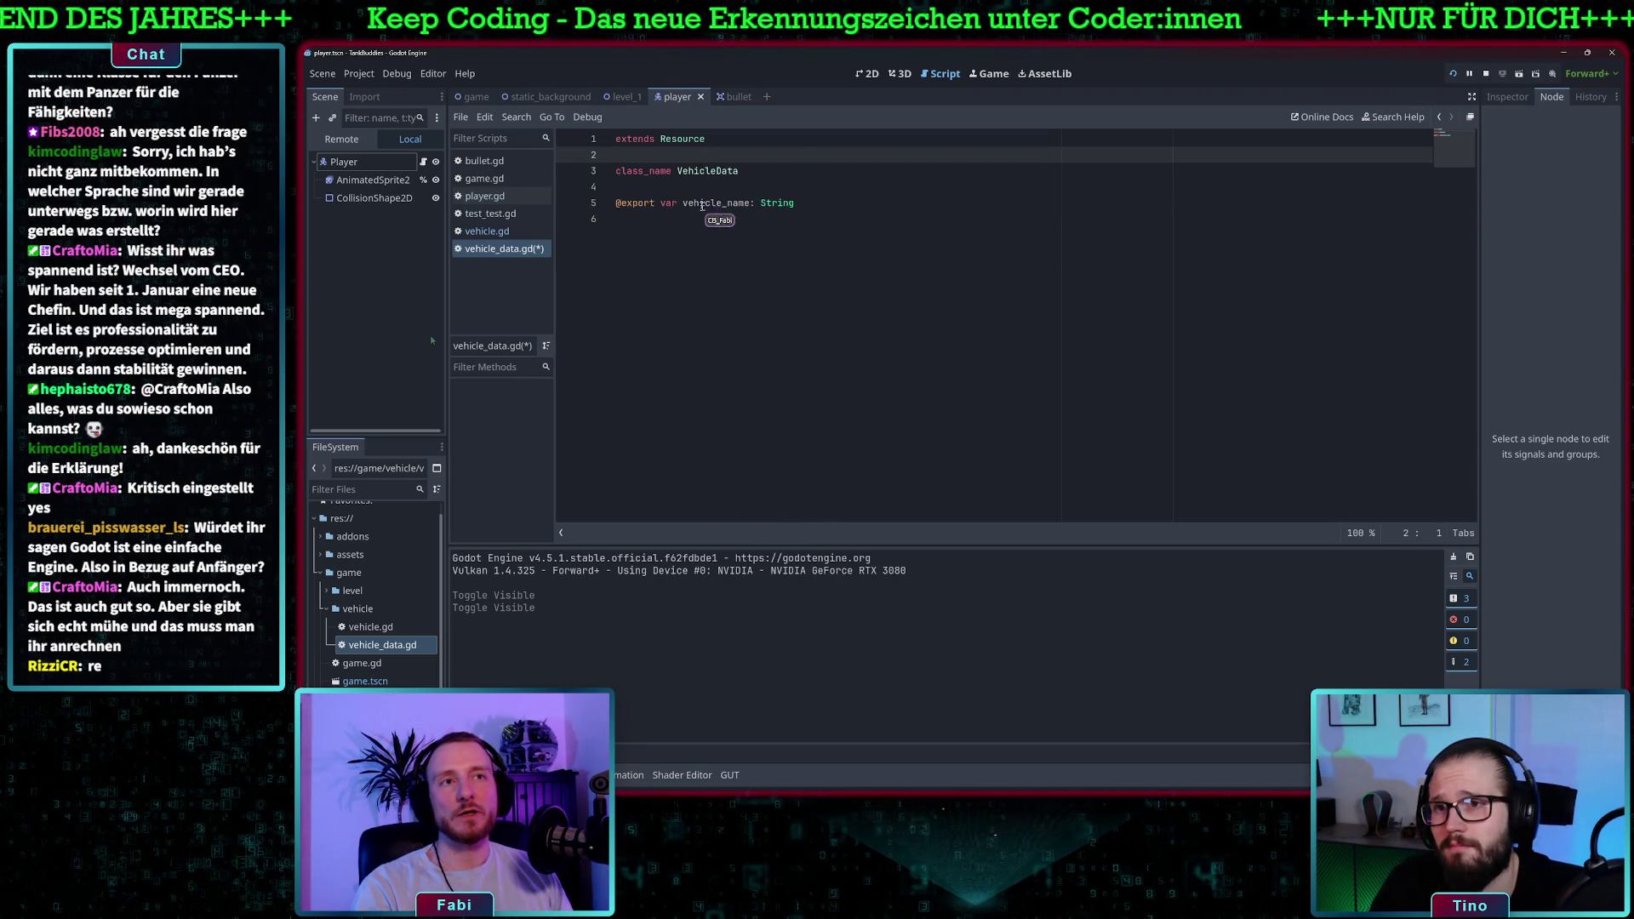
click(742, 204)
drag(729, 205, 682, 205)
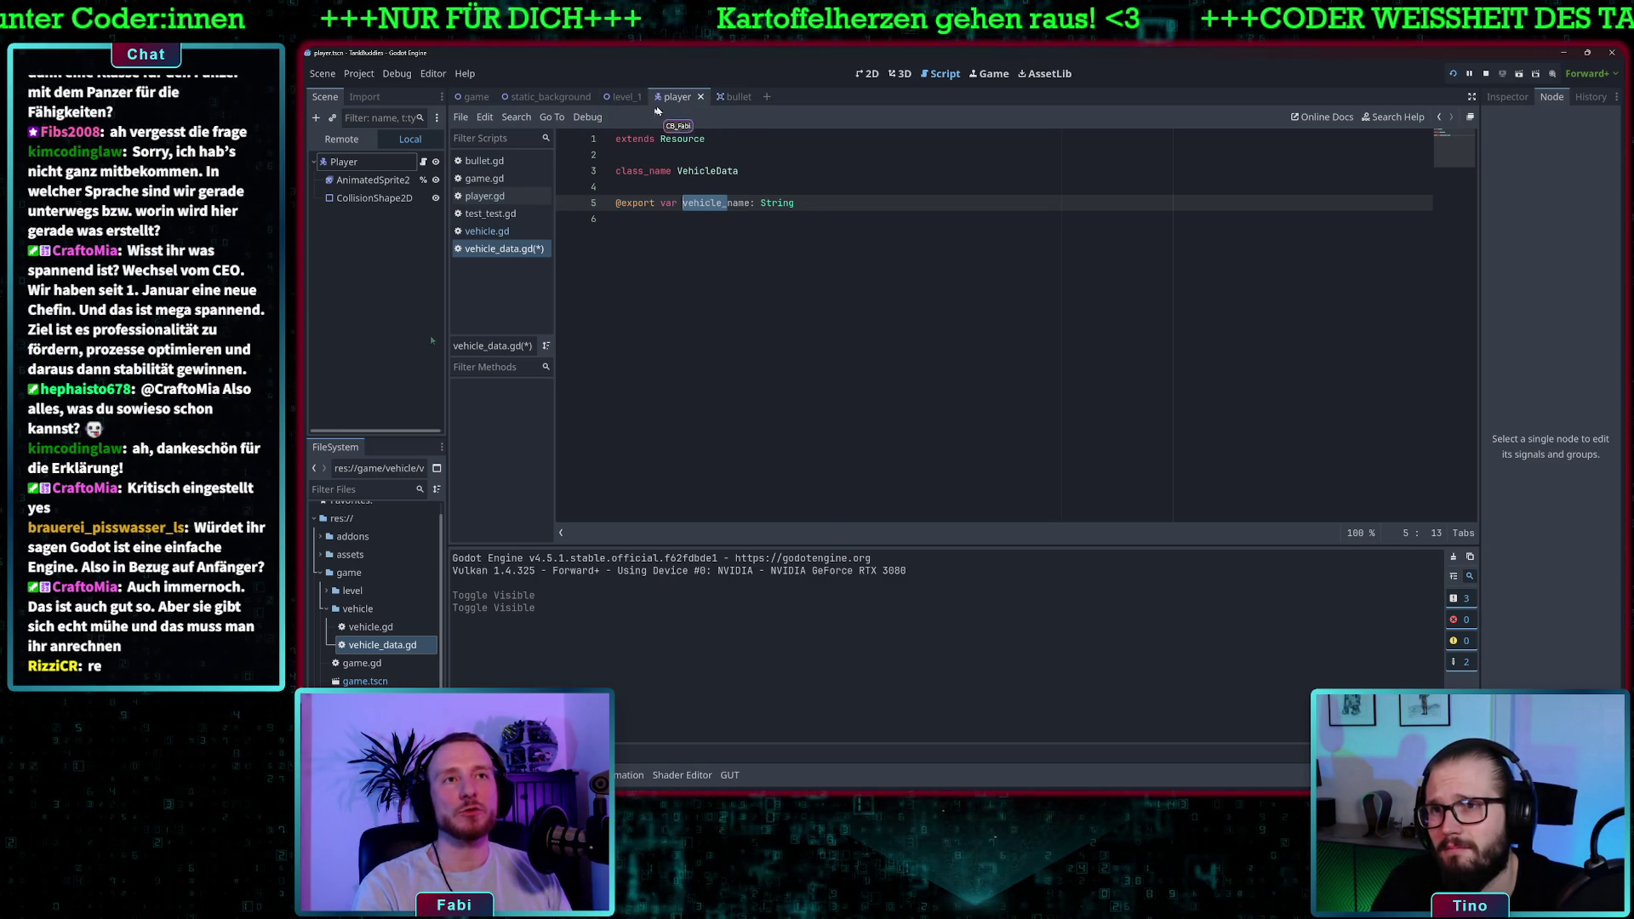
In player.gd, add a temporary 'self.name' line to _physics_process, delete it, and save.
click(484, 195)
scroll(843, 290, up, 3)
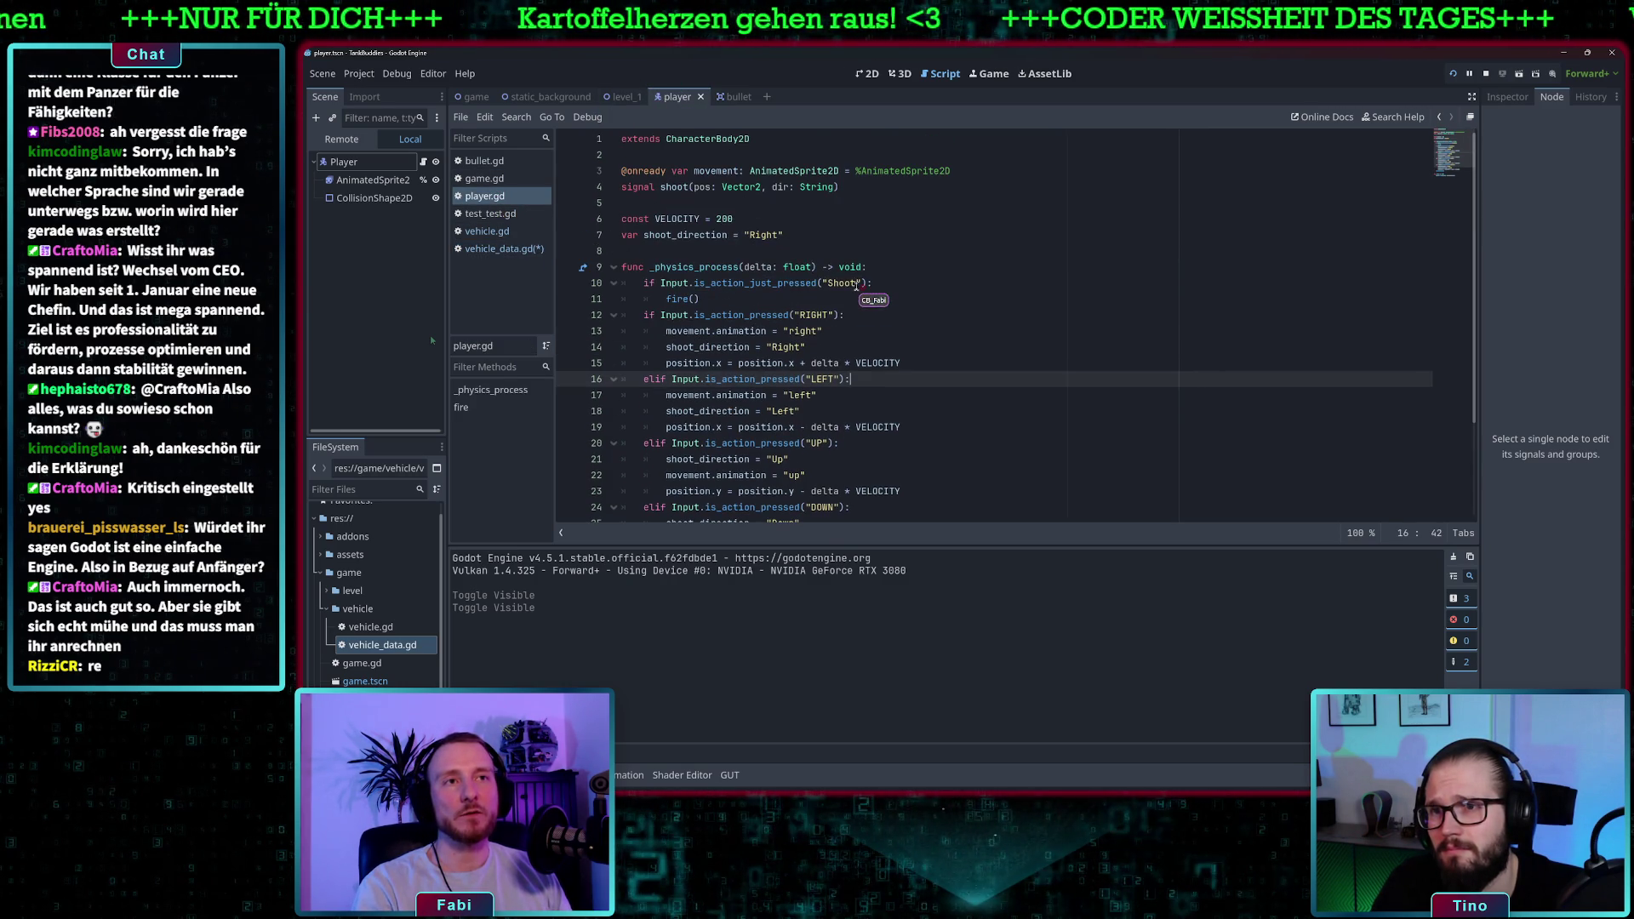
click(885, 267)
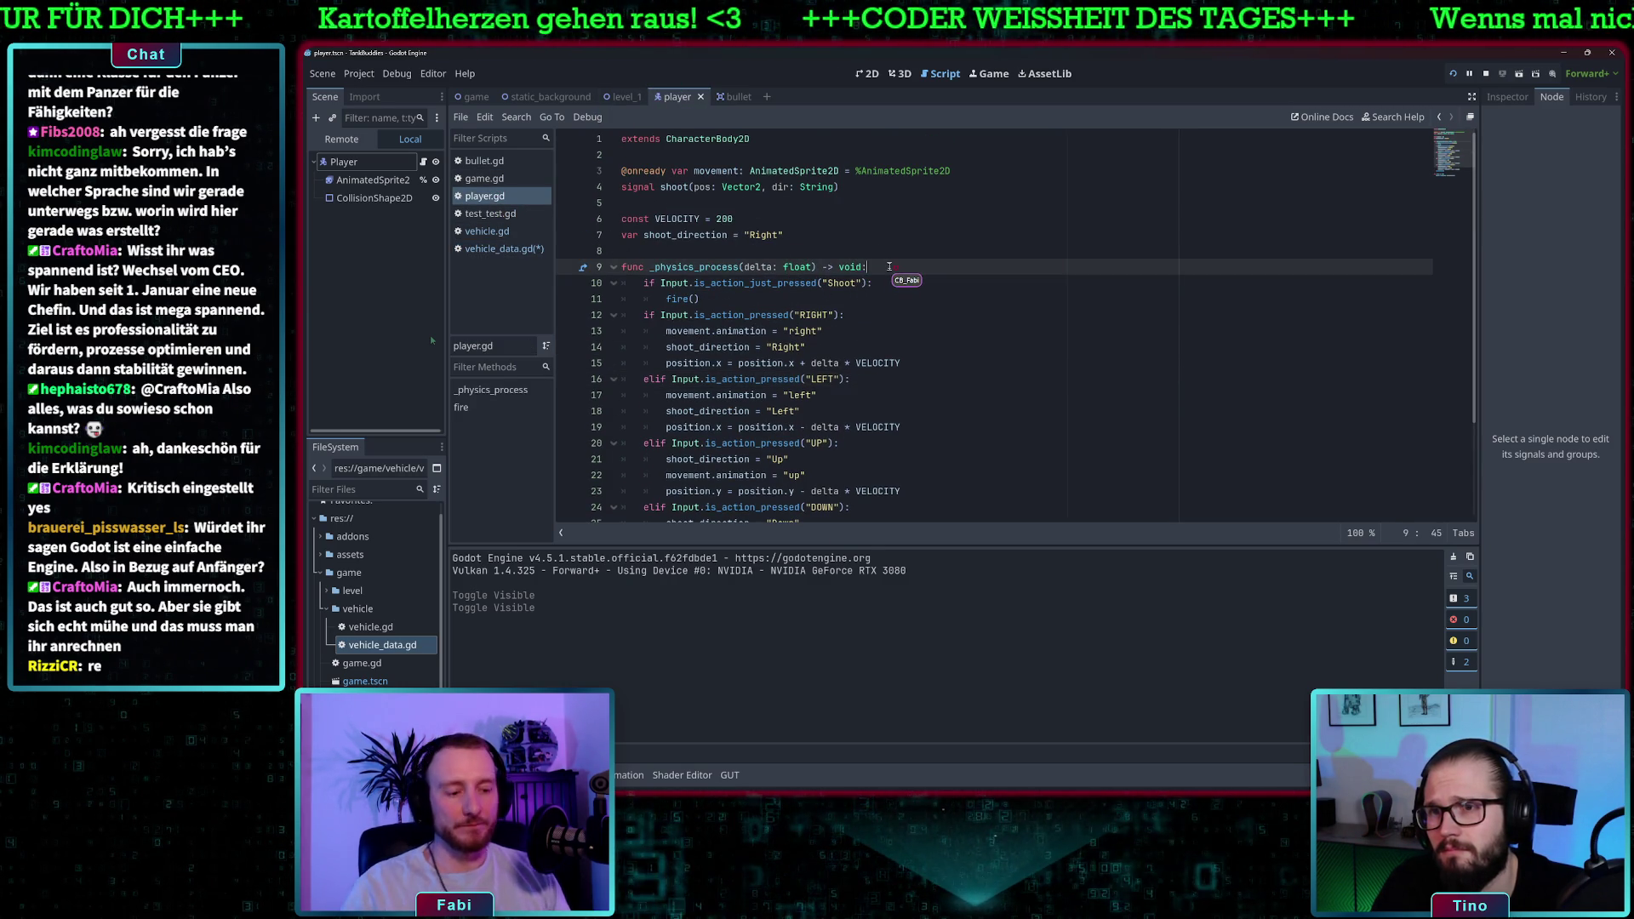
key(Return)
text(self.name)
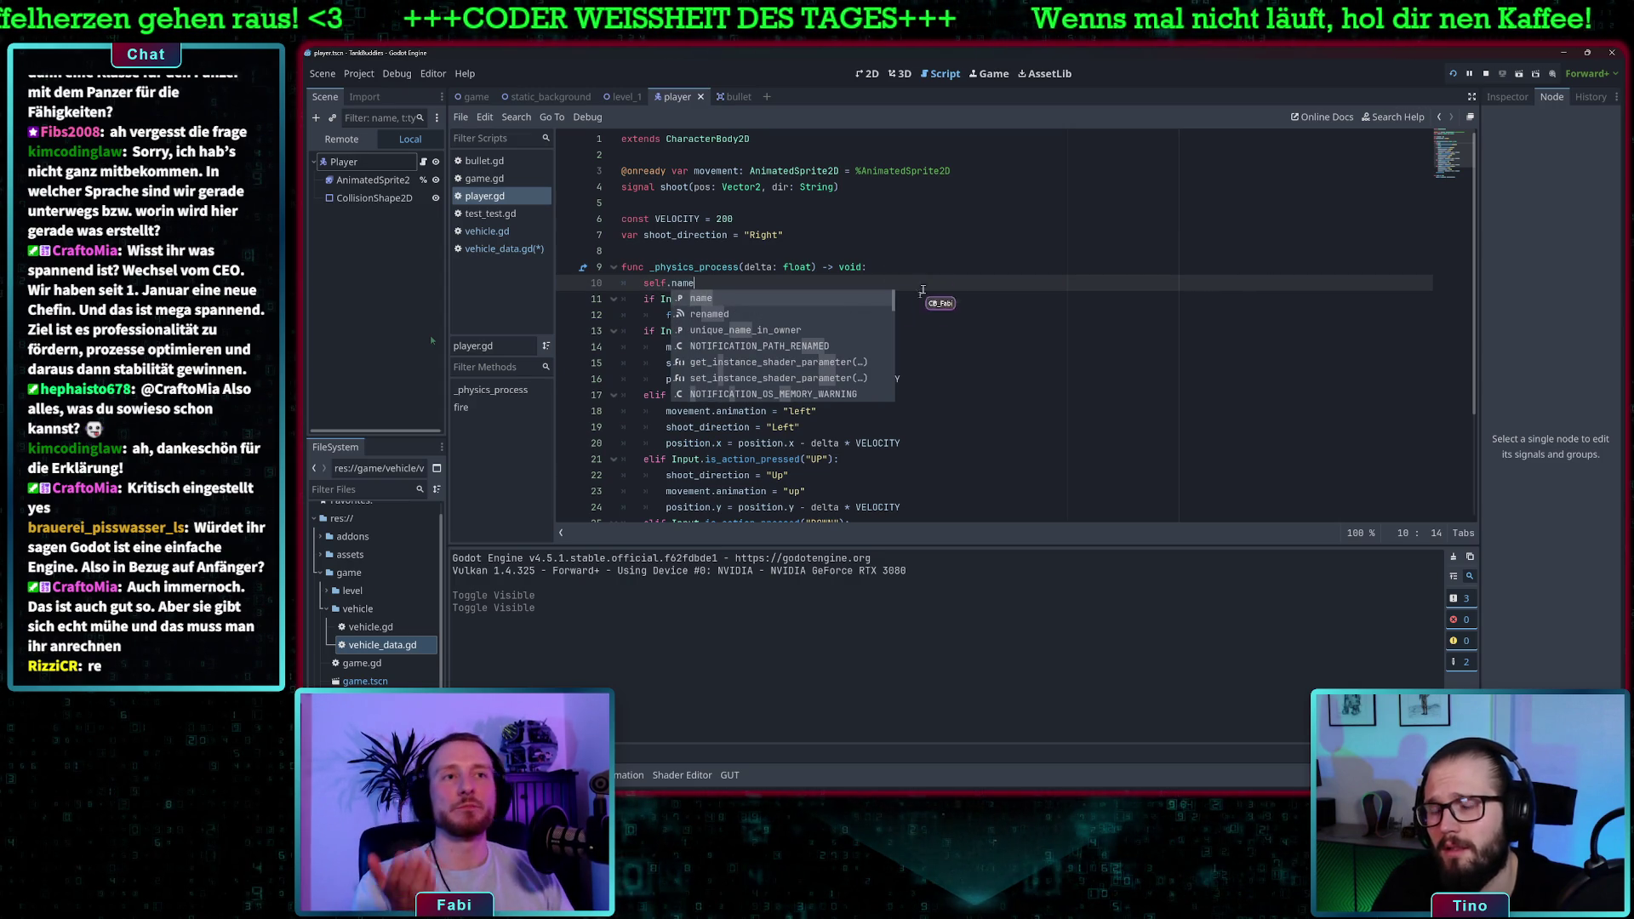
drag(706, 284, 614, 283)
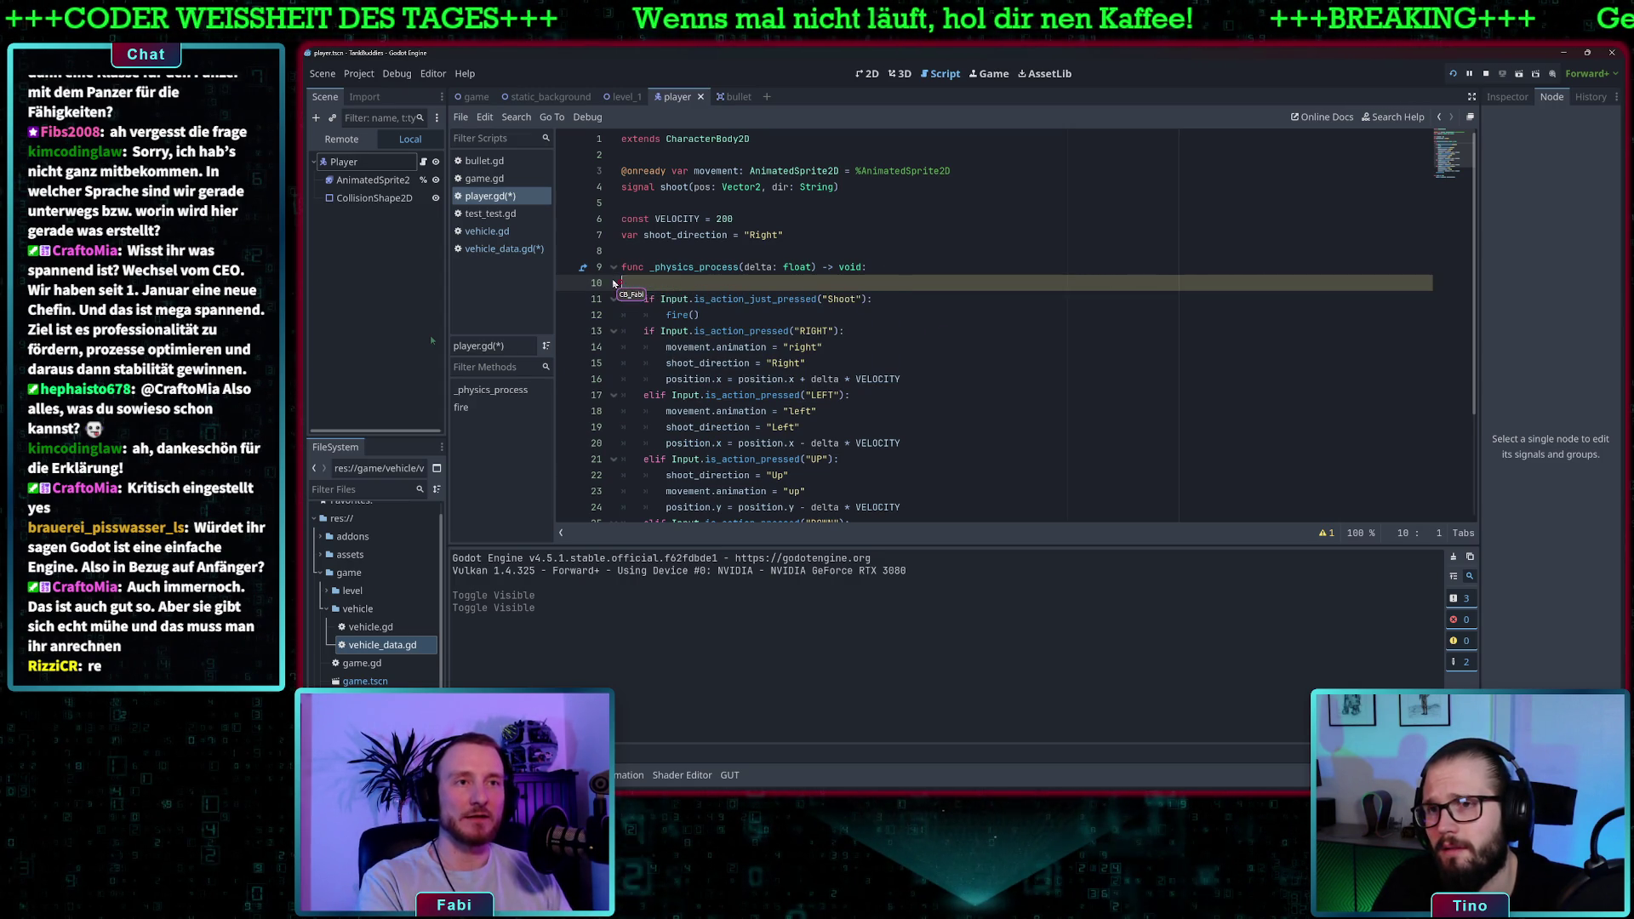
key(BackSpace)
key(BackSpace)
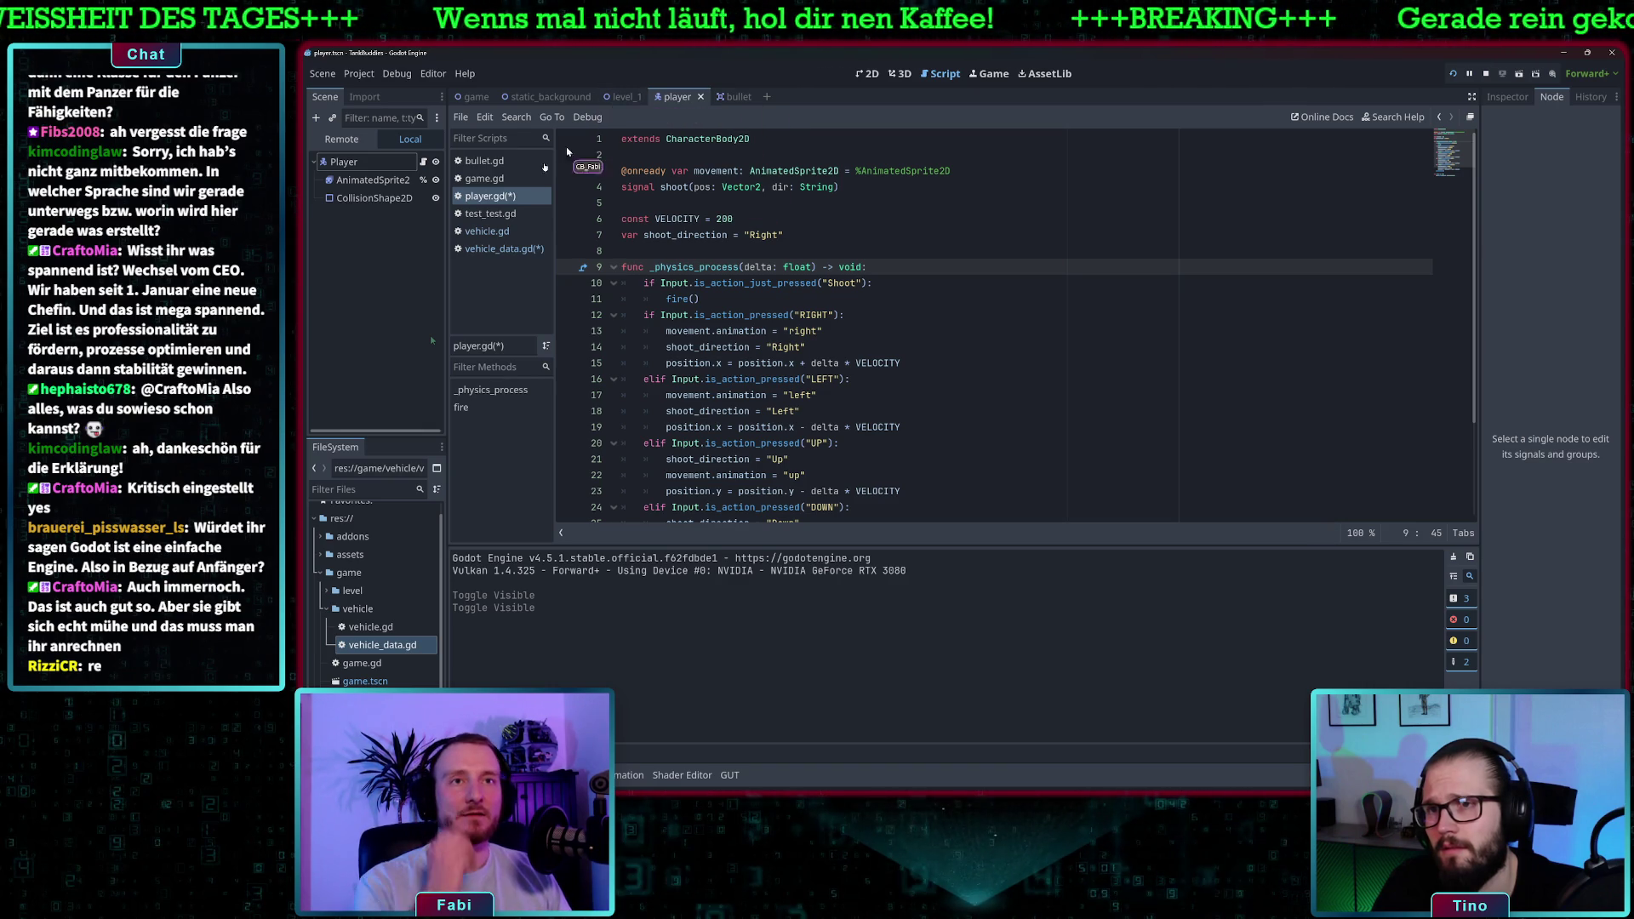
key(ctrl+s)
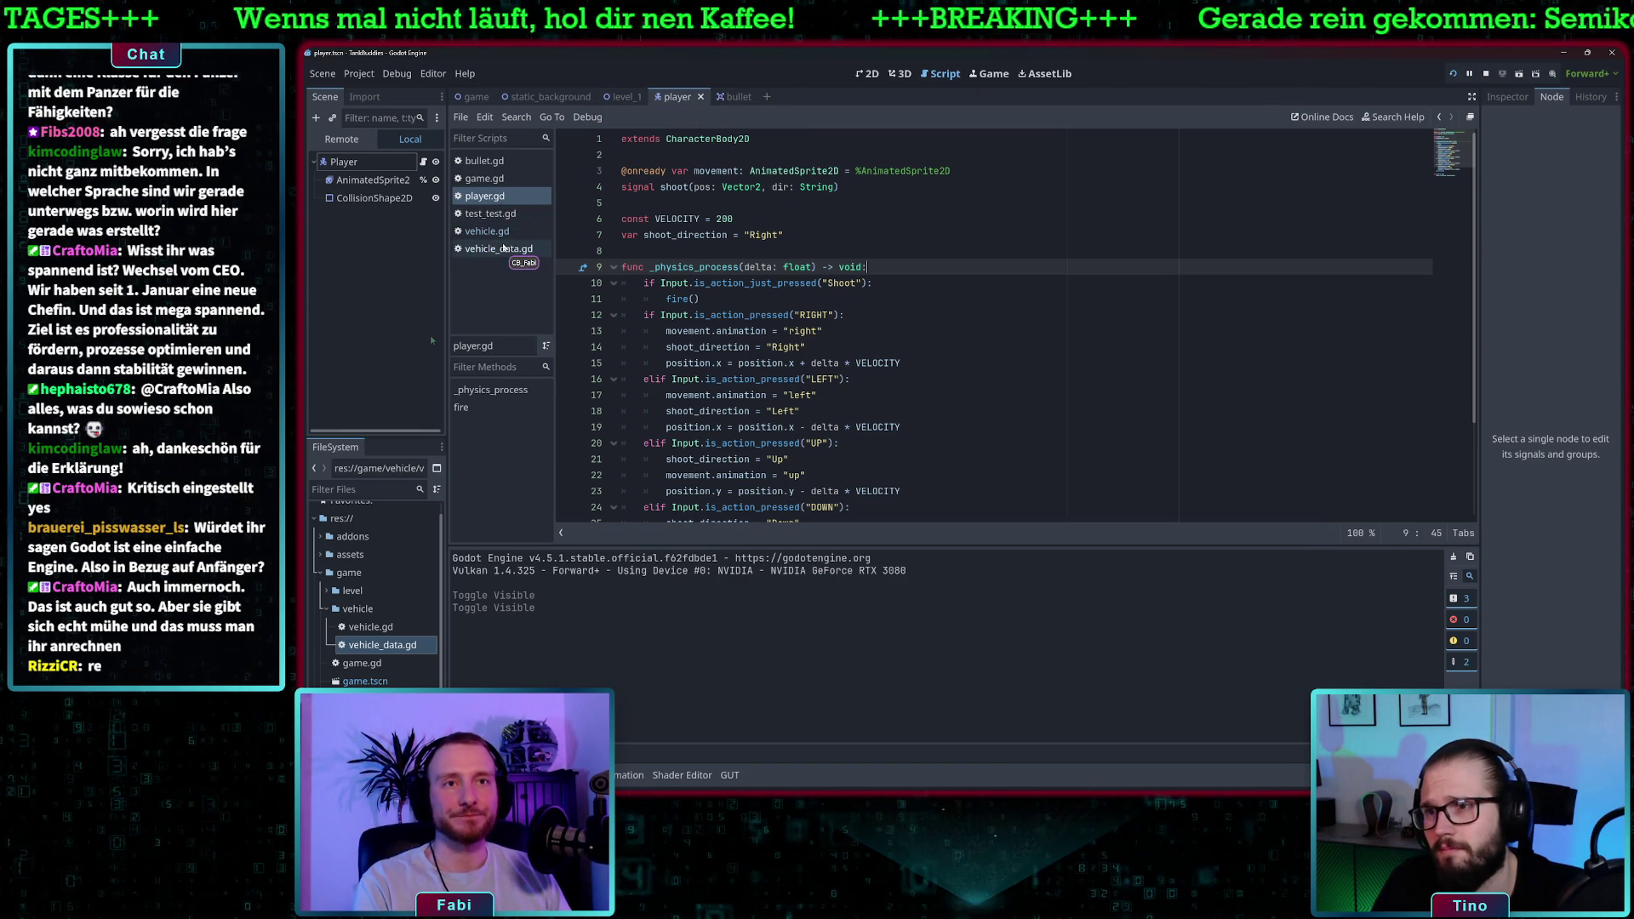
Back in vehicle_data.gd, rename the vehicle_name field to 'type'.
click(507, 249)
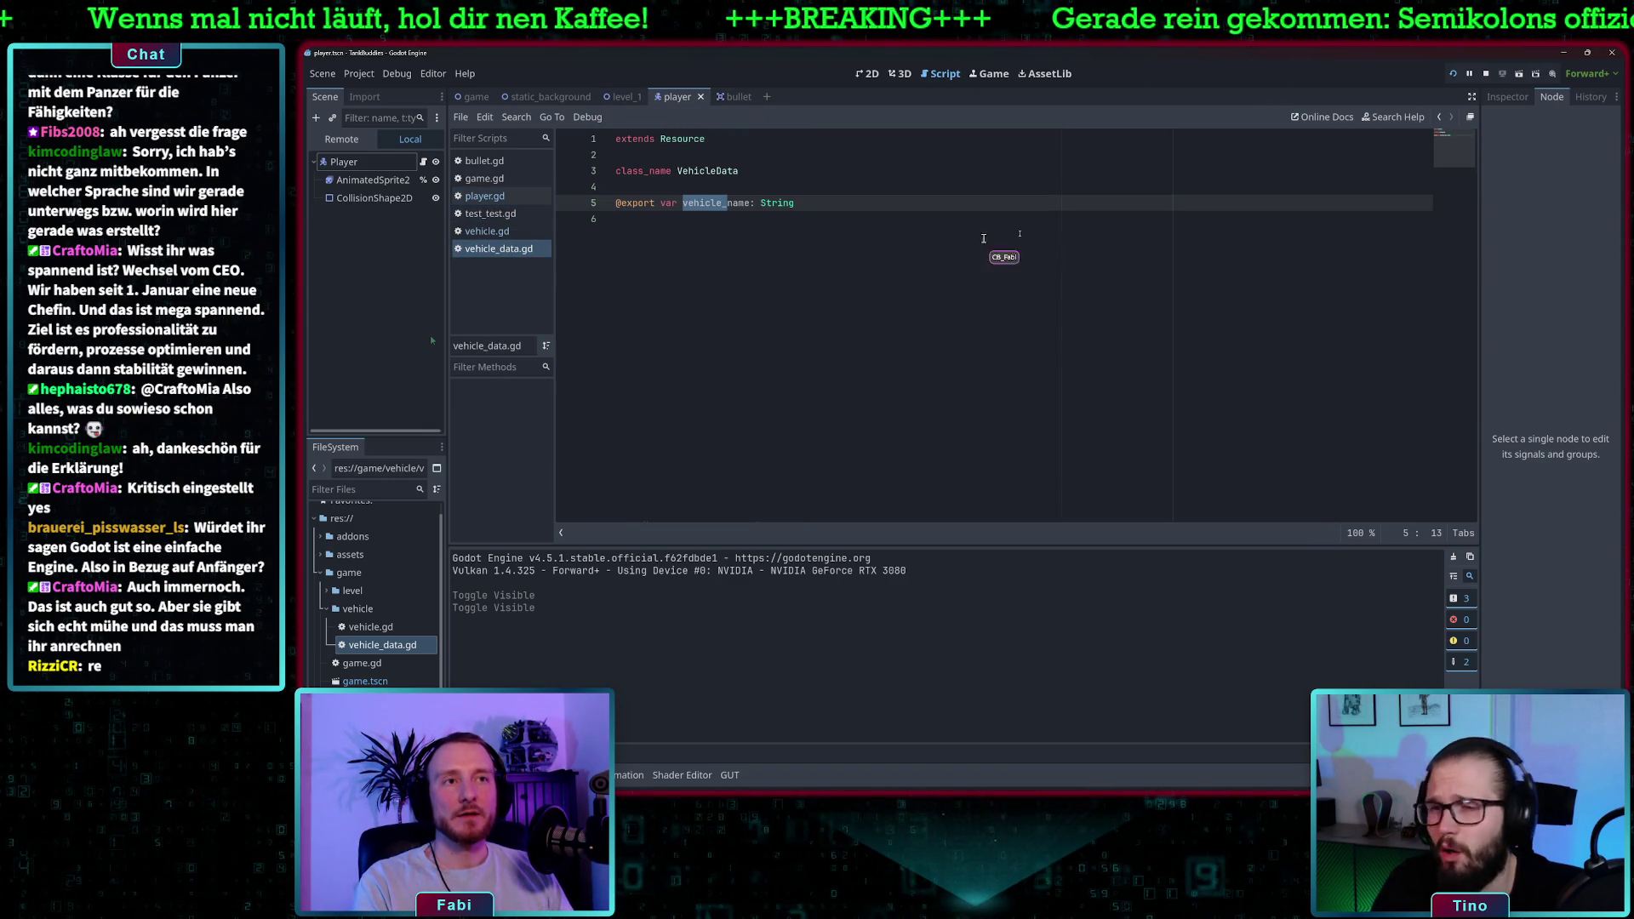
click(838, 204)
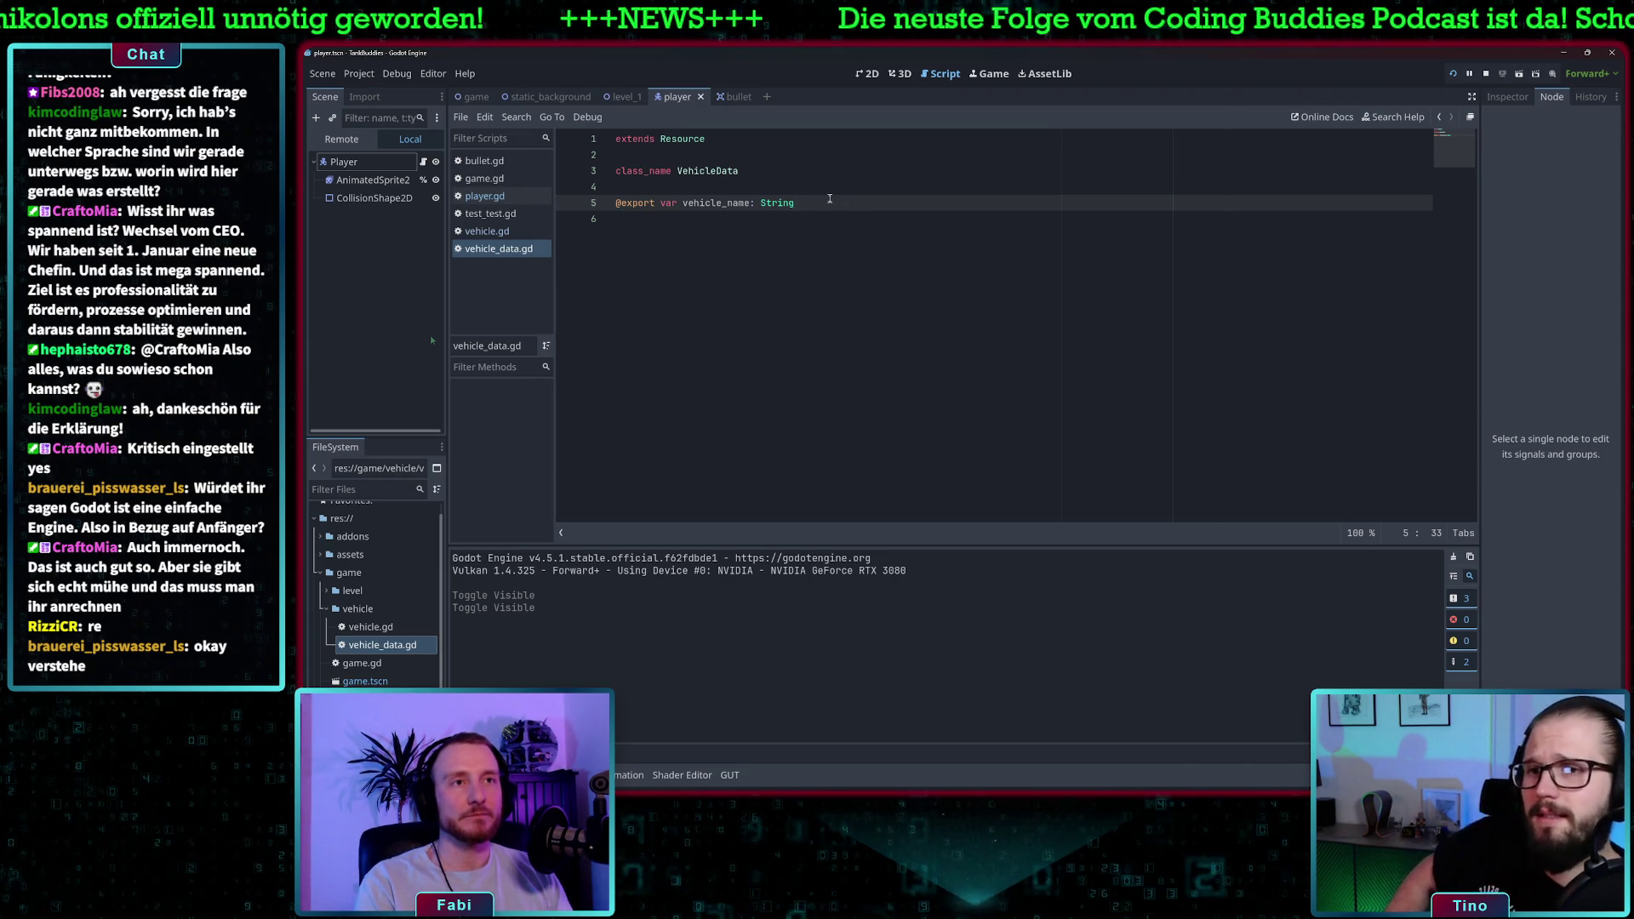
double_click(737, 203)
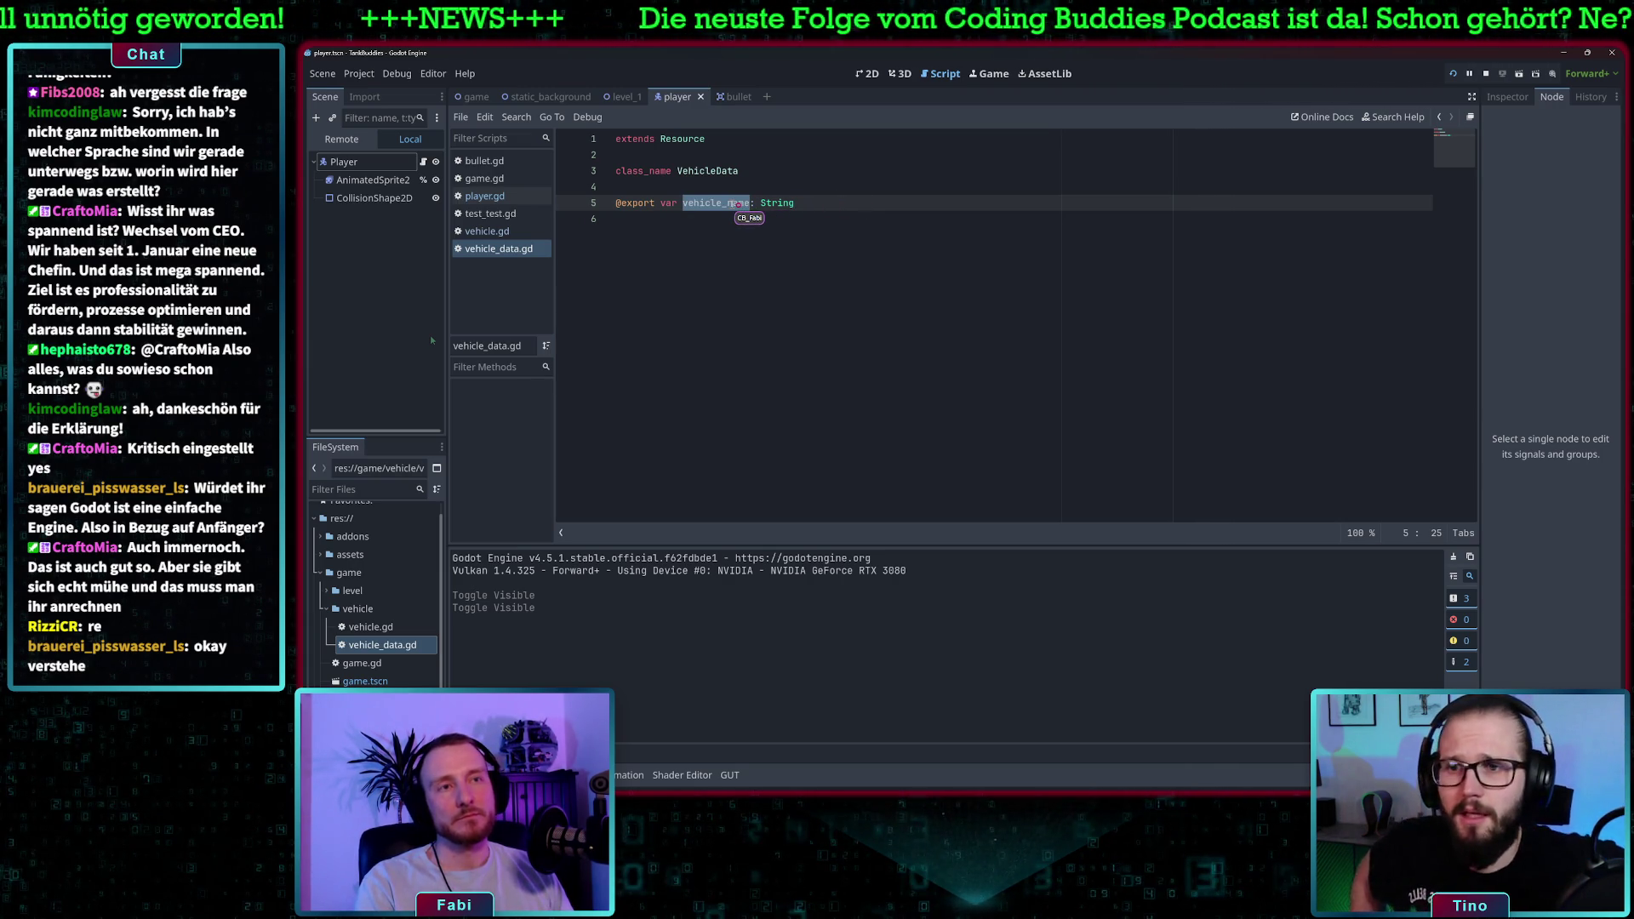
text(type)
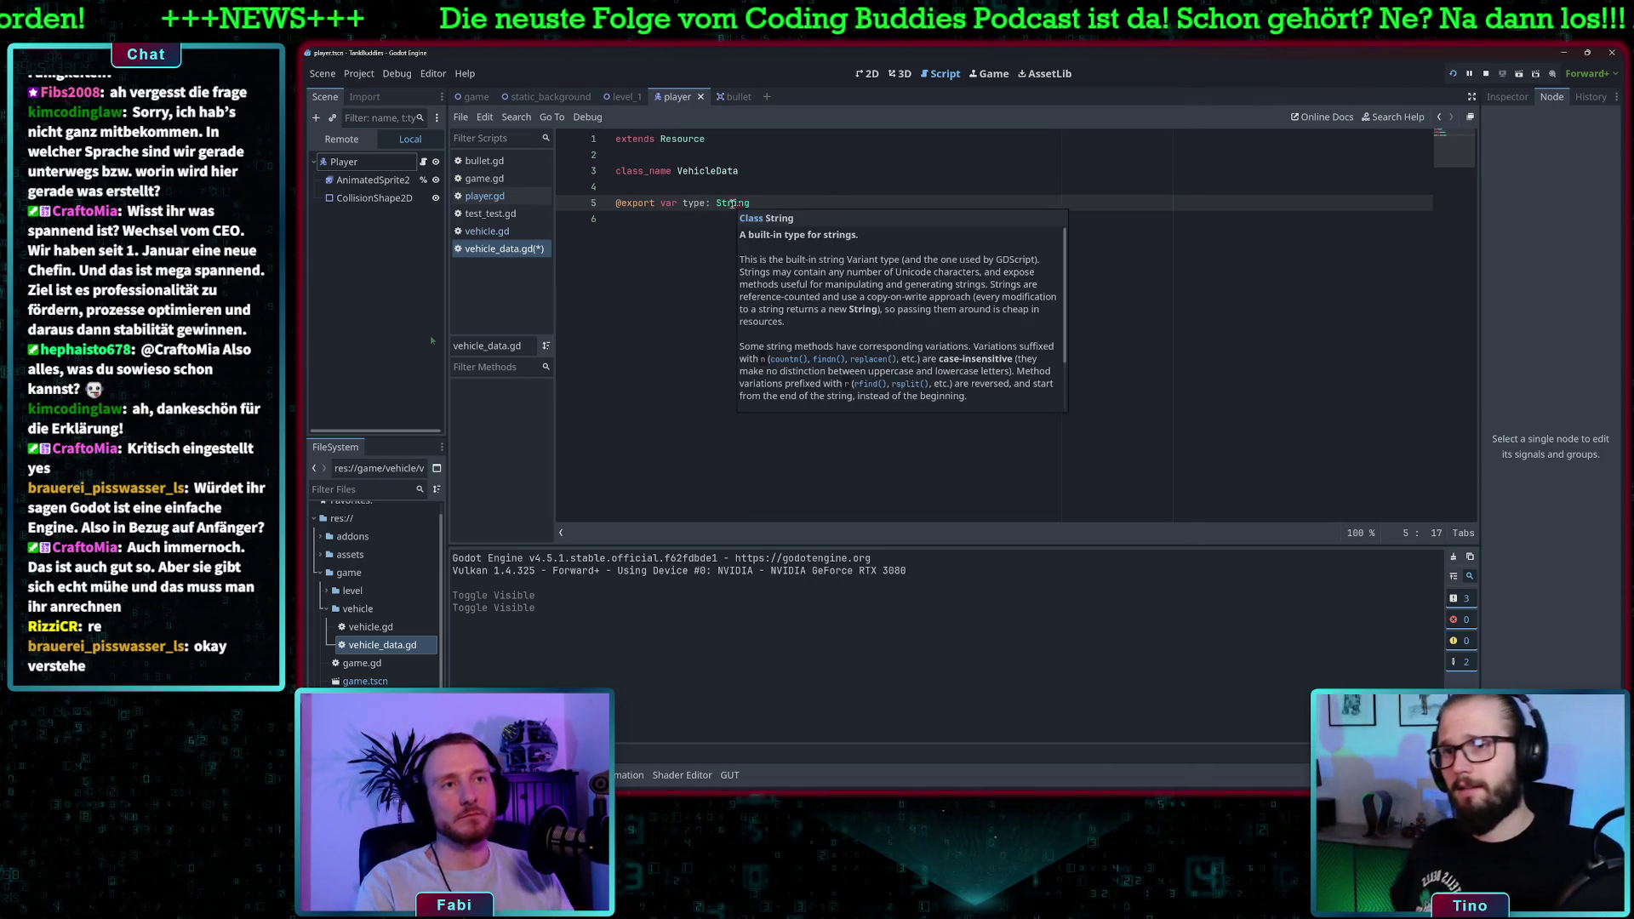
Begin a second exported field on line 6 with 'export var'.
click(766, 203)
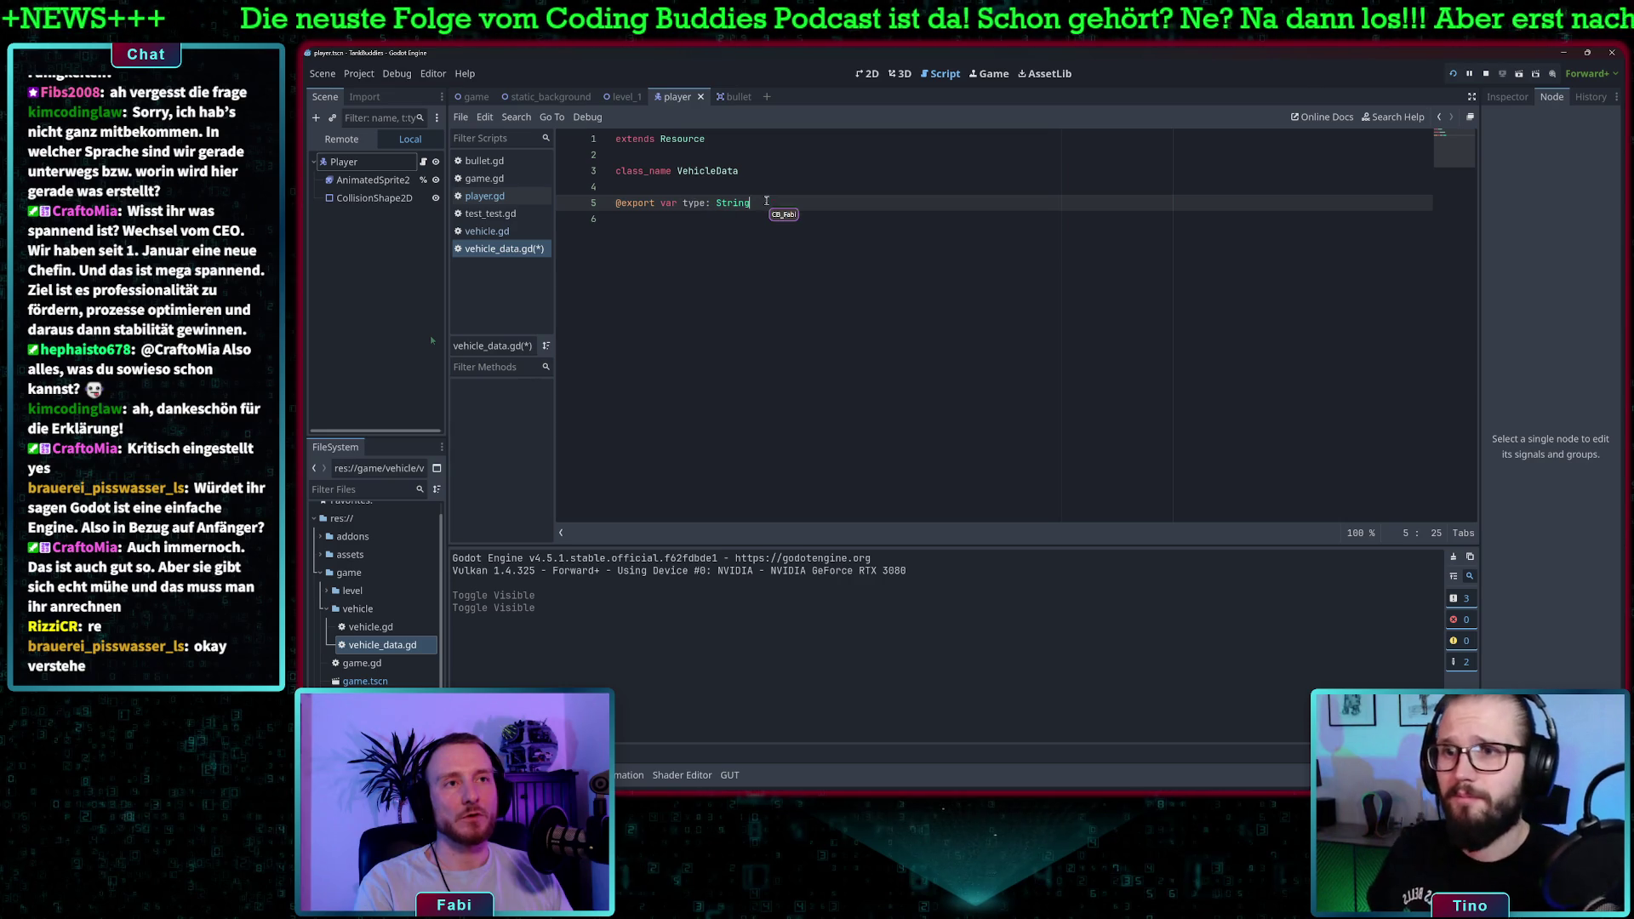
key(Return)
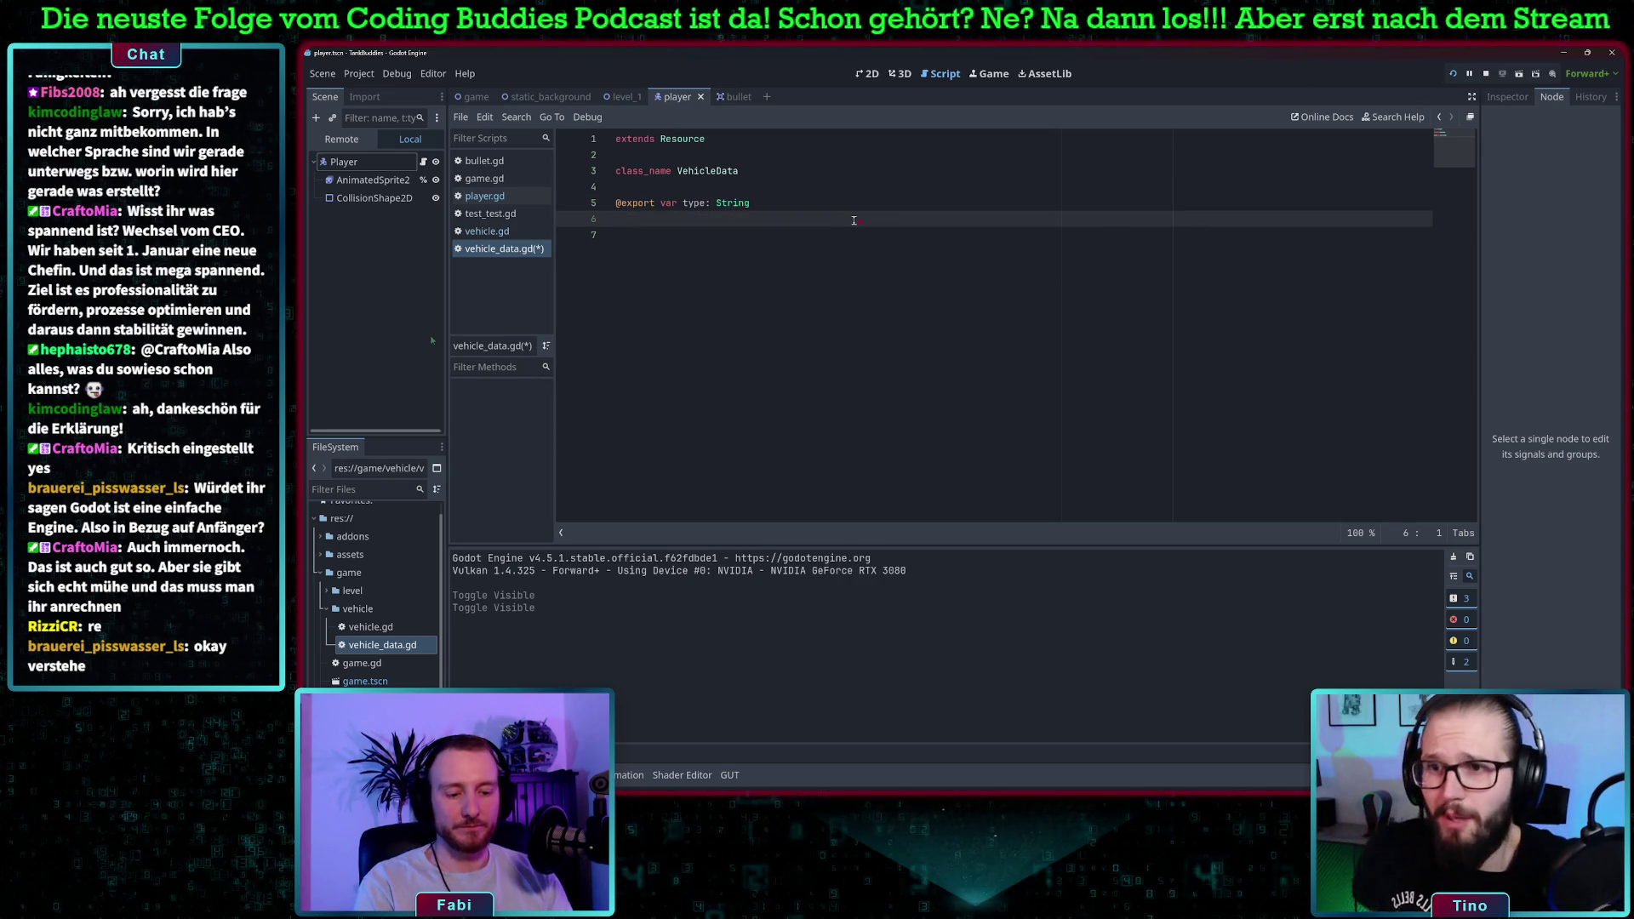
text(export)
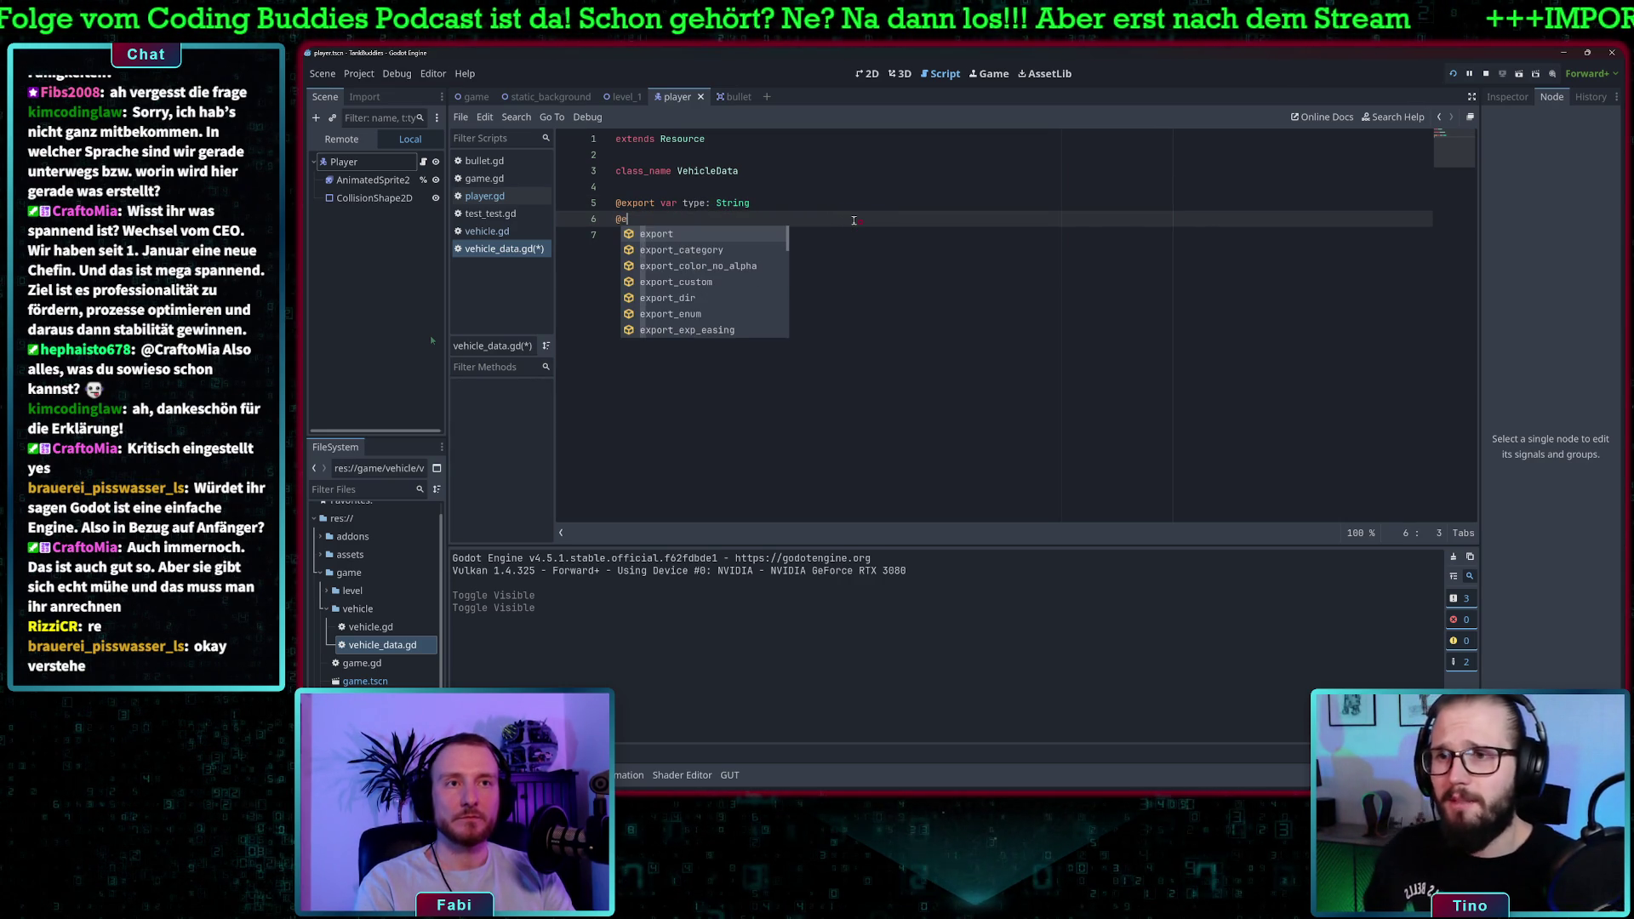
text( var)
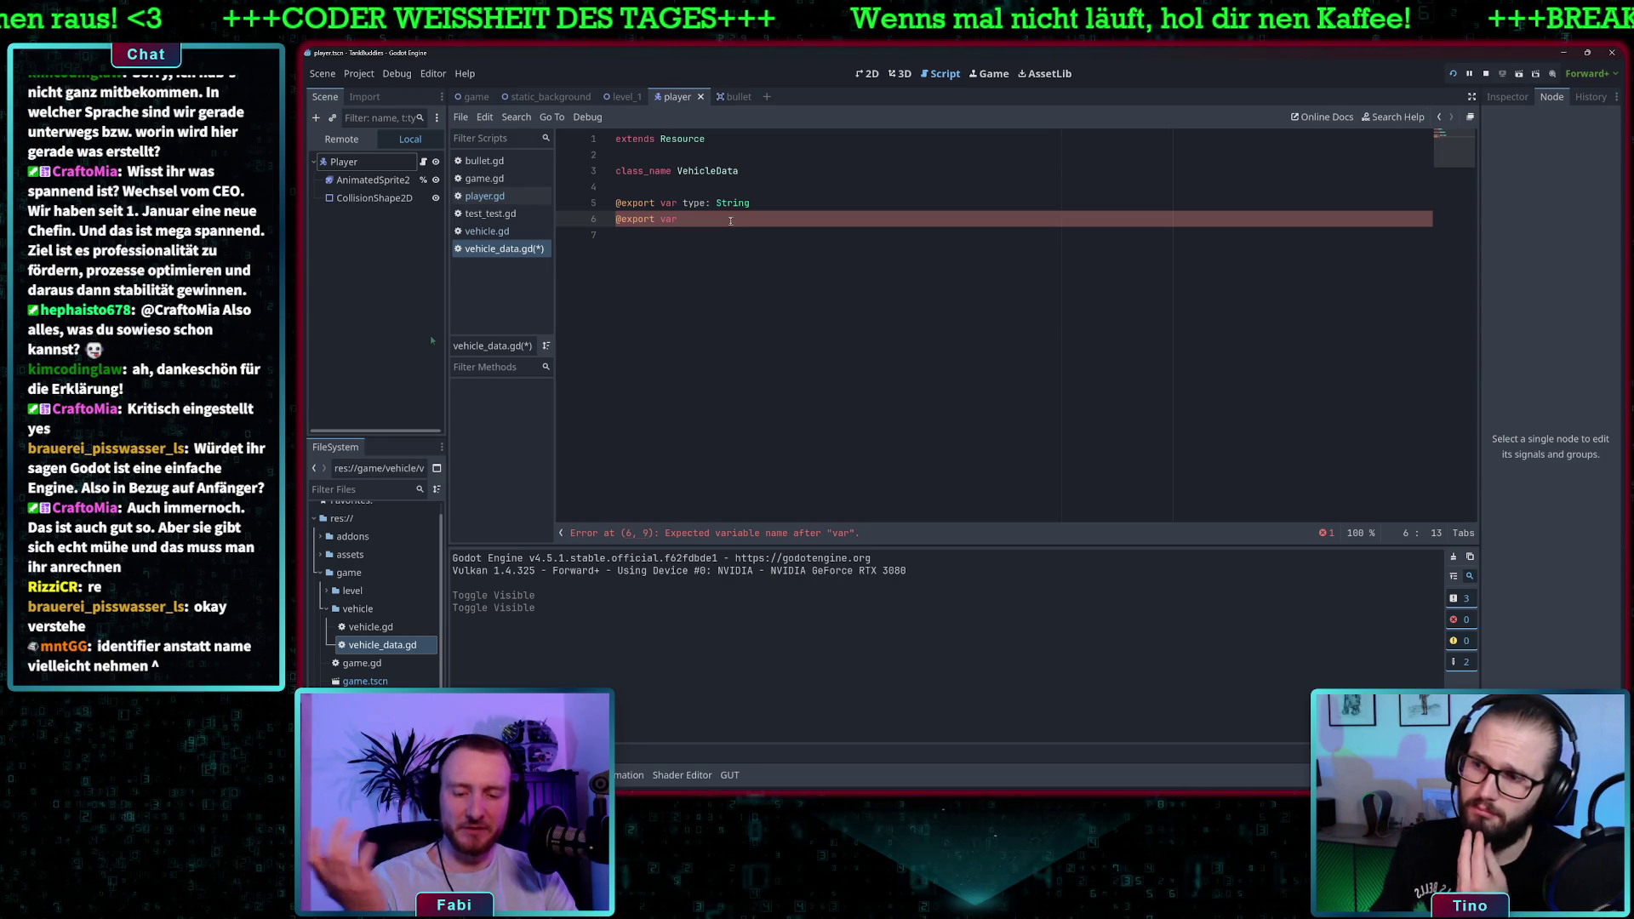
Add exported int fields health and speed, renaming the initial 'hitpoint' to health.
text(hitpoint)
key(BackSpace)
key(BackSpace)
key(BackSpace)
text(health: int)
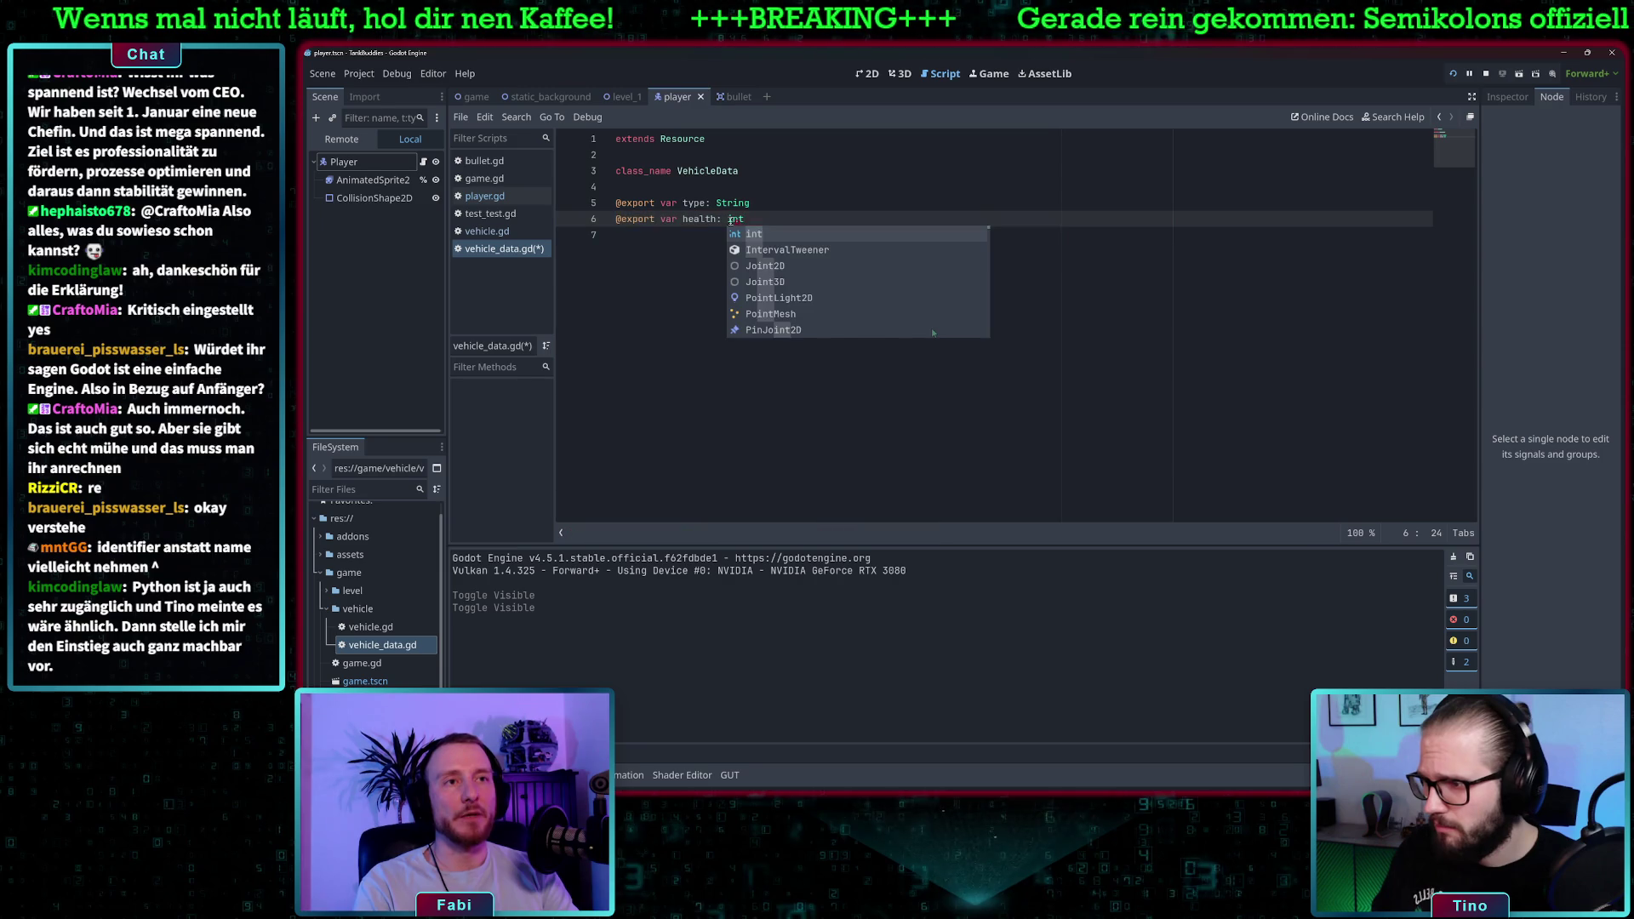
mouse_move(730, 220)
key(Return)
key(Return)
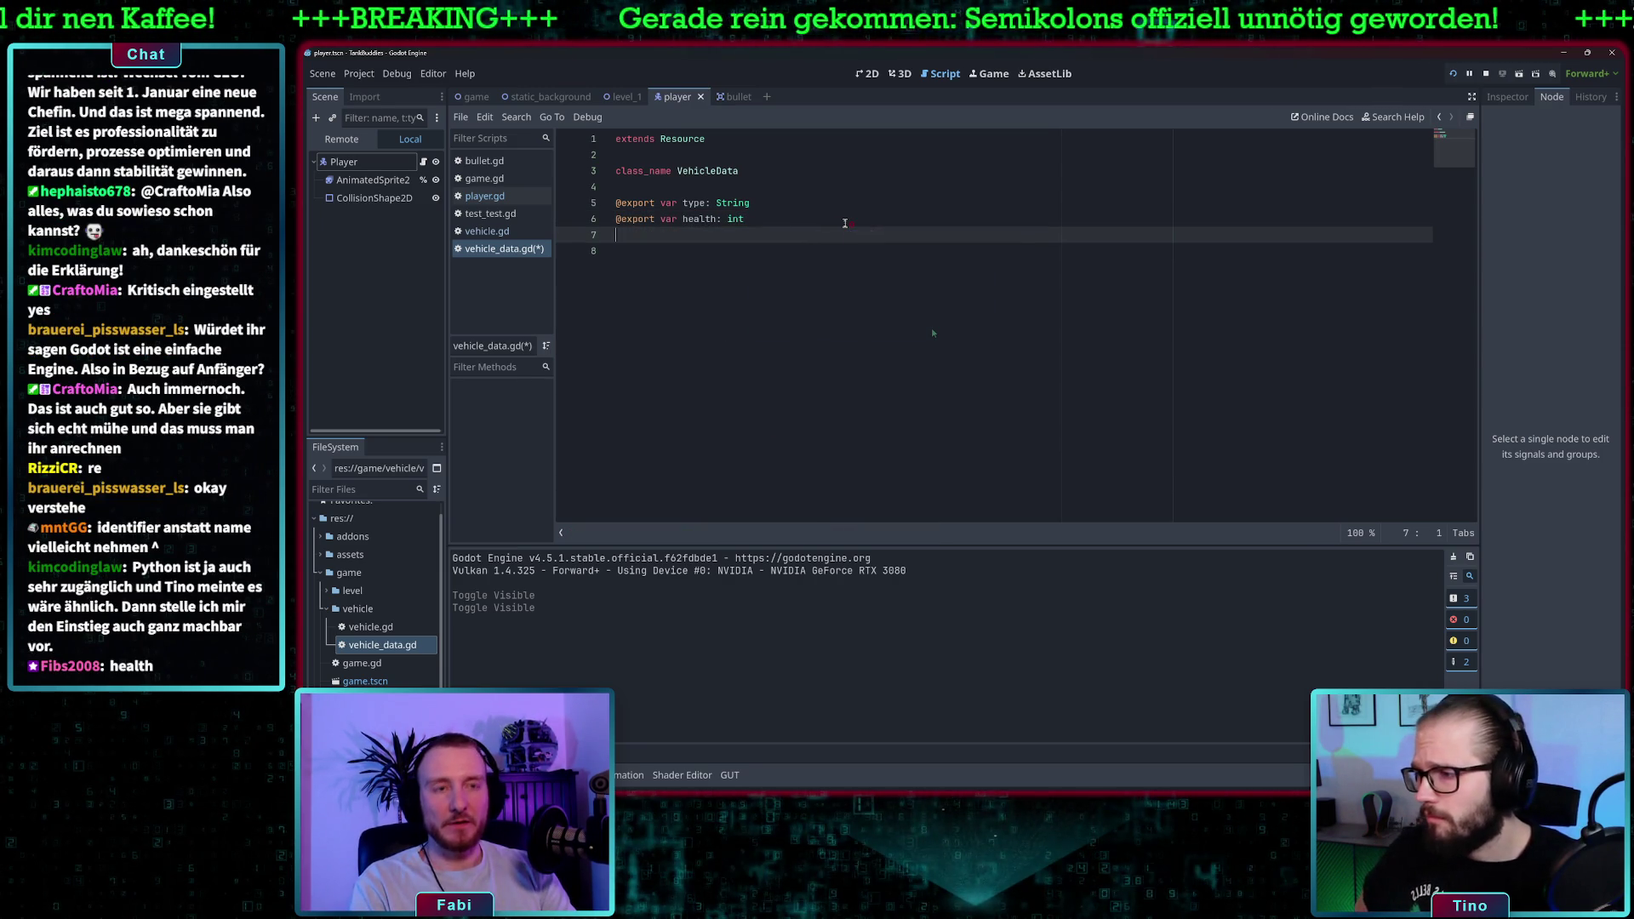
text(@export var spee)
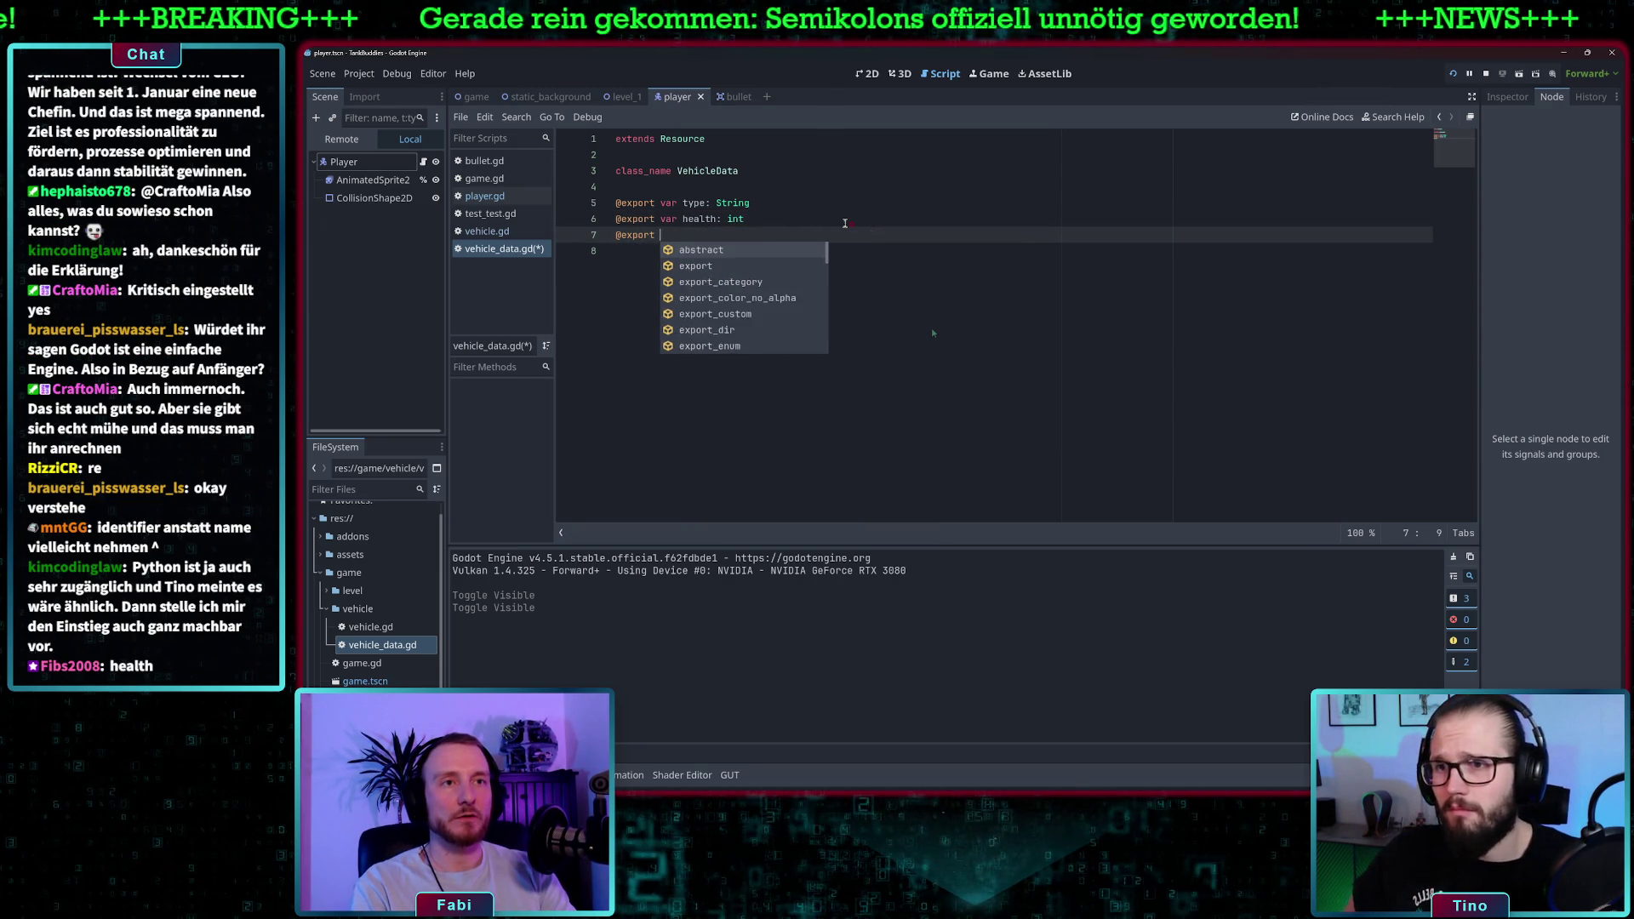
text(d: )
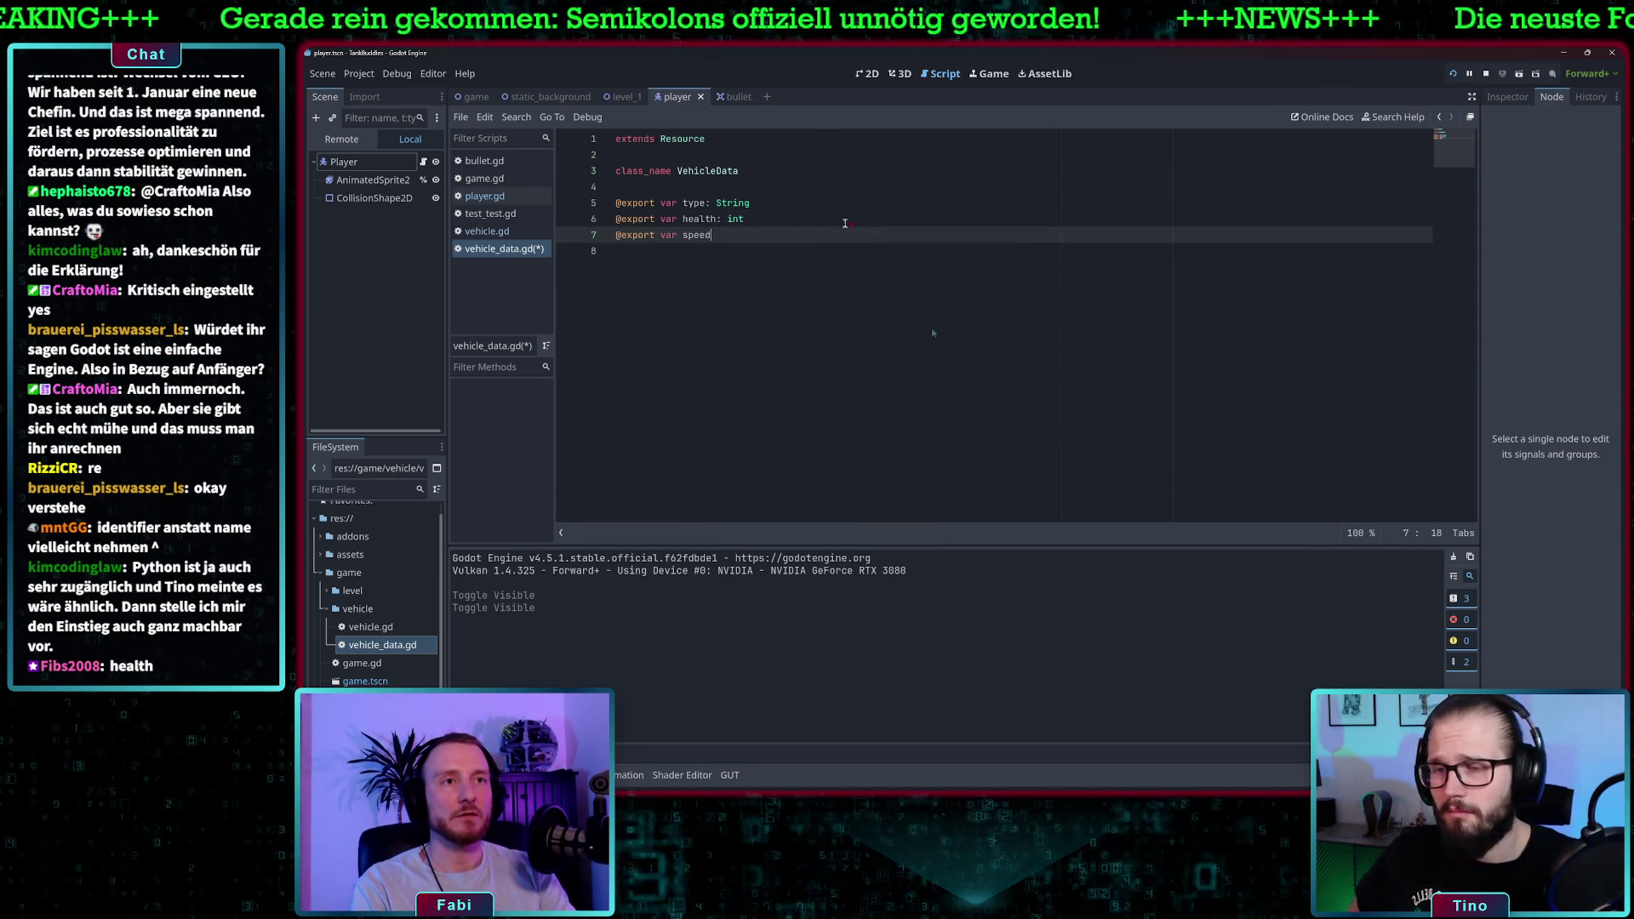
text(int)
key(Return)
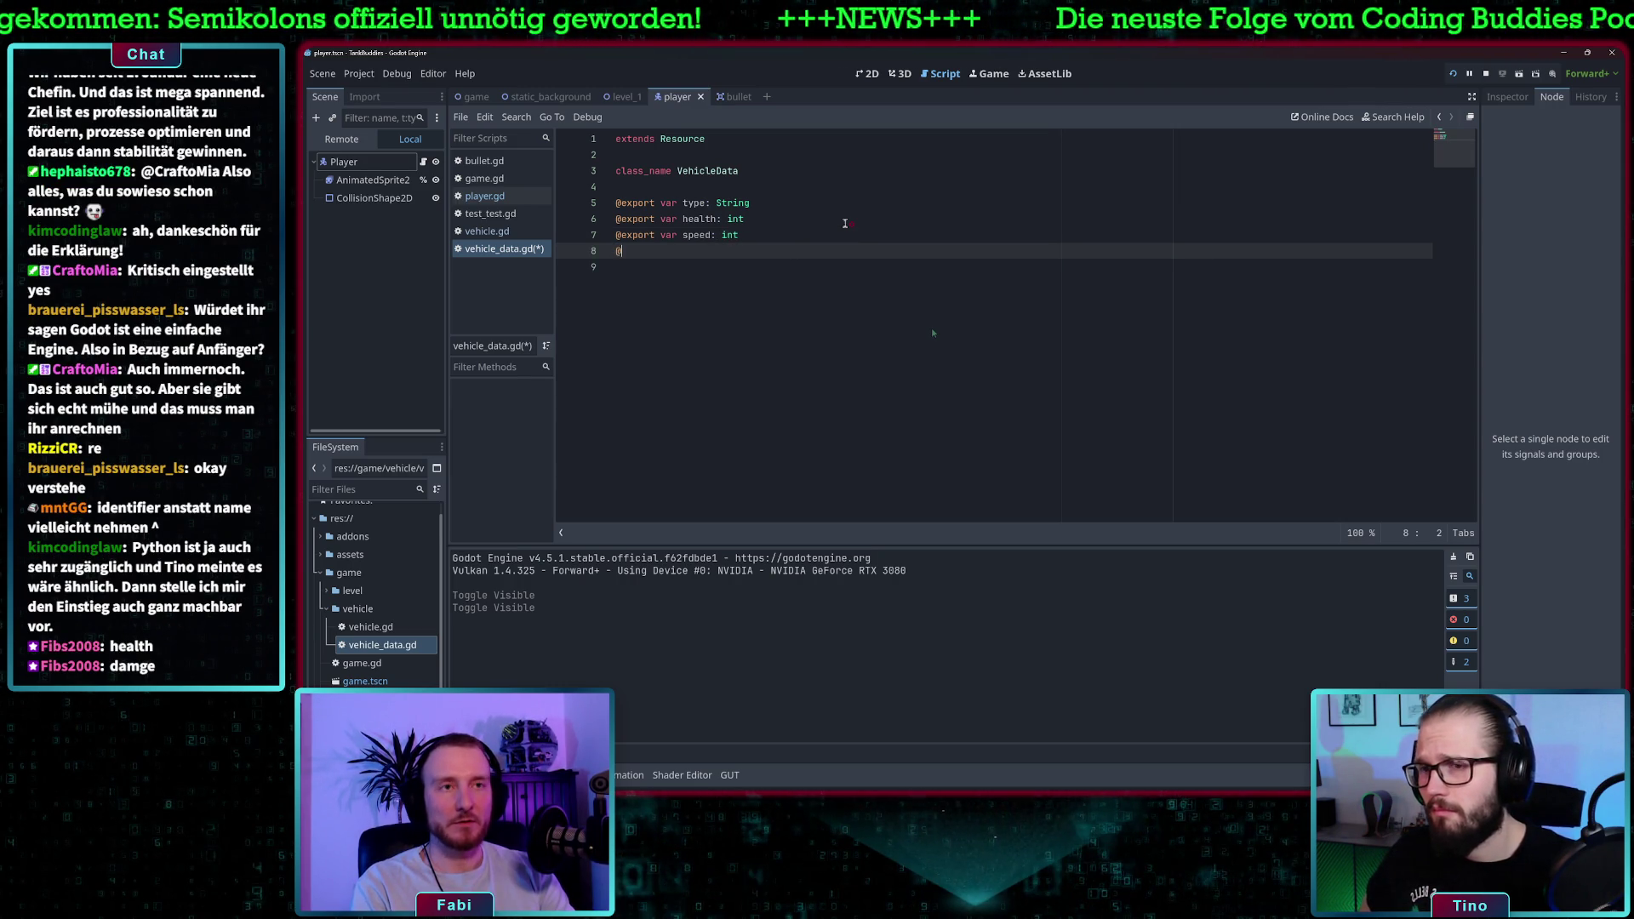
text(@export)
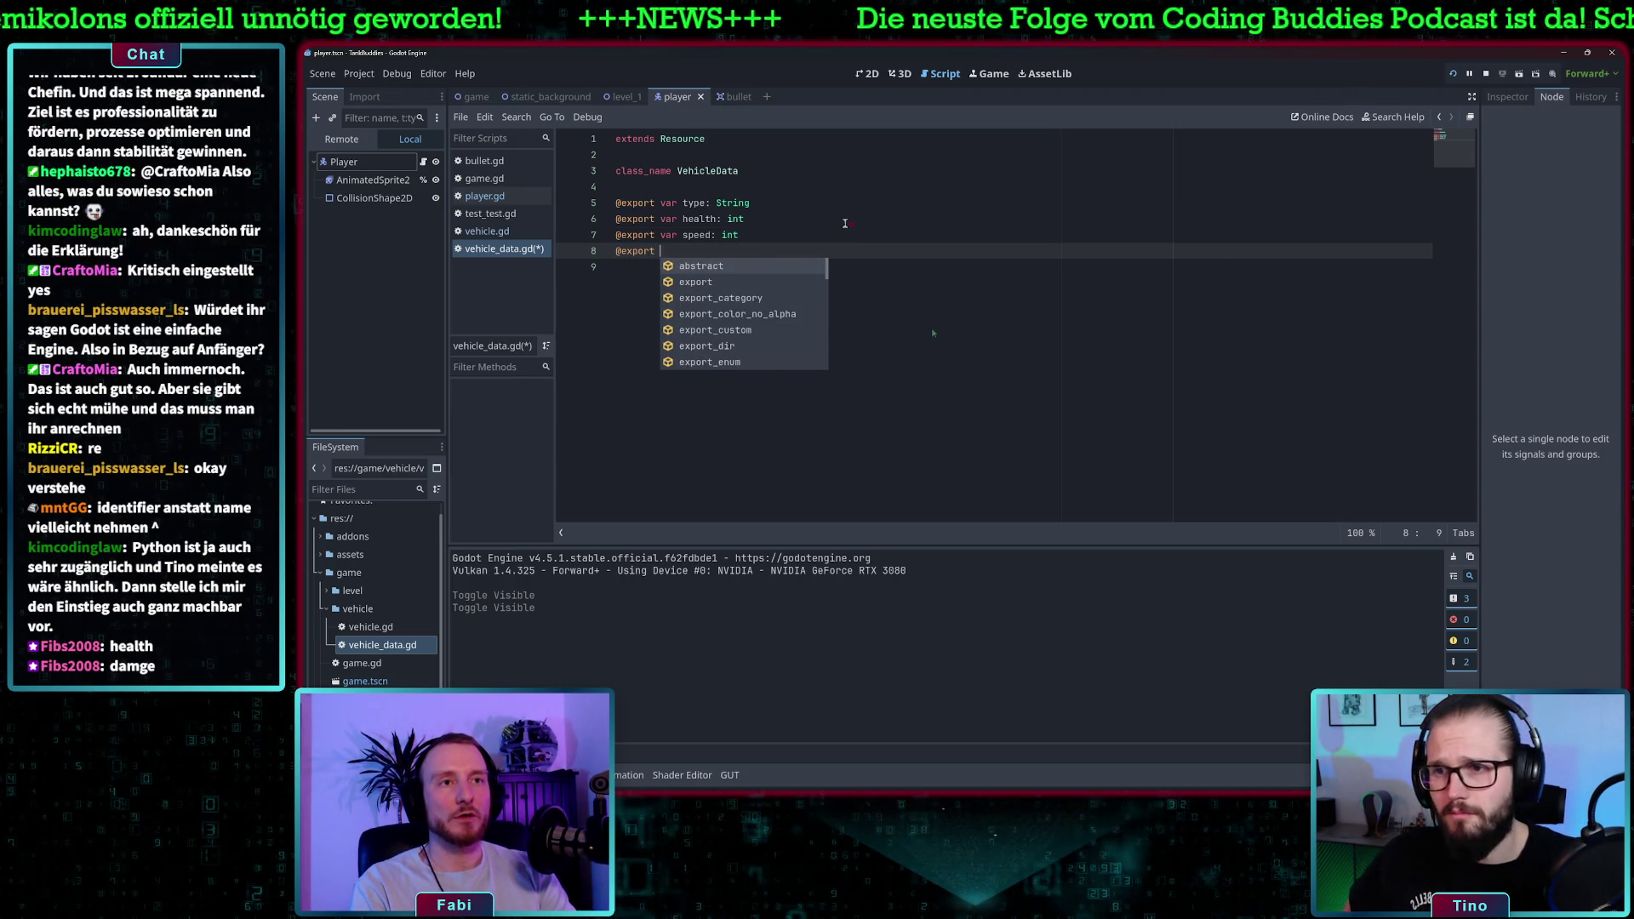
text( var )
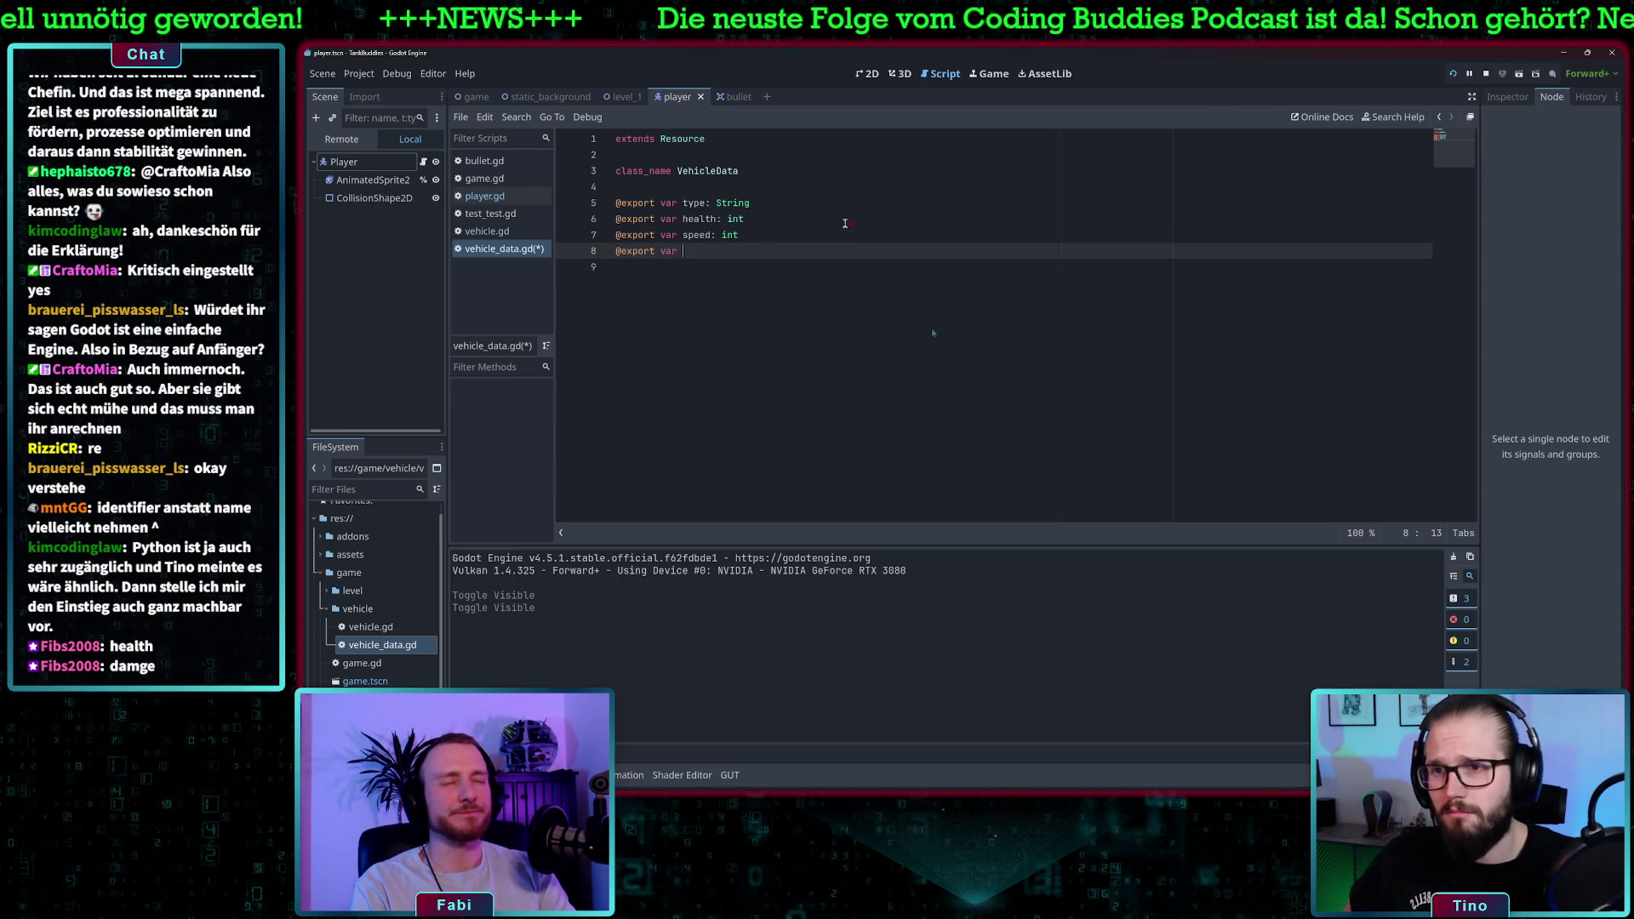
text(demage)
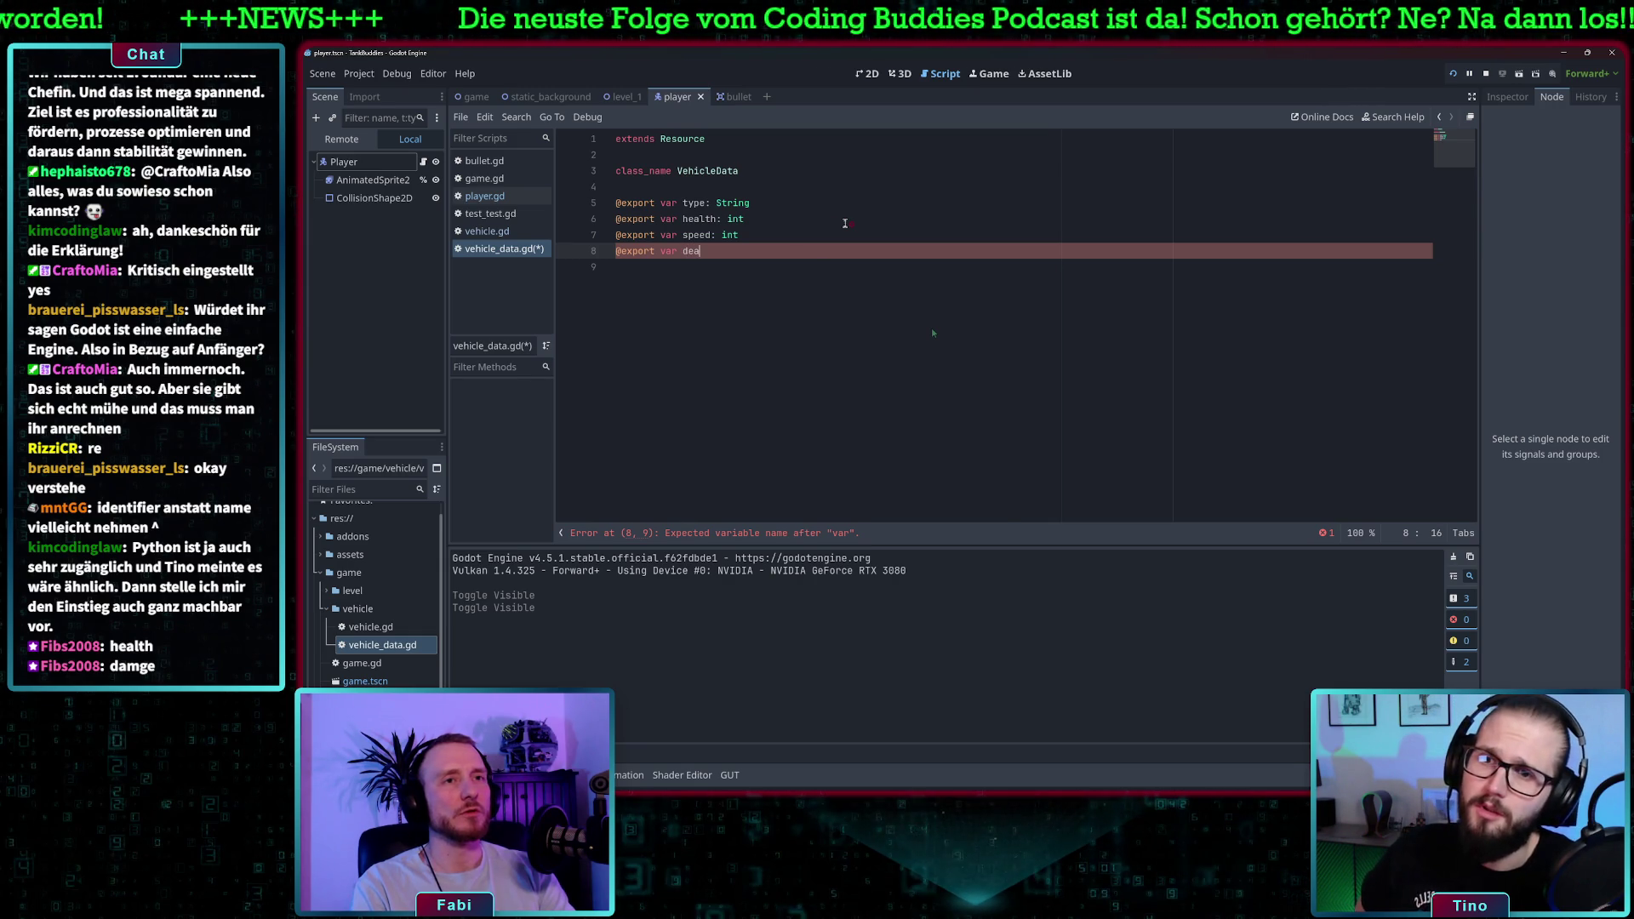
text(: int)
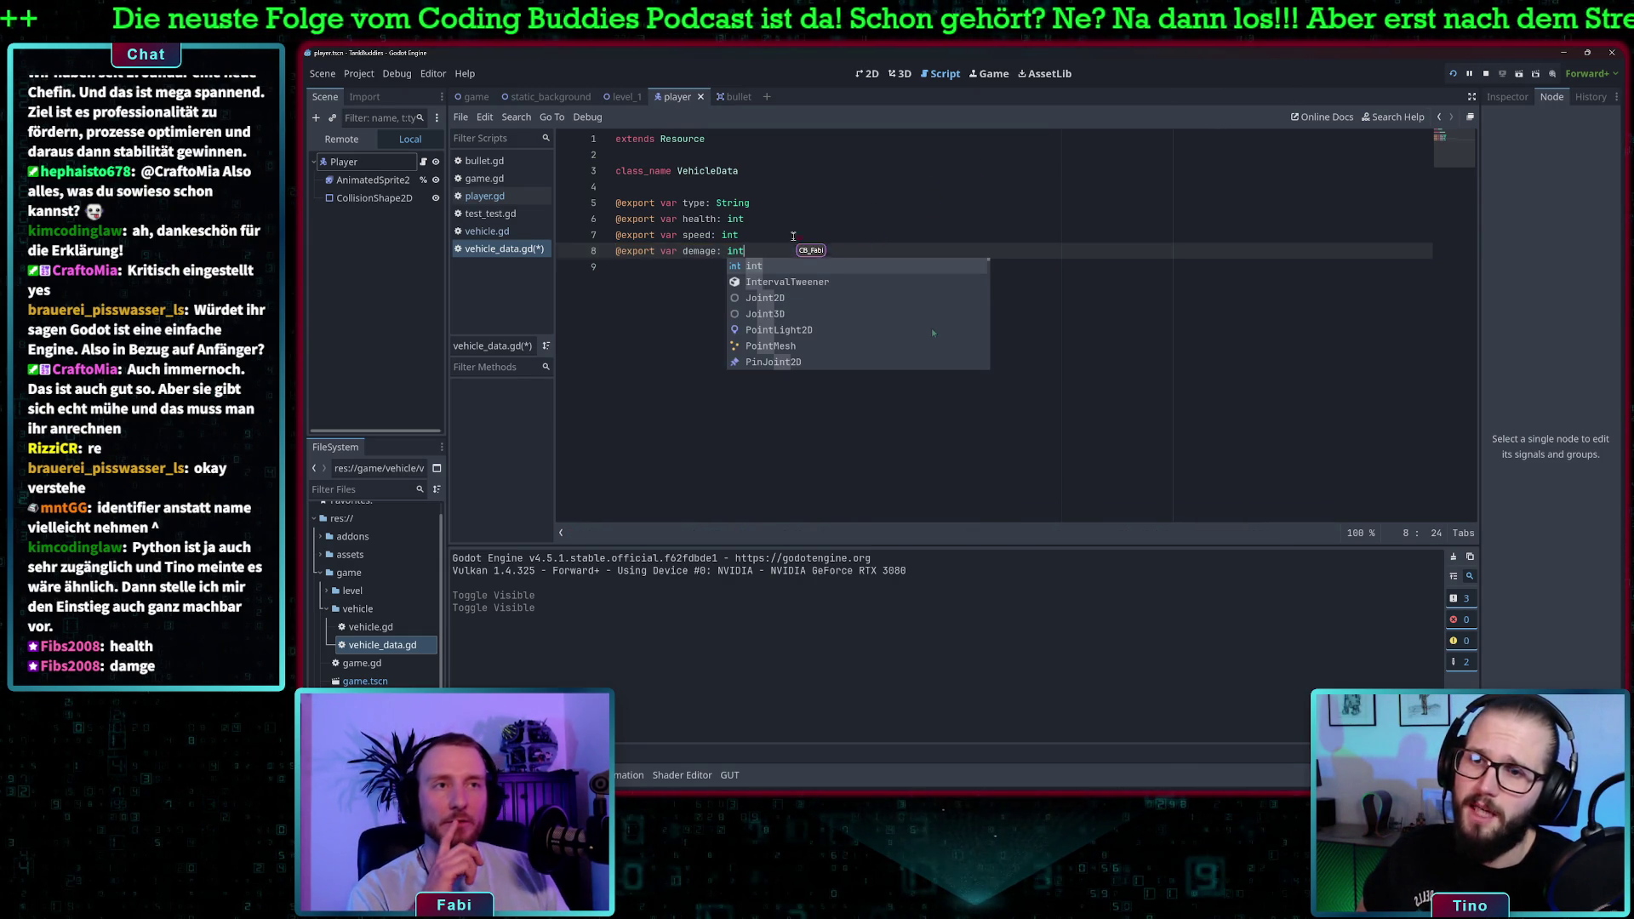
click(804, 237)
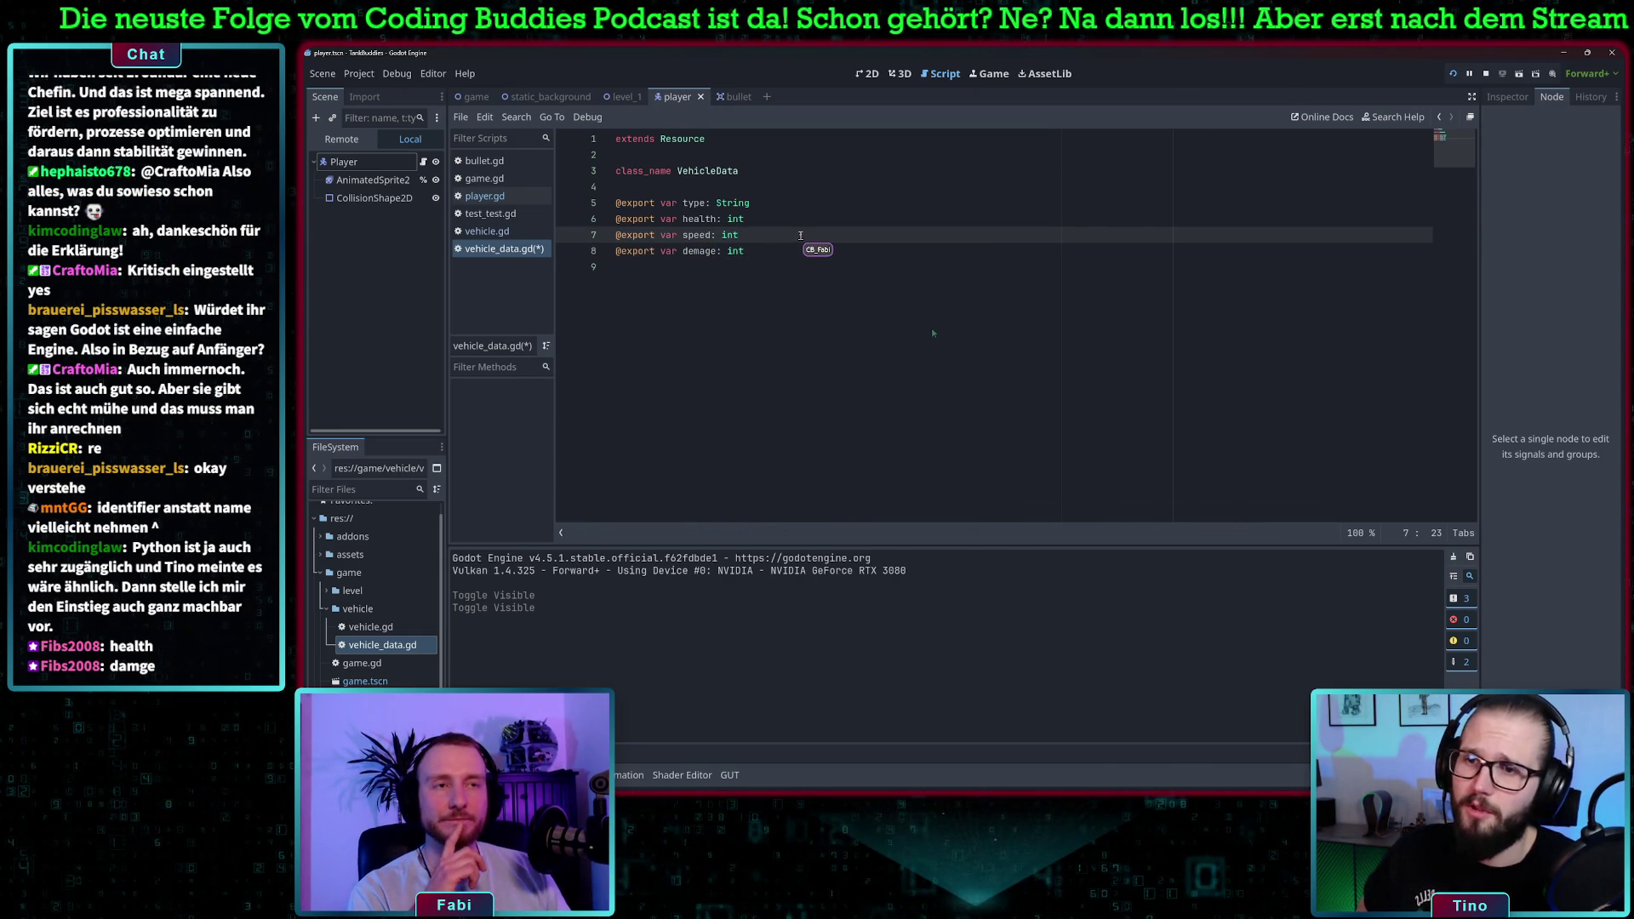
click(696, 251)
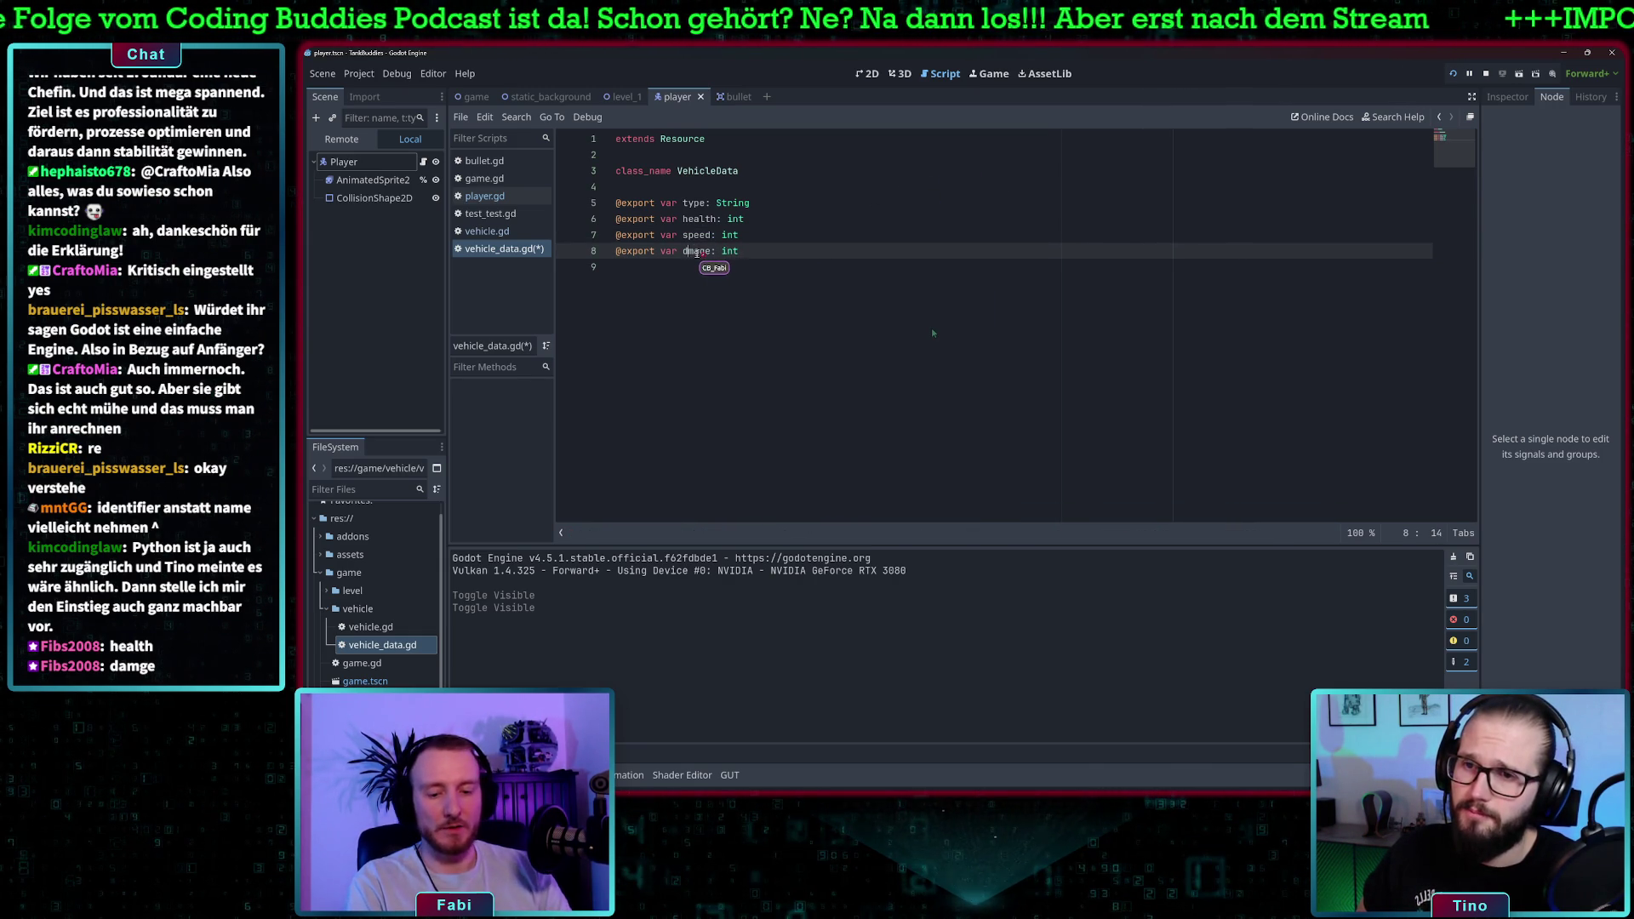
text(a)
key(End)
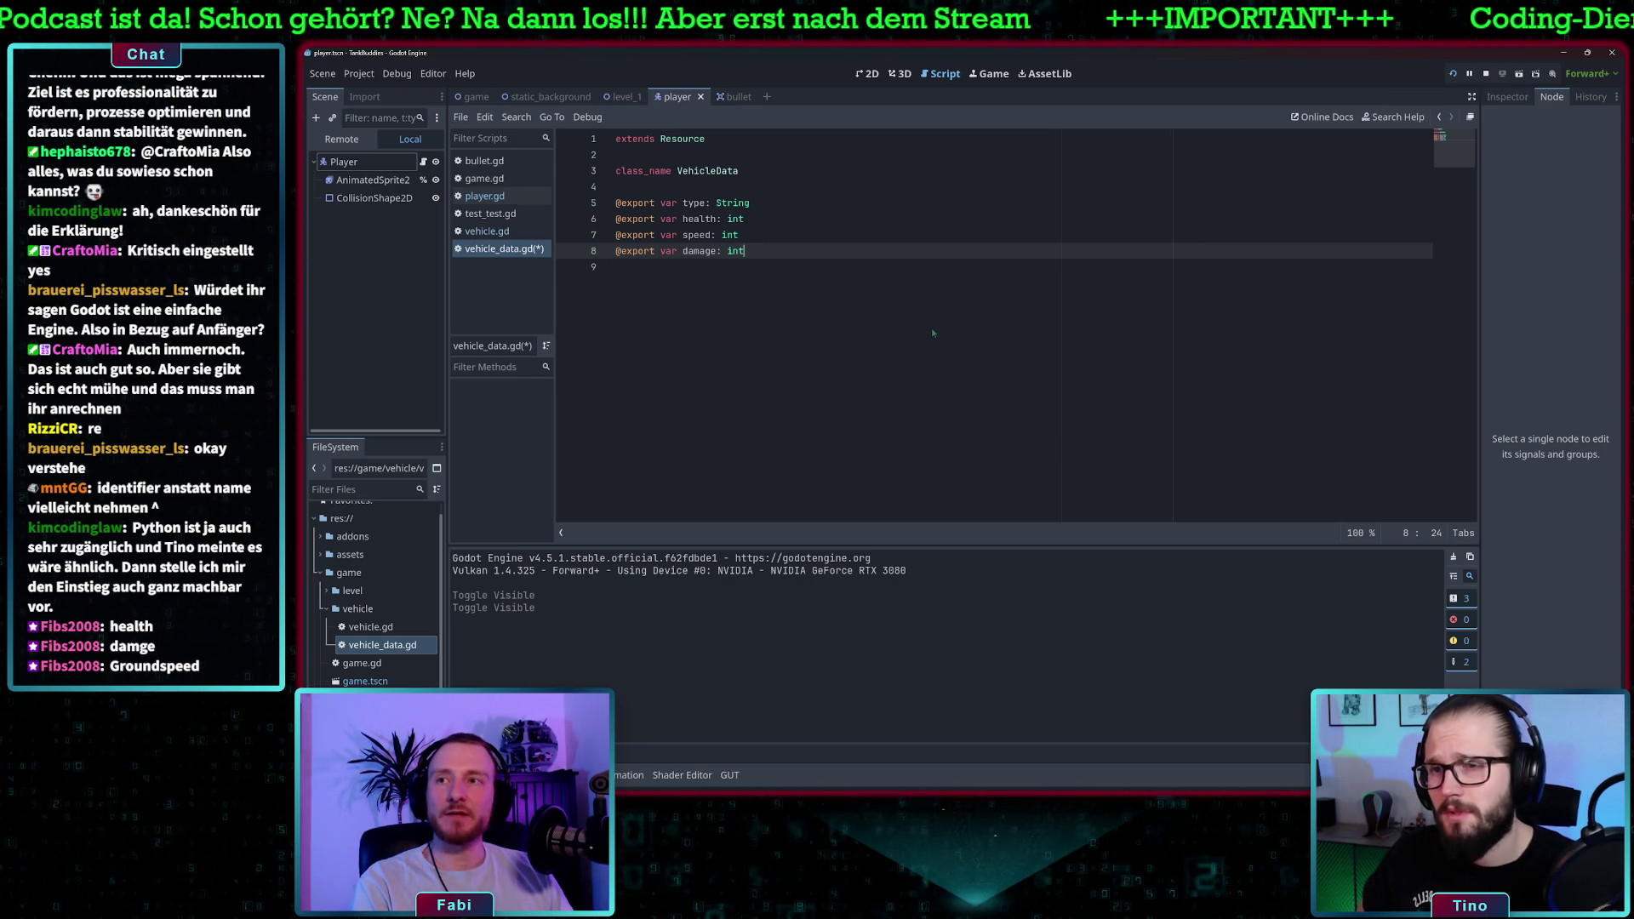
key(Return)
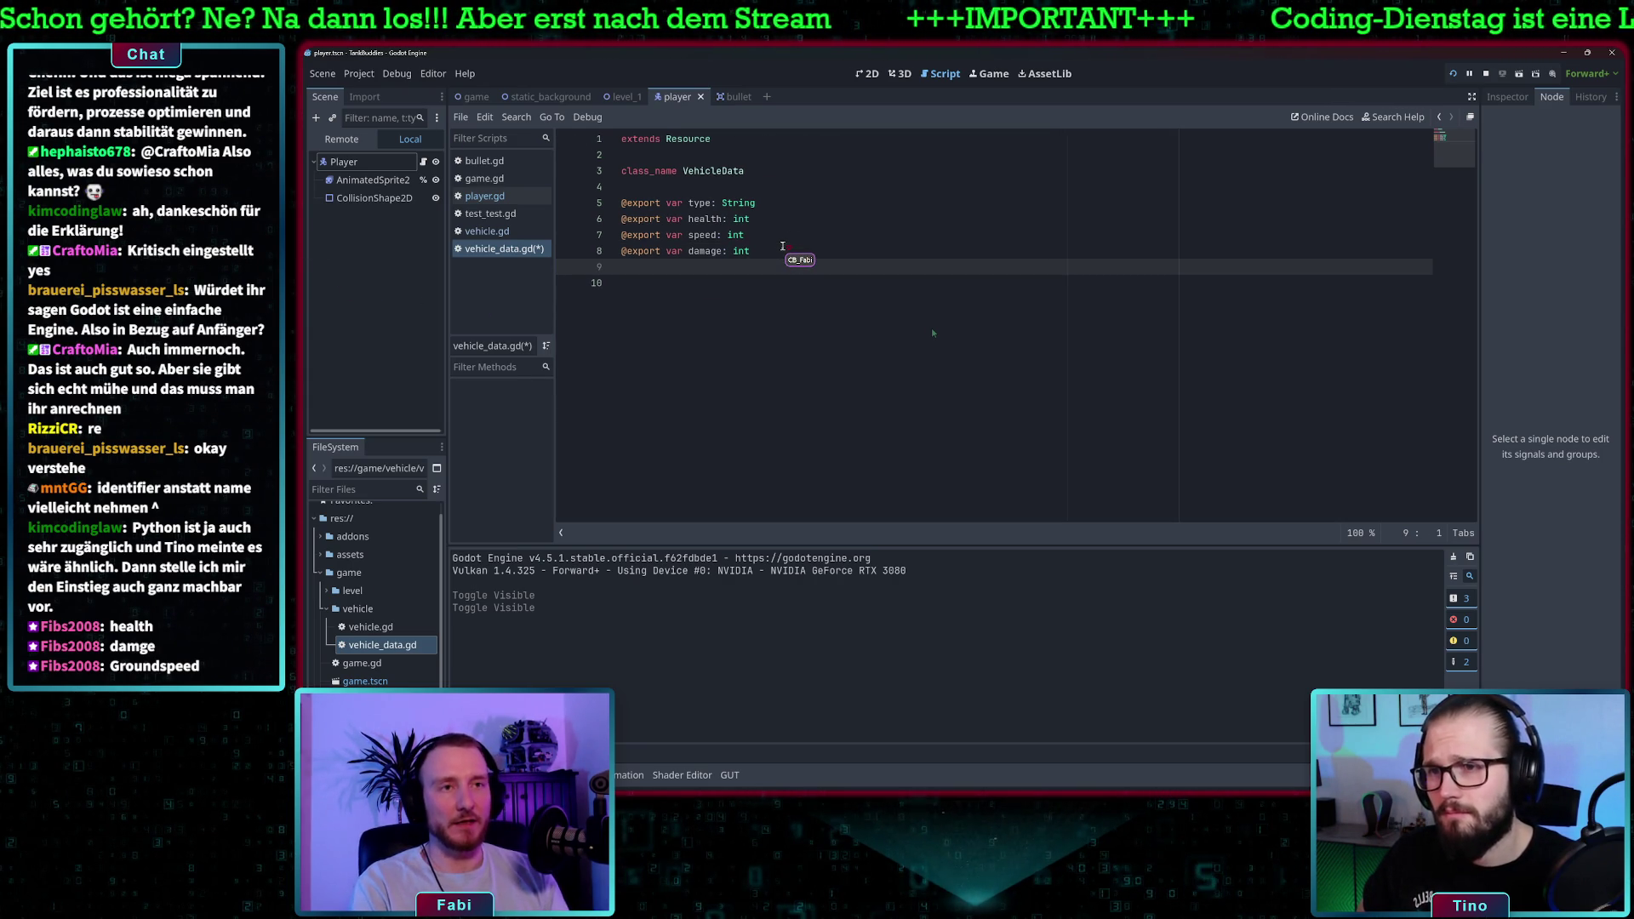
text(@ecxpxor)
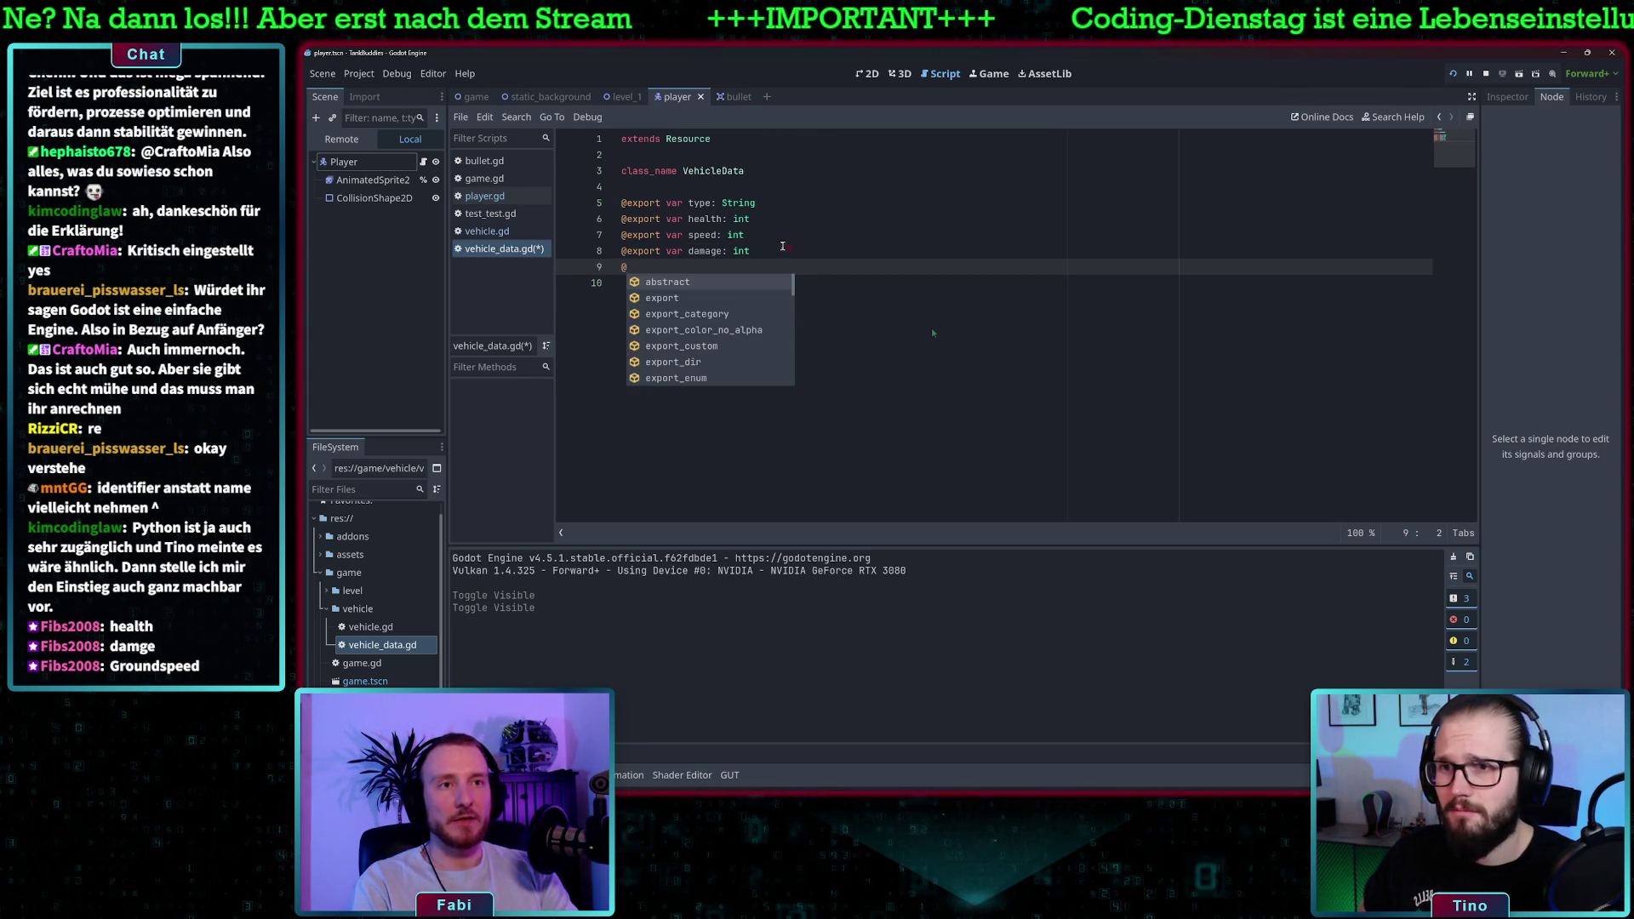
key(BackSpace)
key(BackSpace)
key(BackSpace)
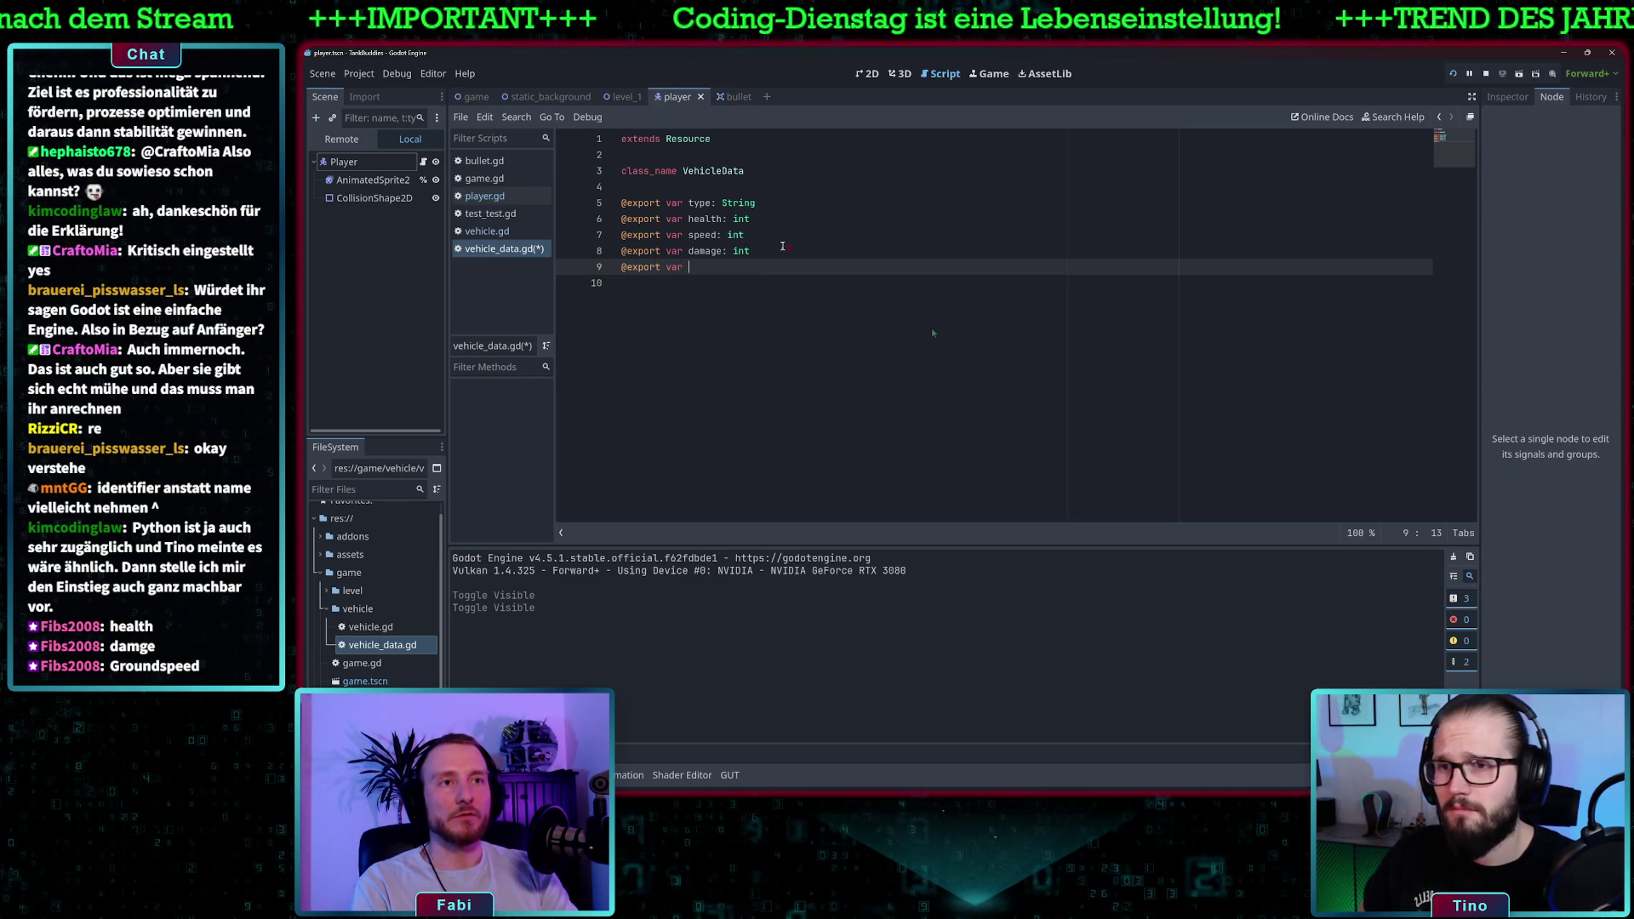
click(783, 249)
key(Return)
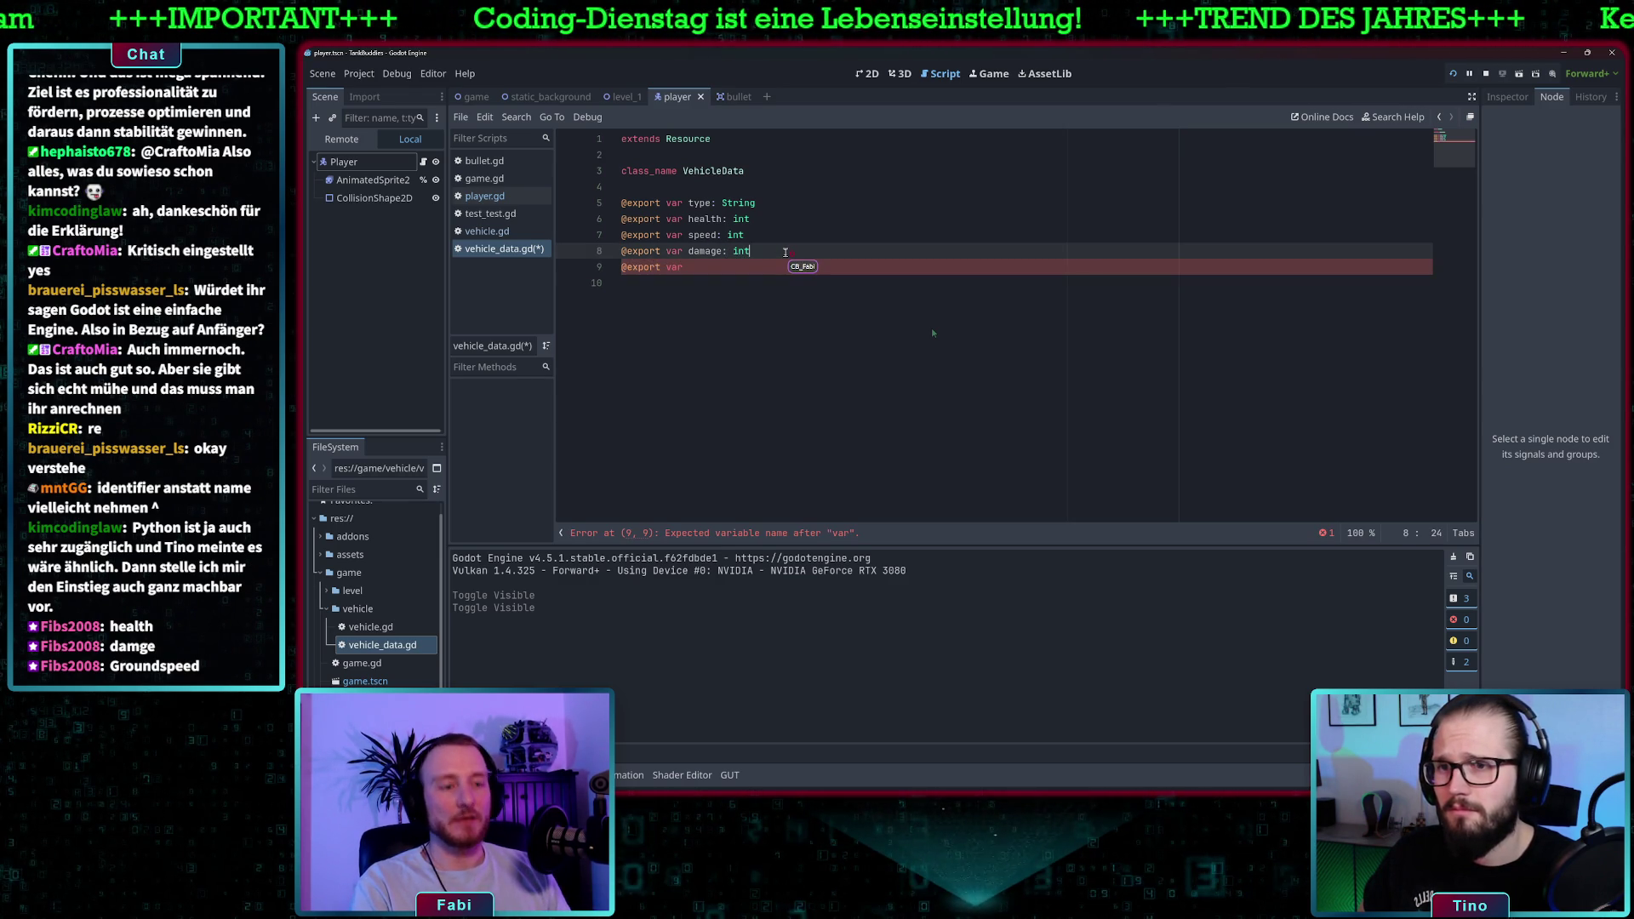
click(694, 283)
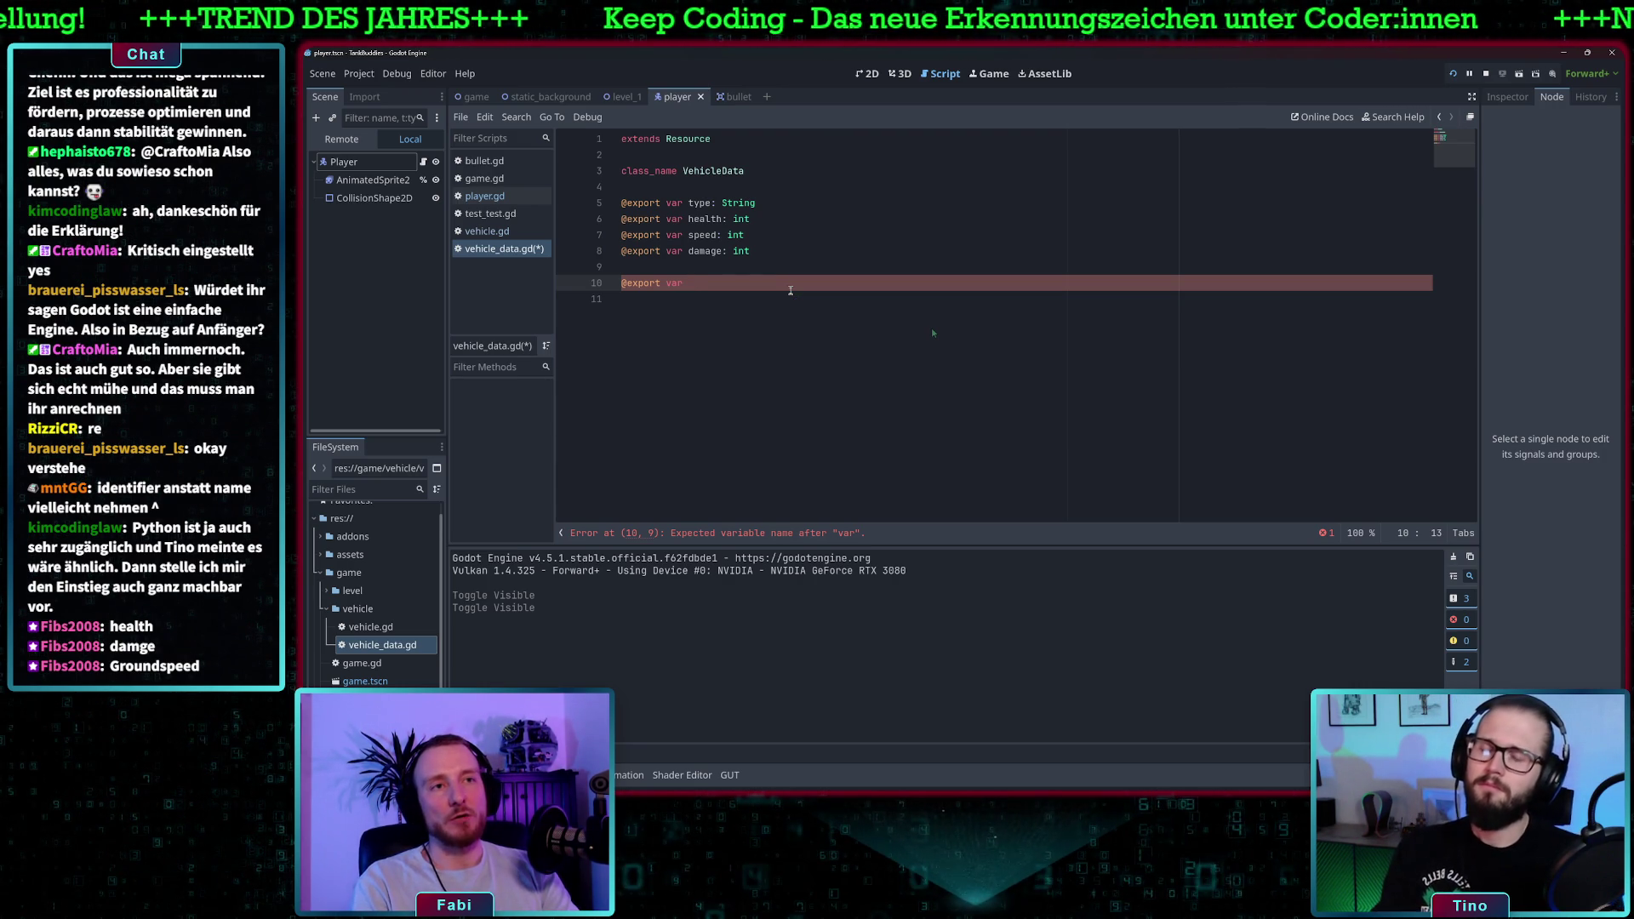
text(ollision: Shape)
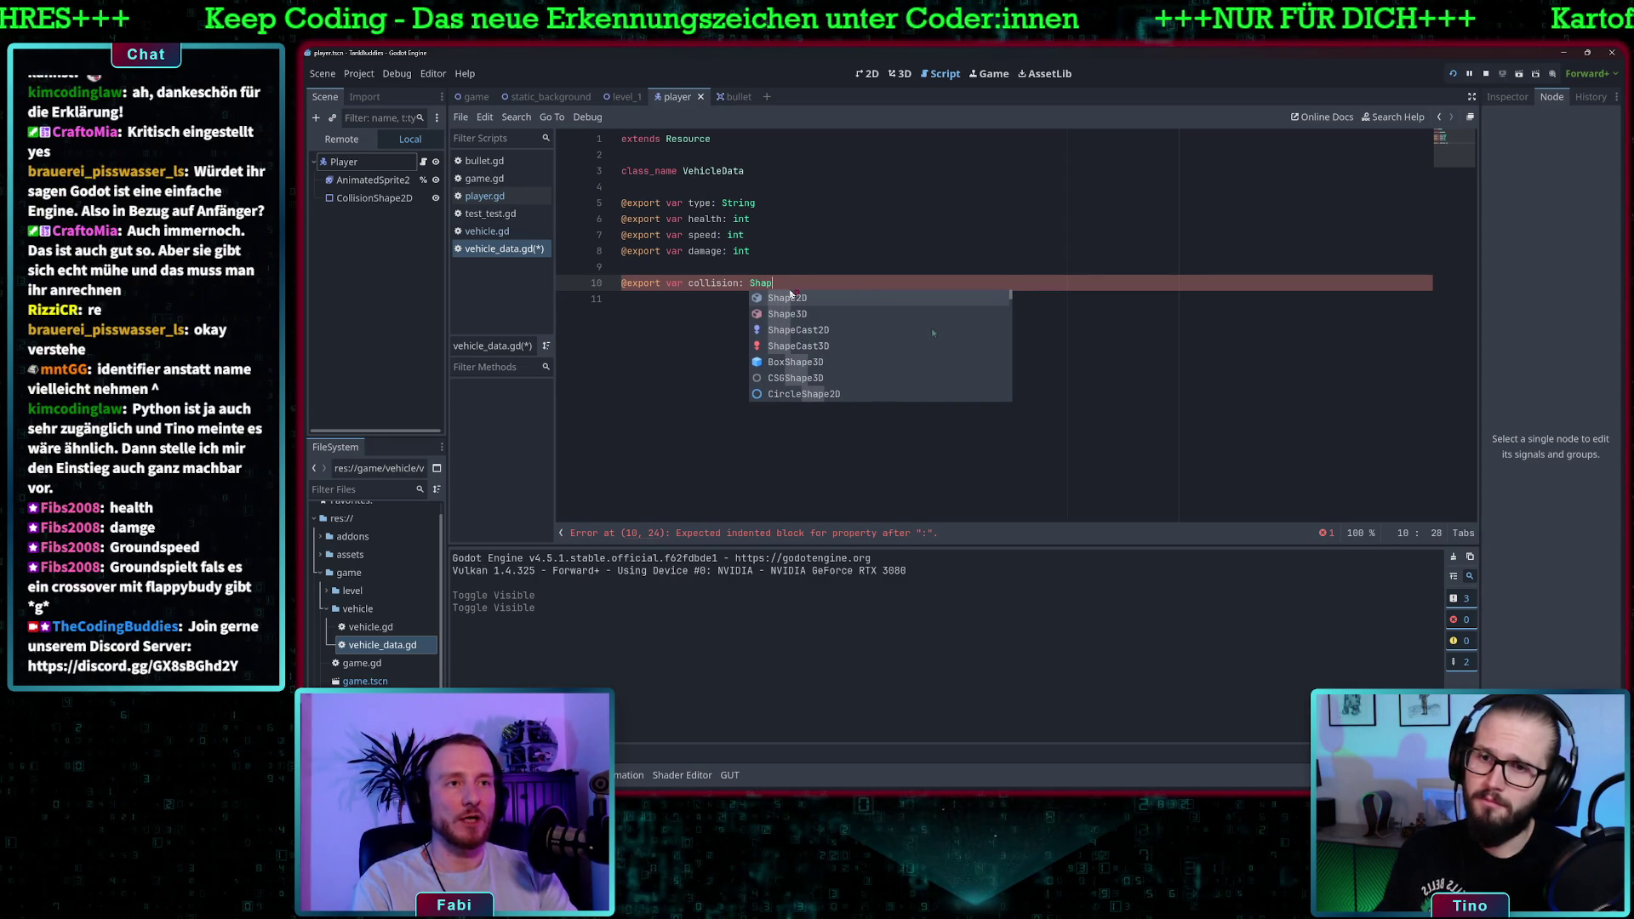
text(2D)
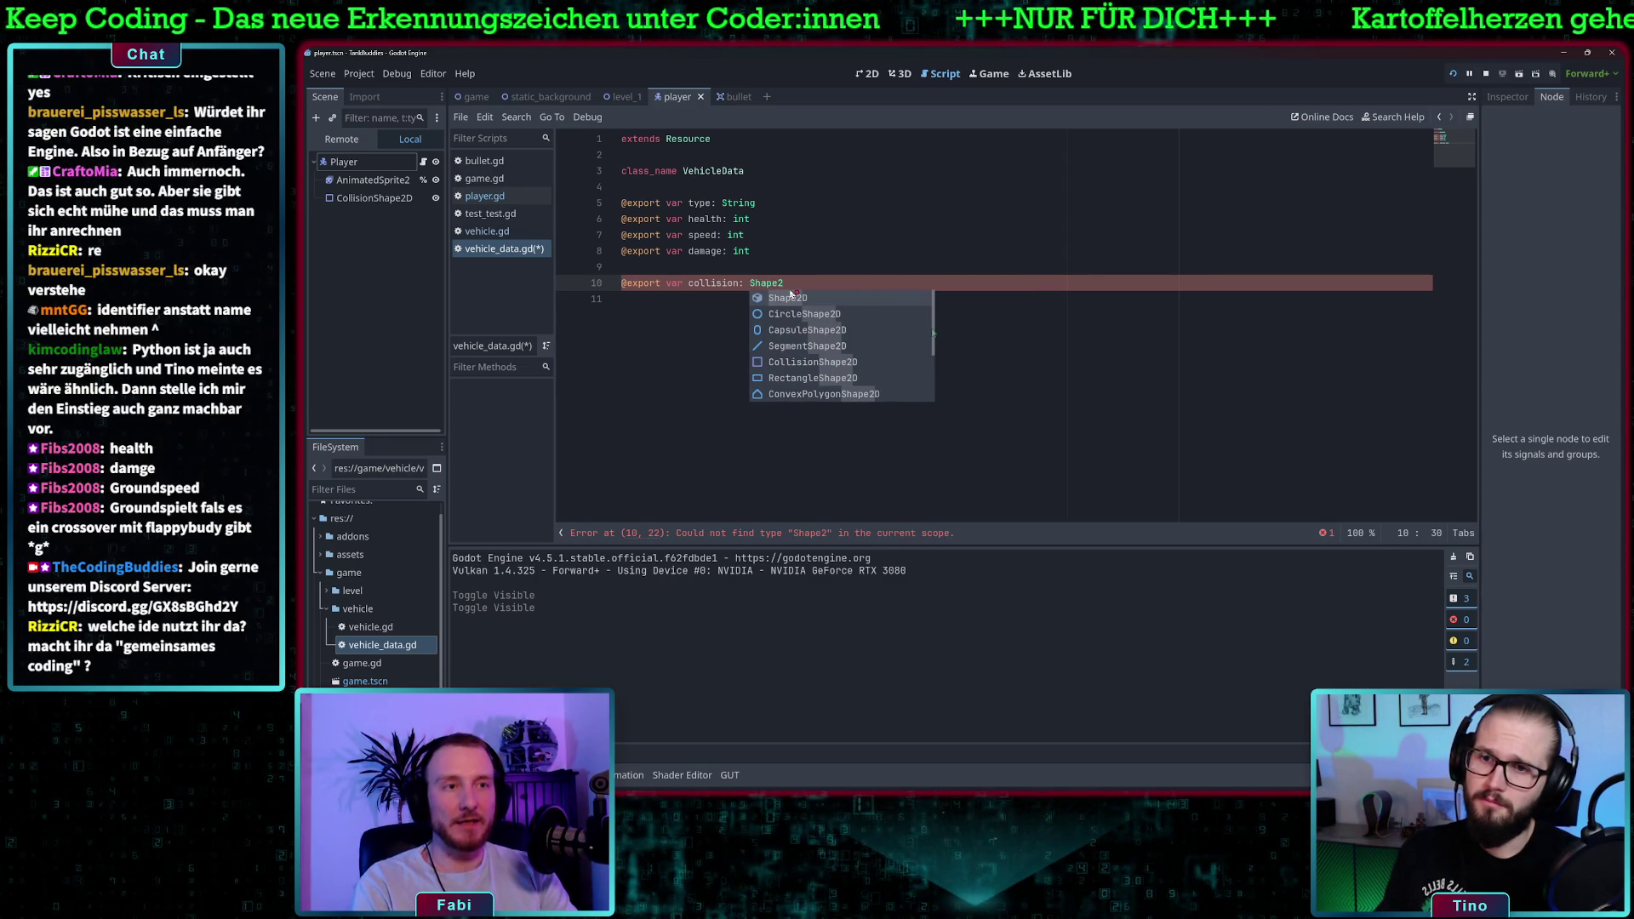
key(Escape)
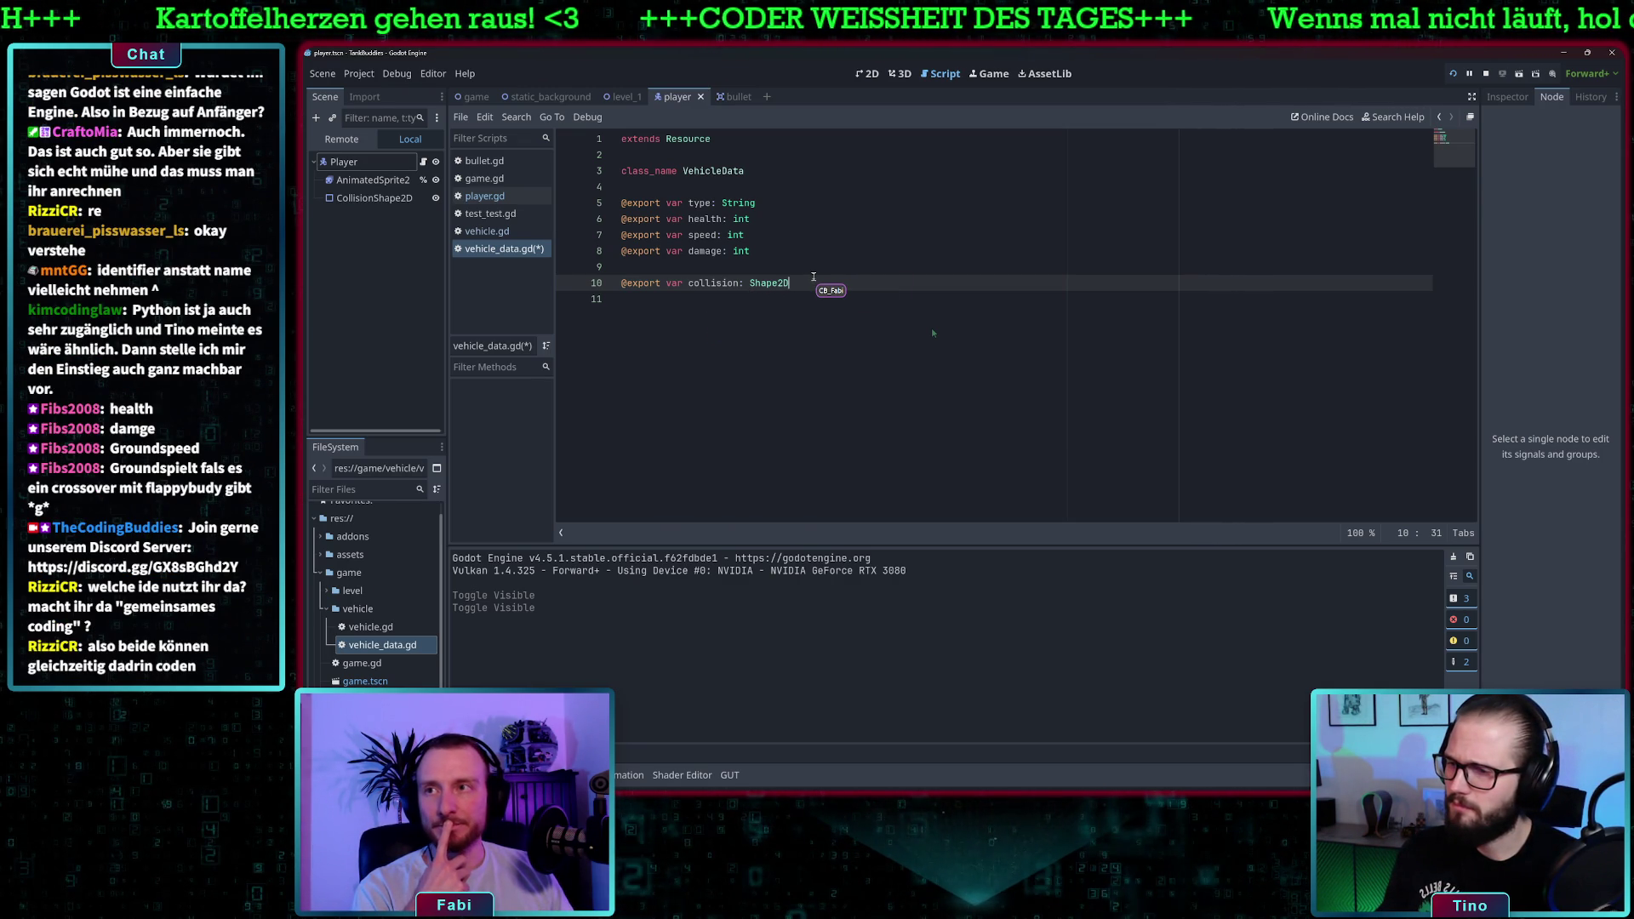
key(Return)
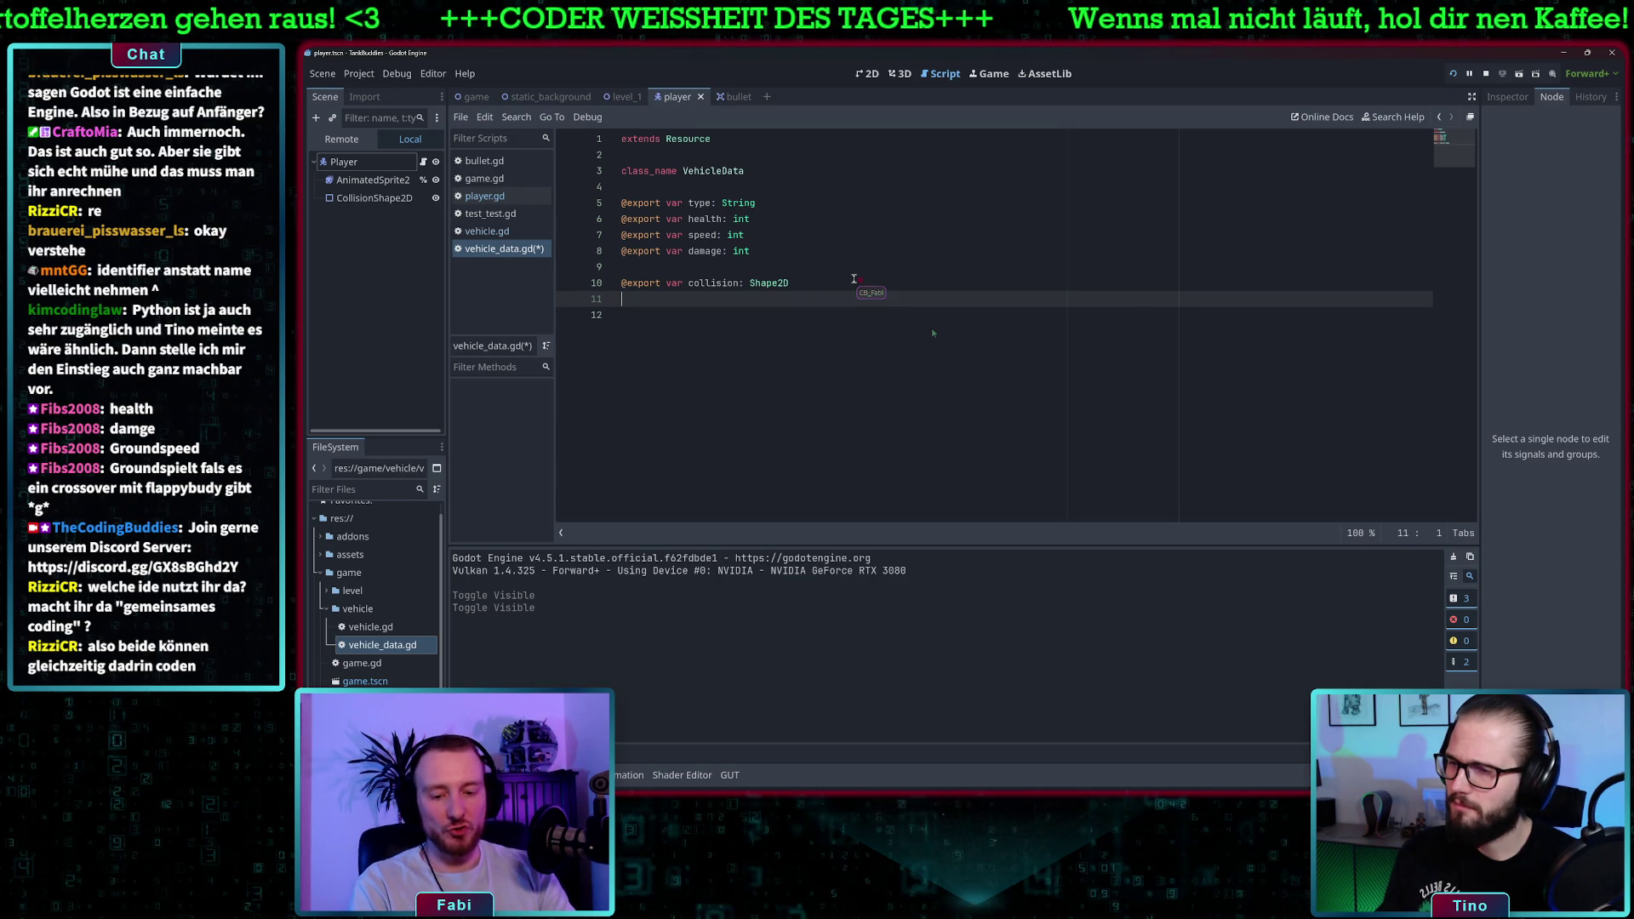
text(export)
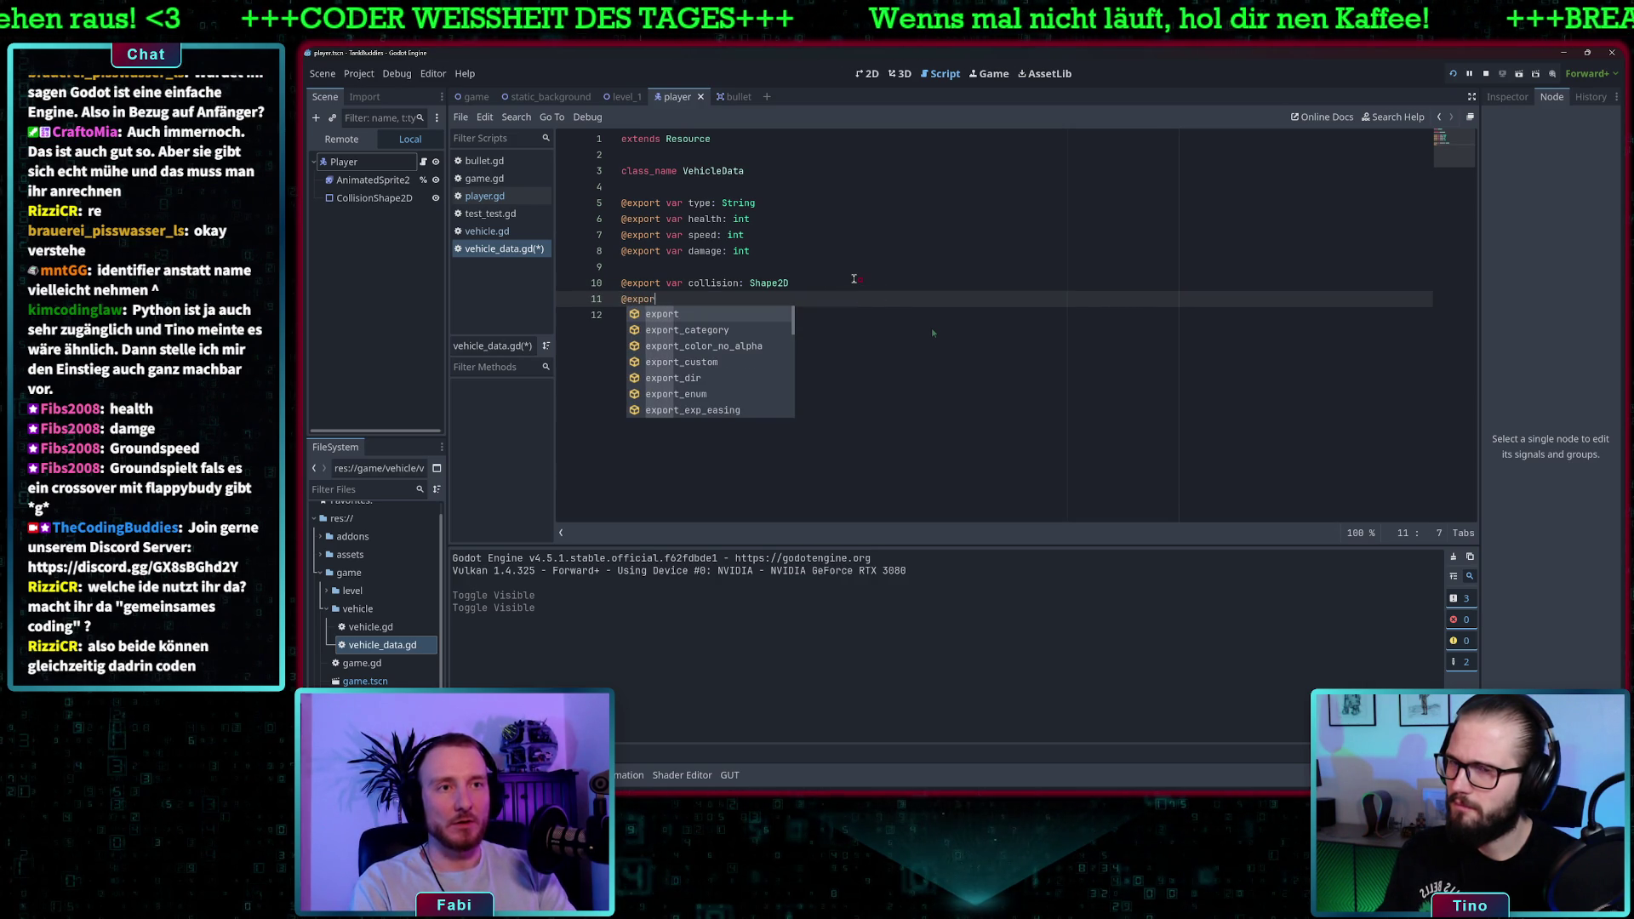
key(Return)
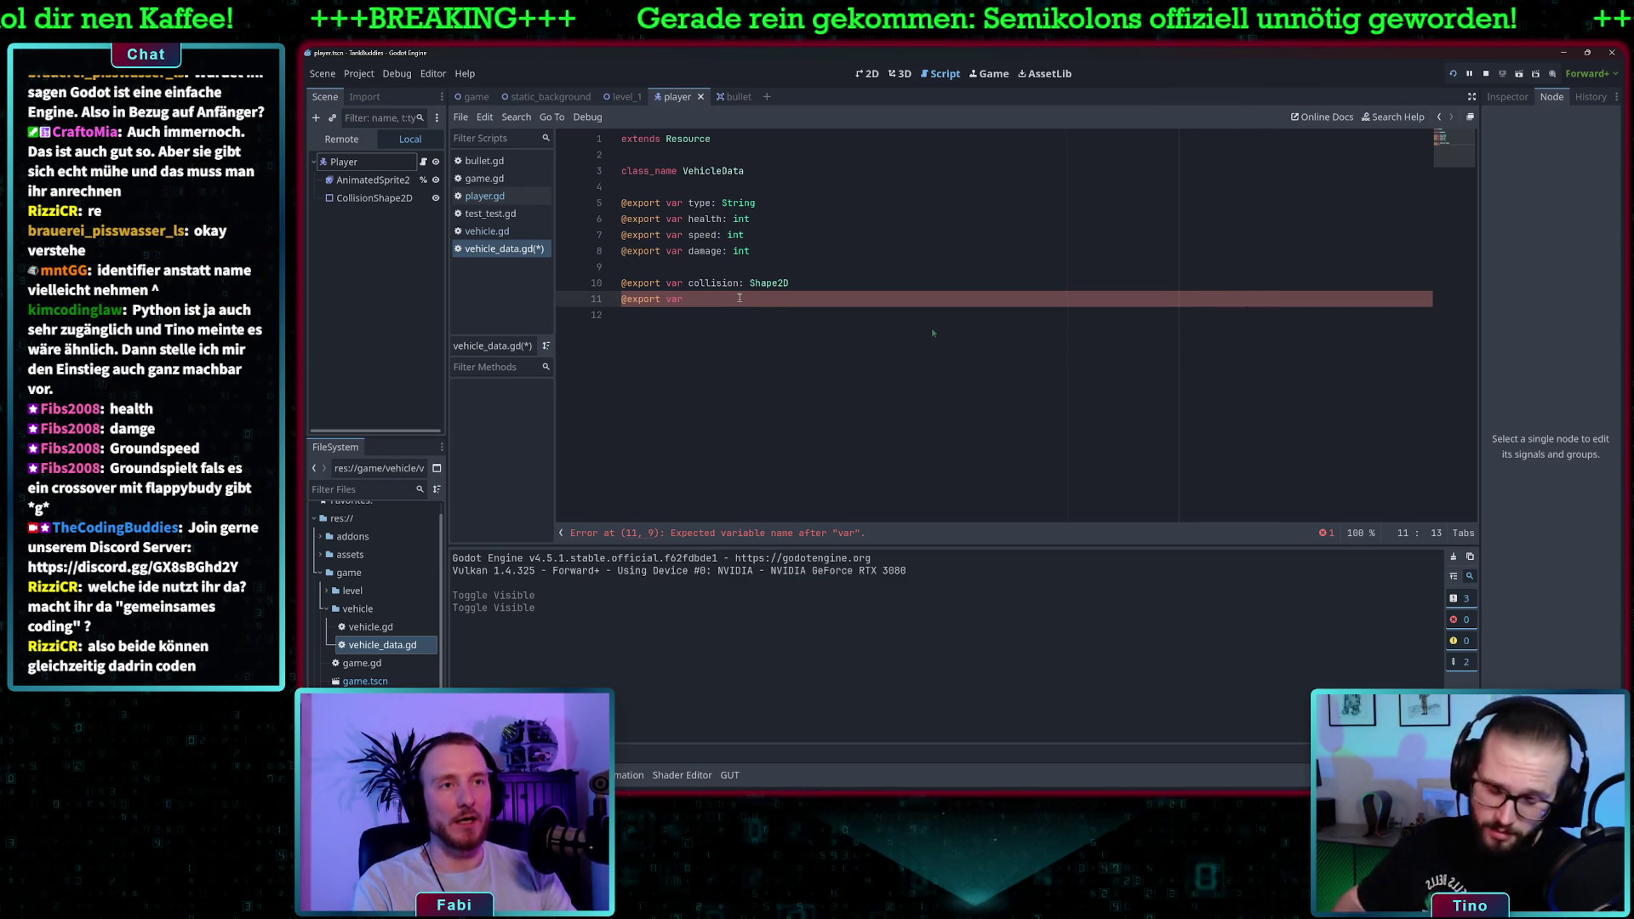
text(animation)
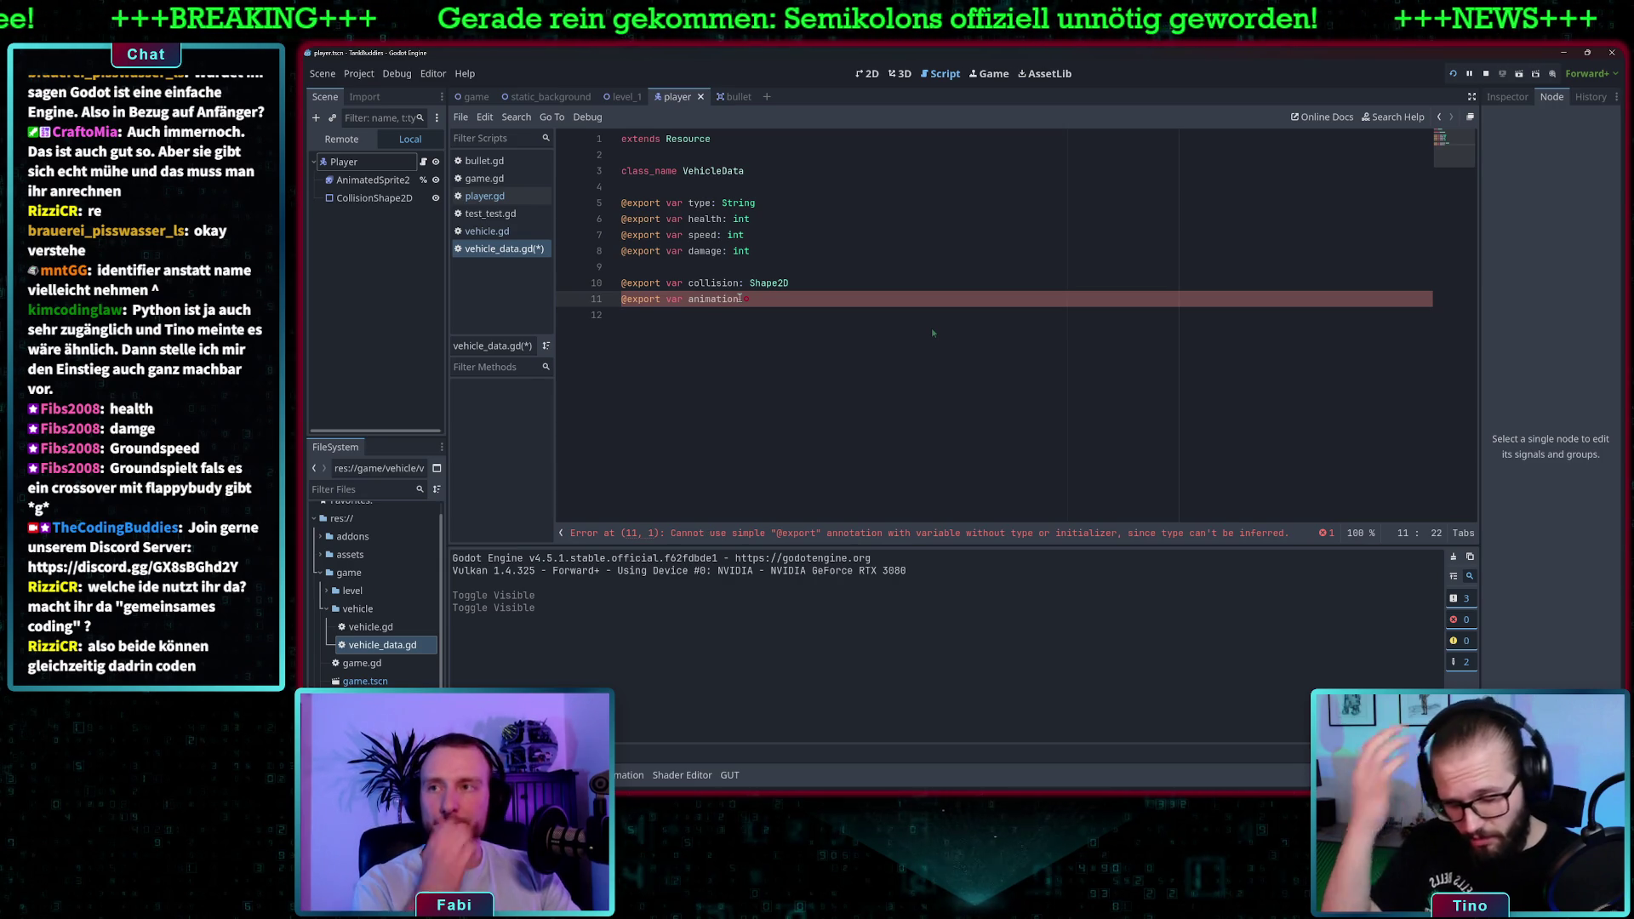
text(: )
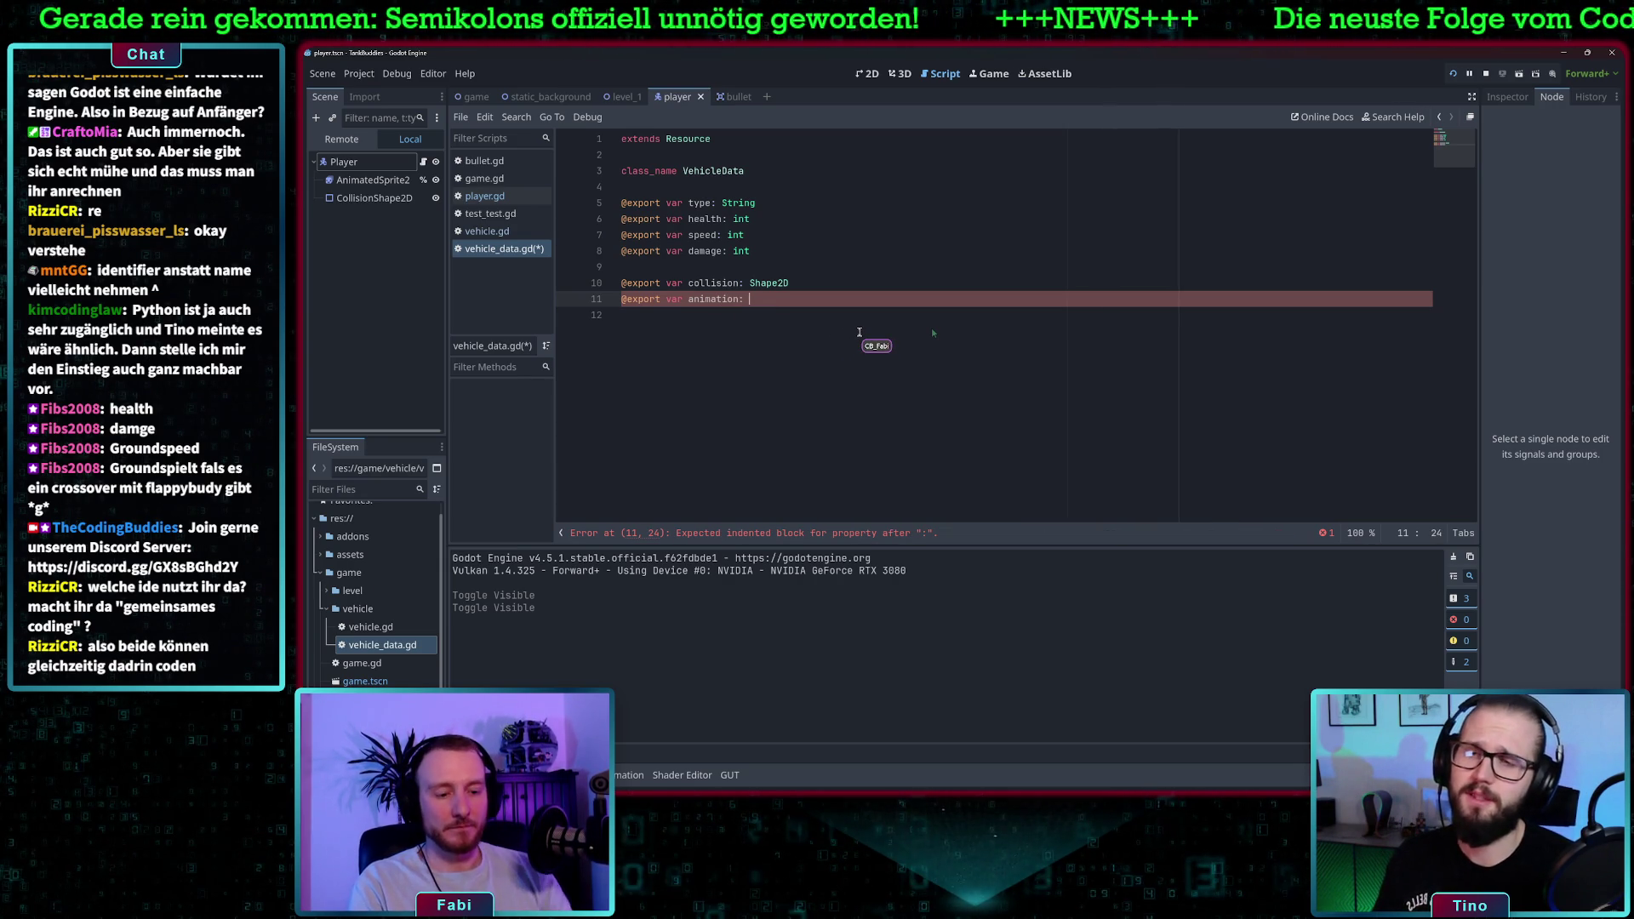
text(Packed)
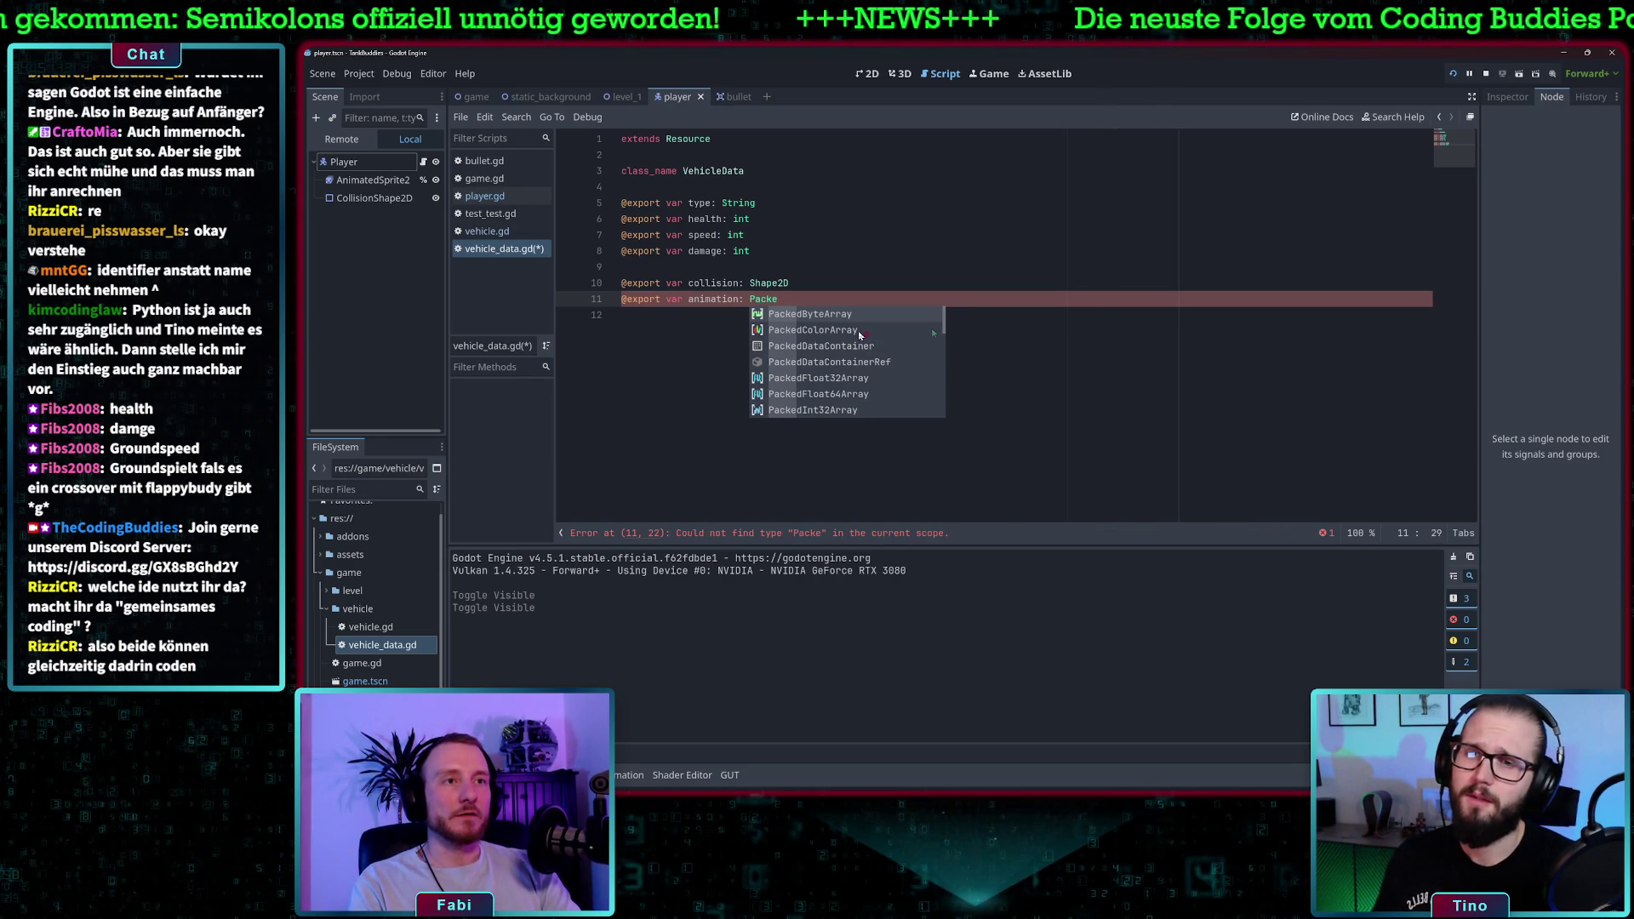
text(S)
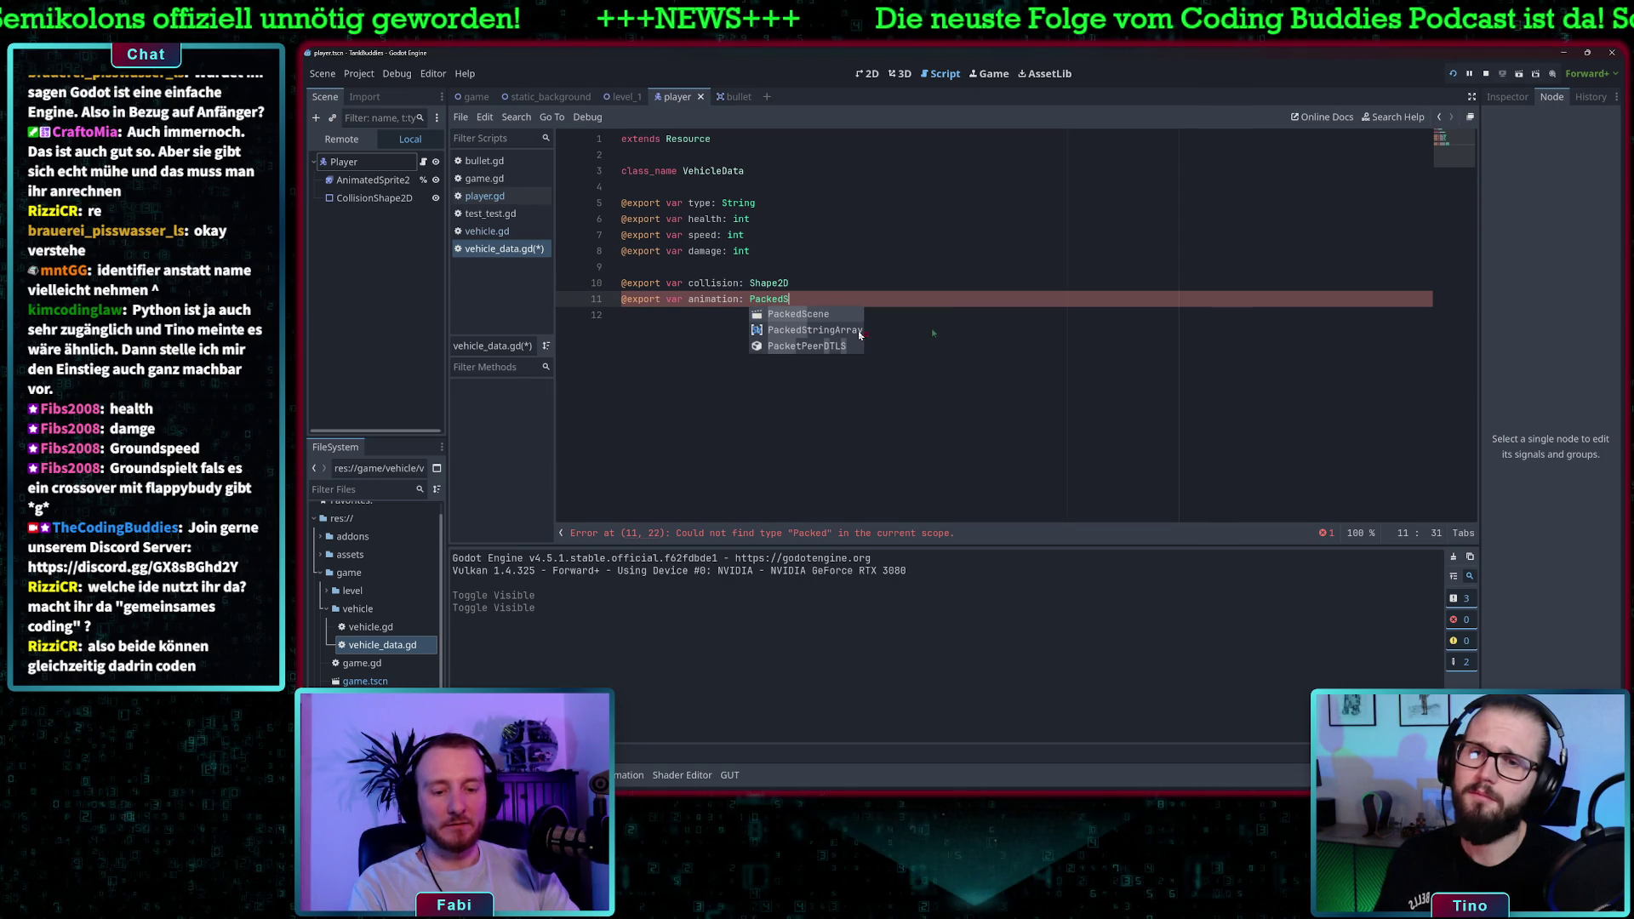
key(Return)
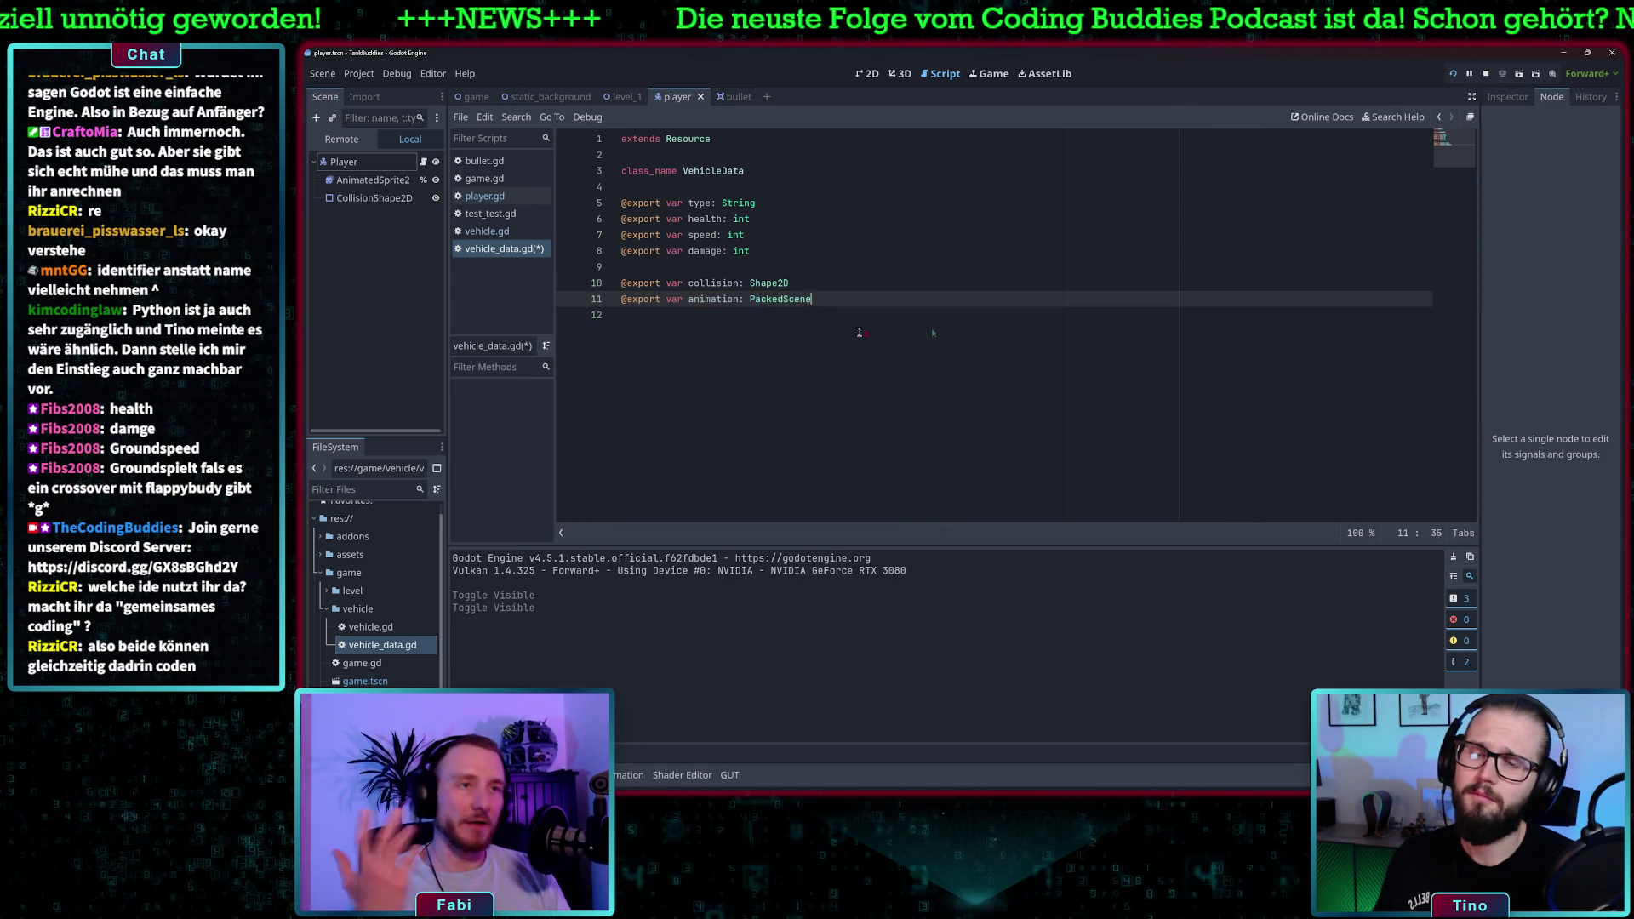
click(817, 285)
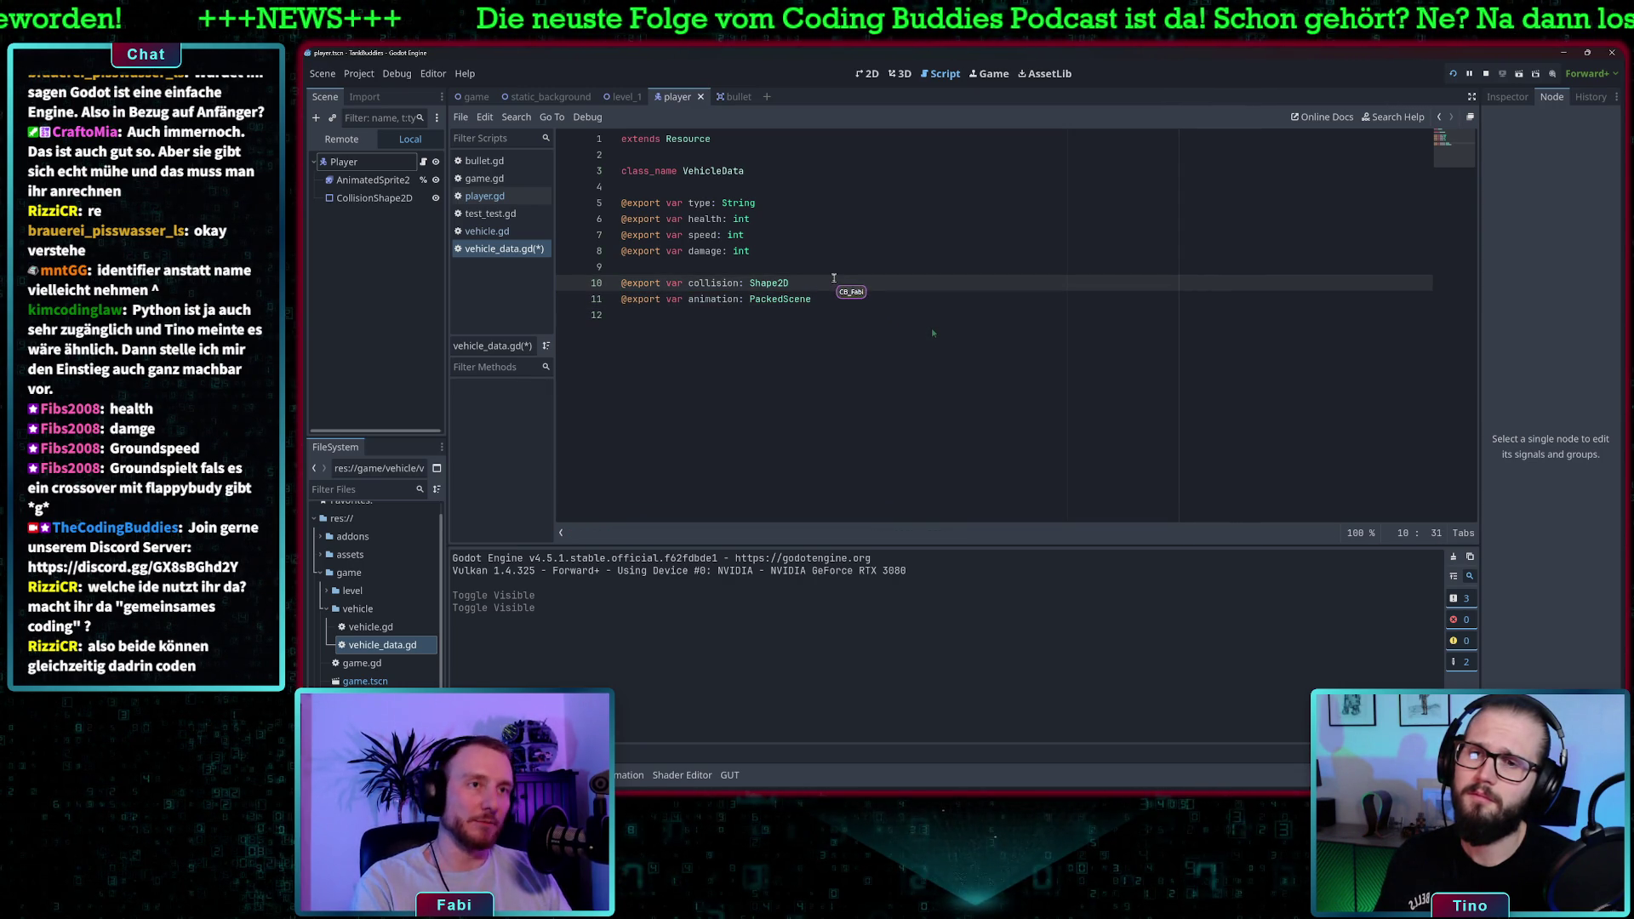
click(825, 298)
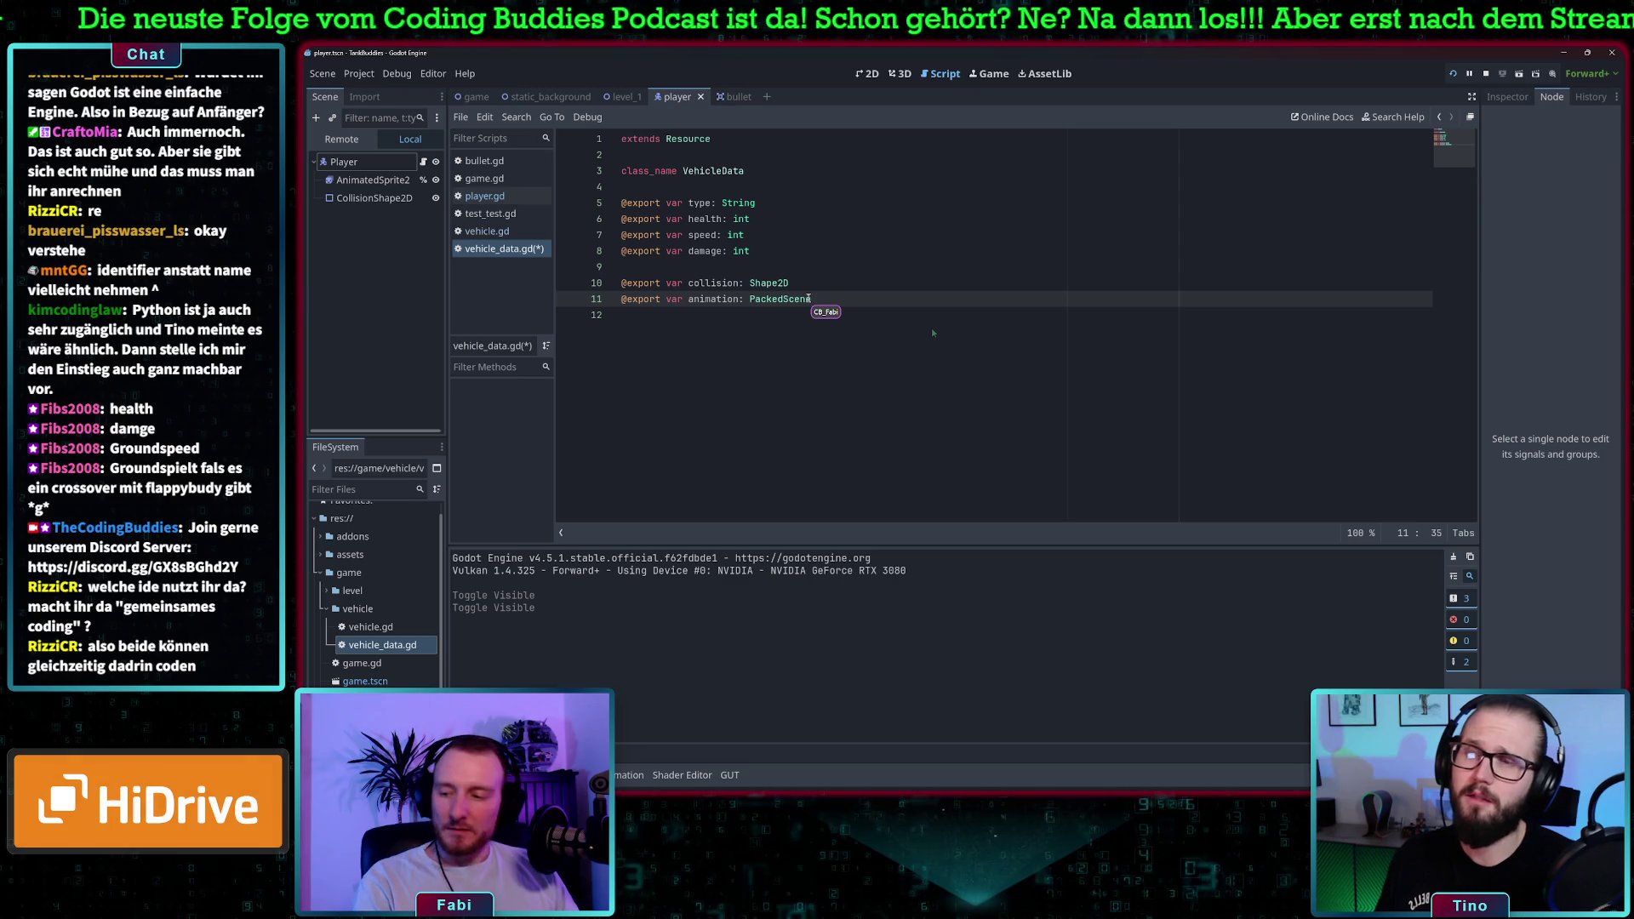
mouse_move(809, 299)
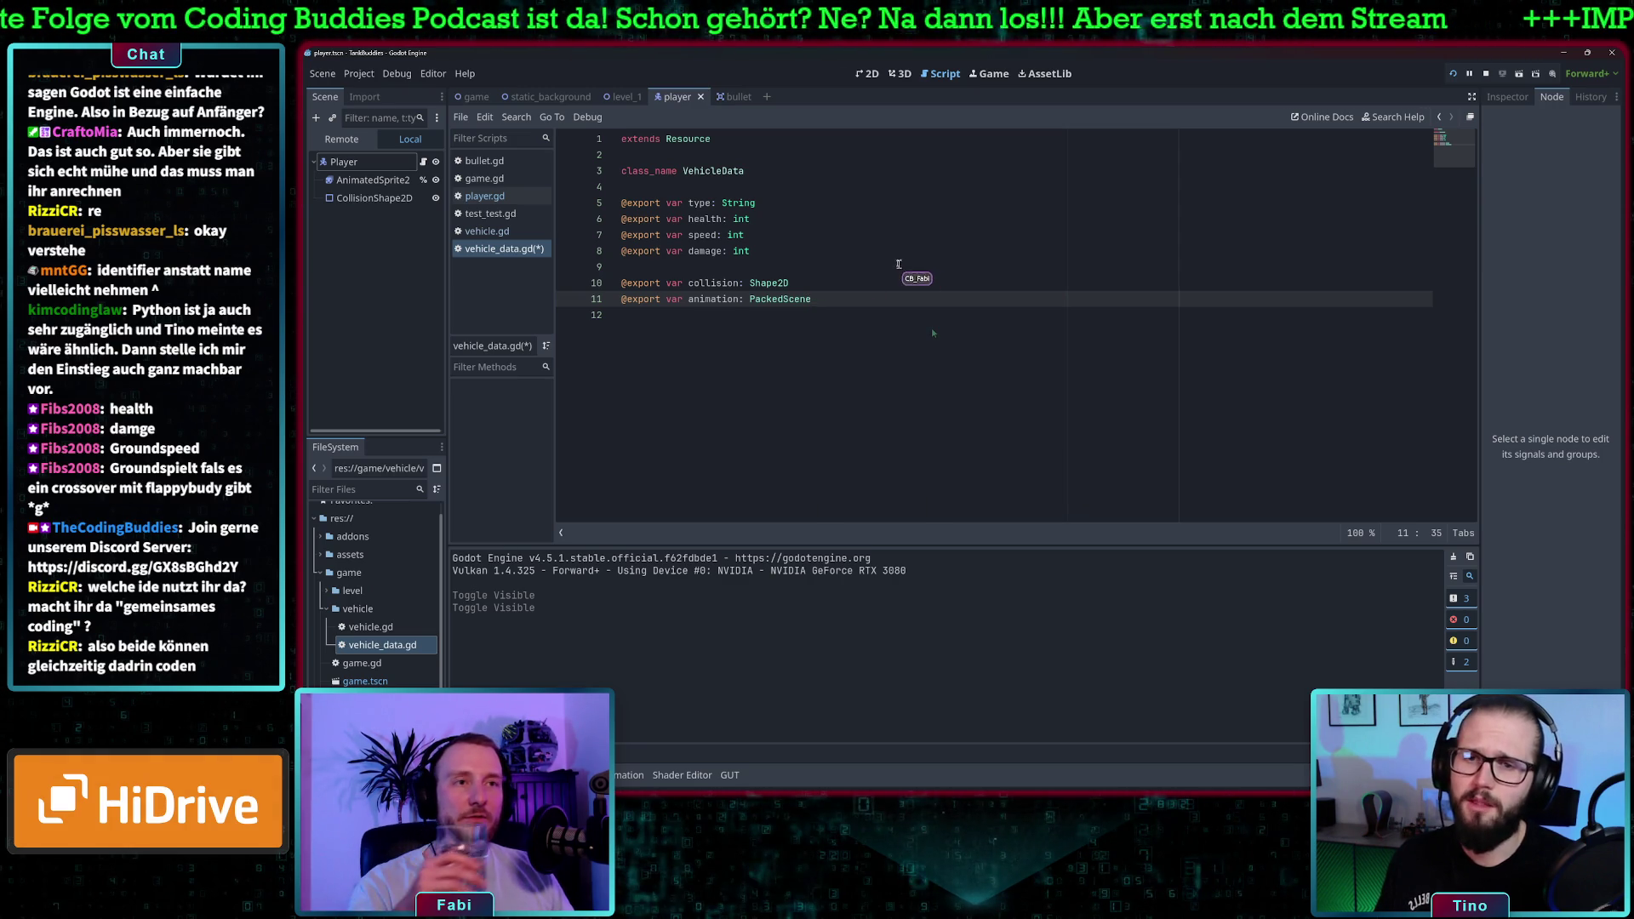
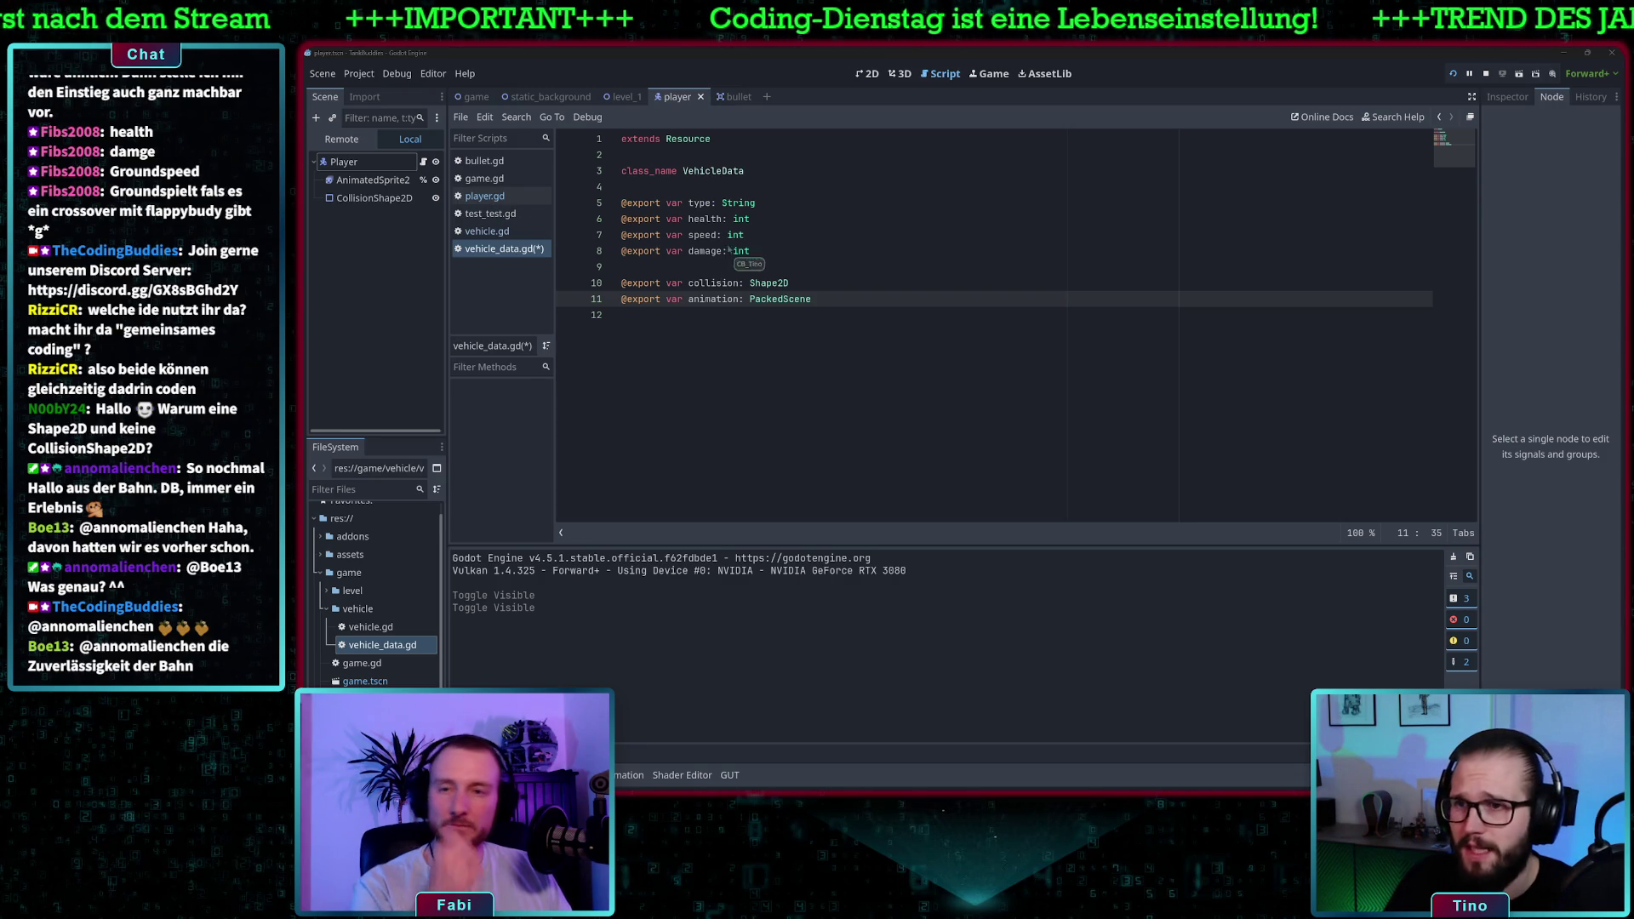
Try editing the collision type on line 10, then revert it to Shape2D.
click(789, 283)
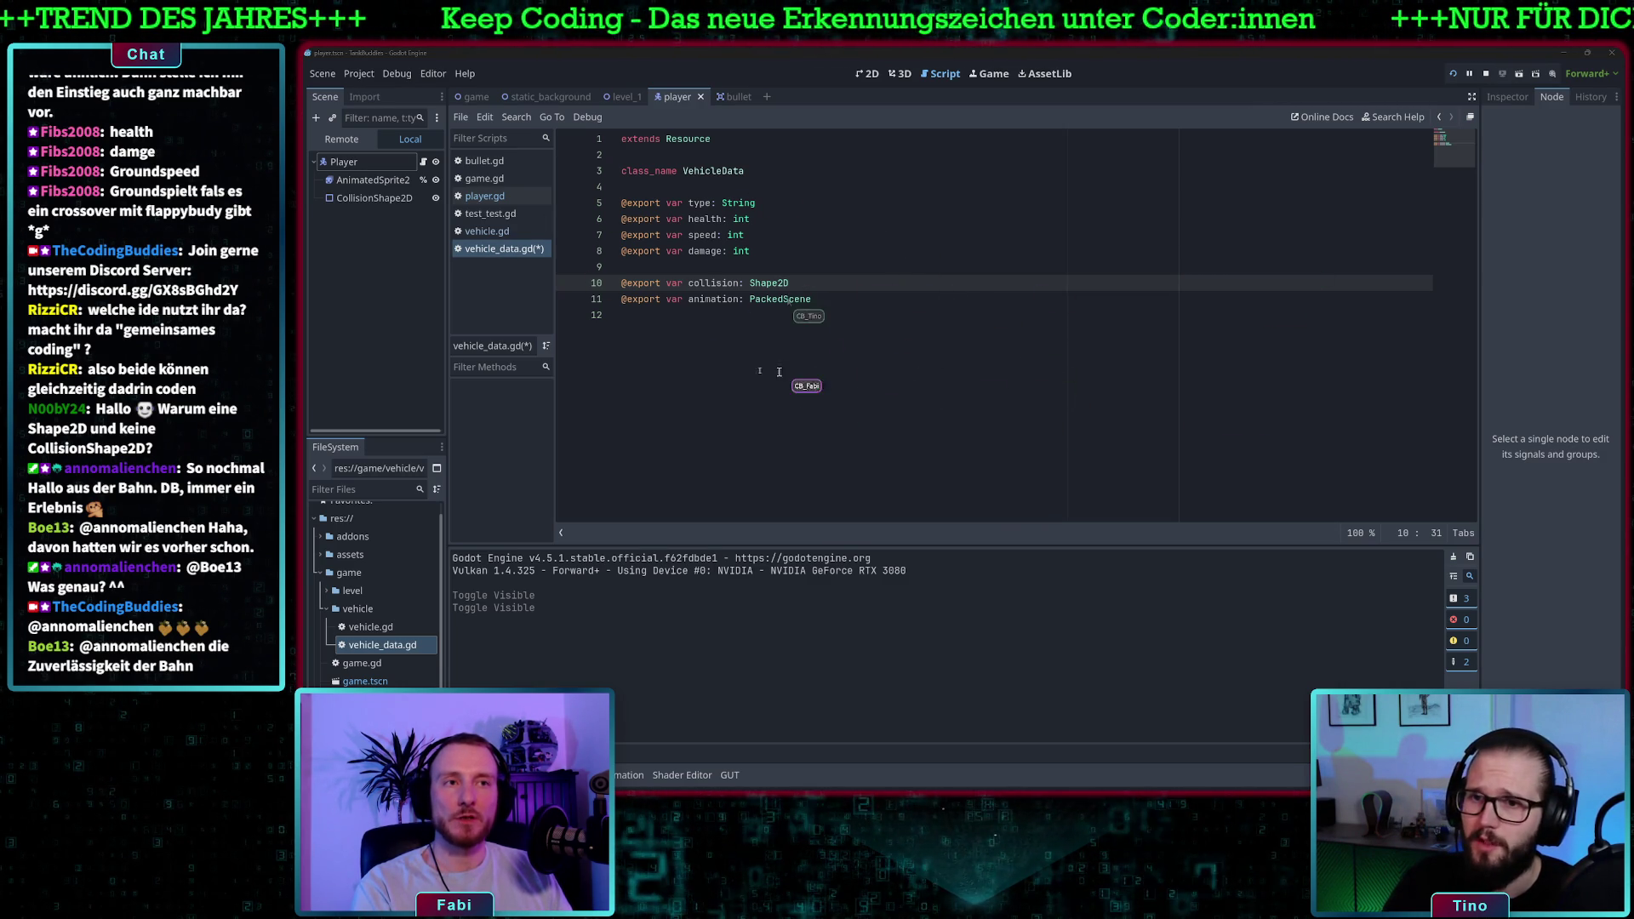
double_click(777, 286)
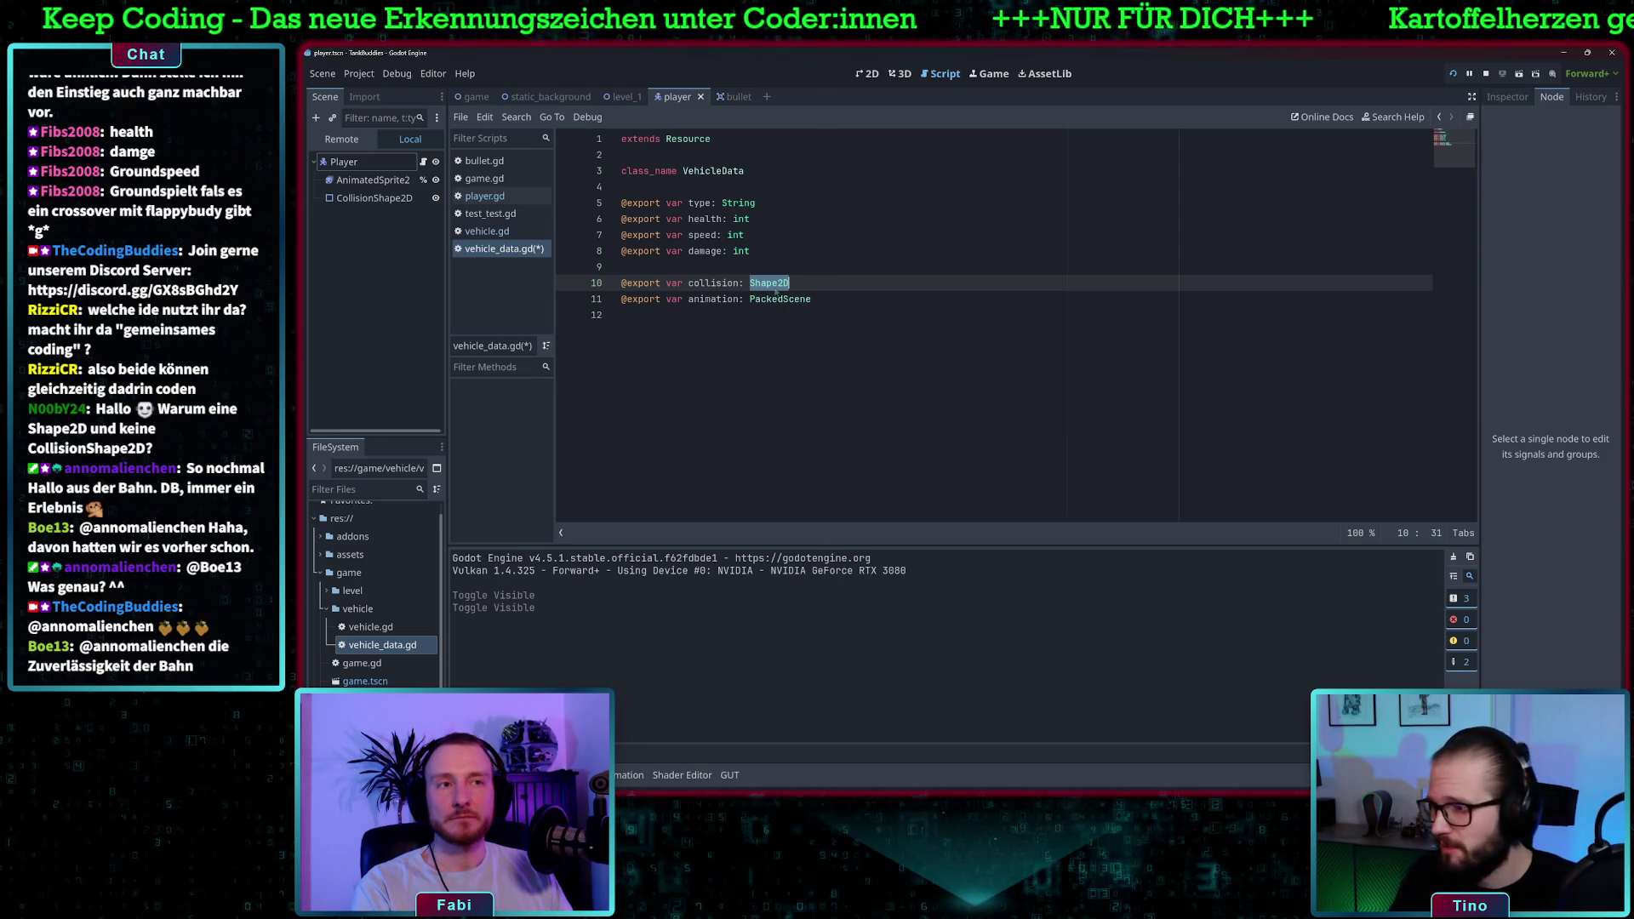
text(olli)
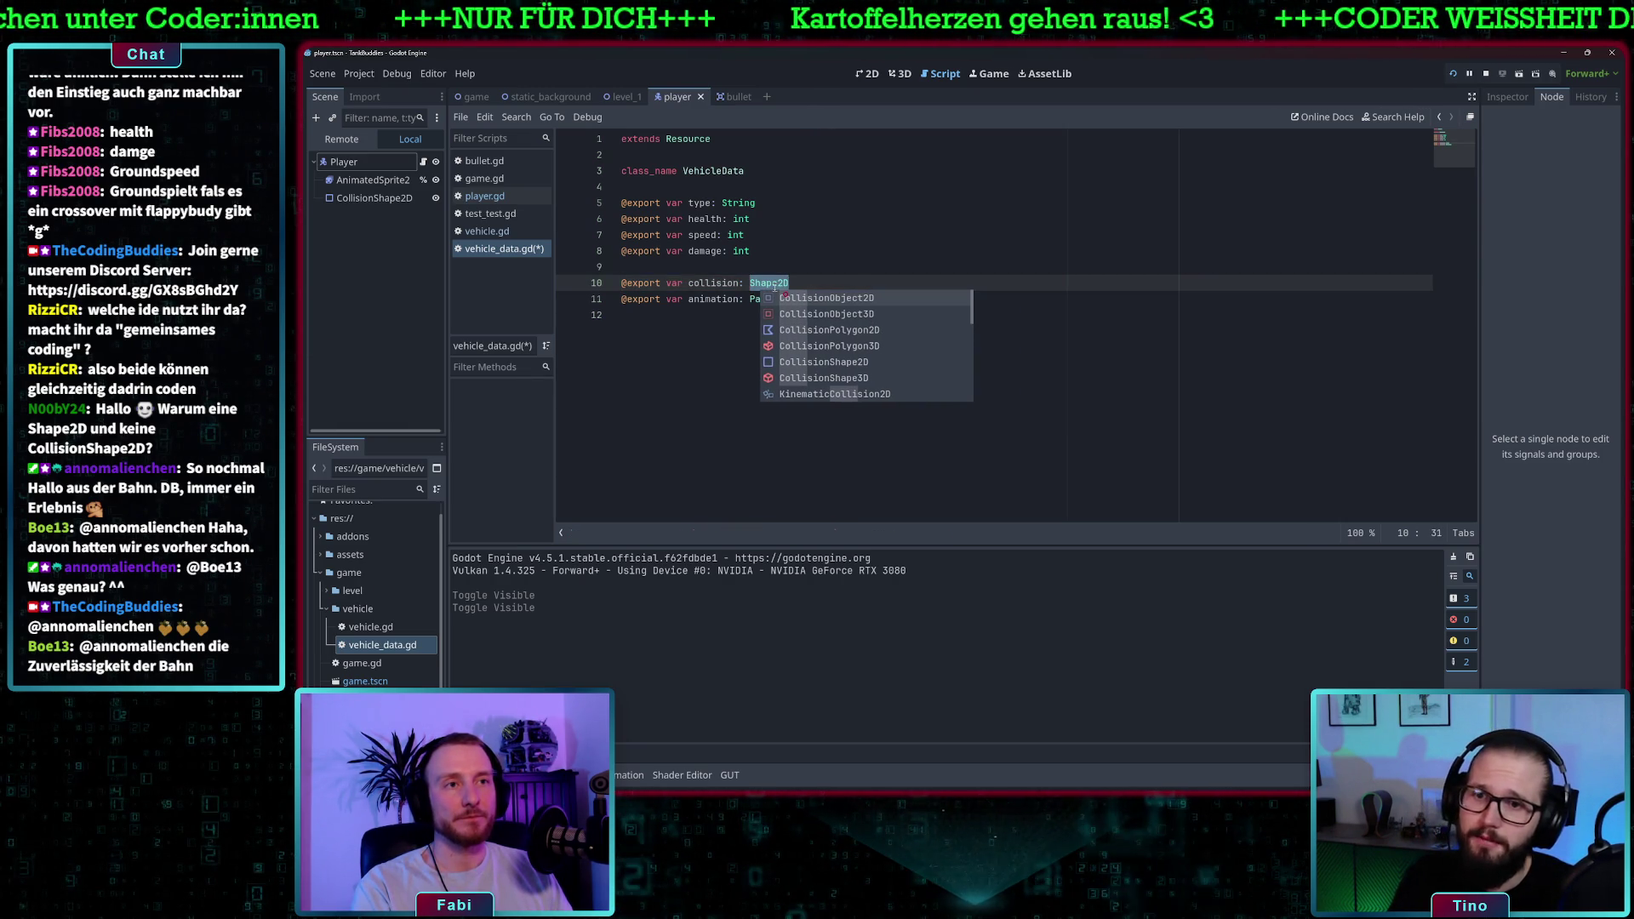
key(ctrl+z)
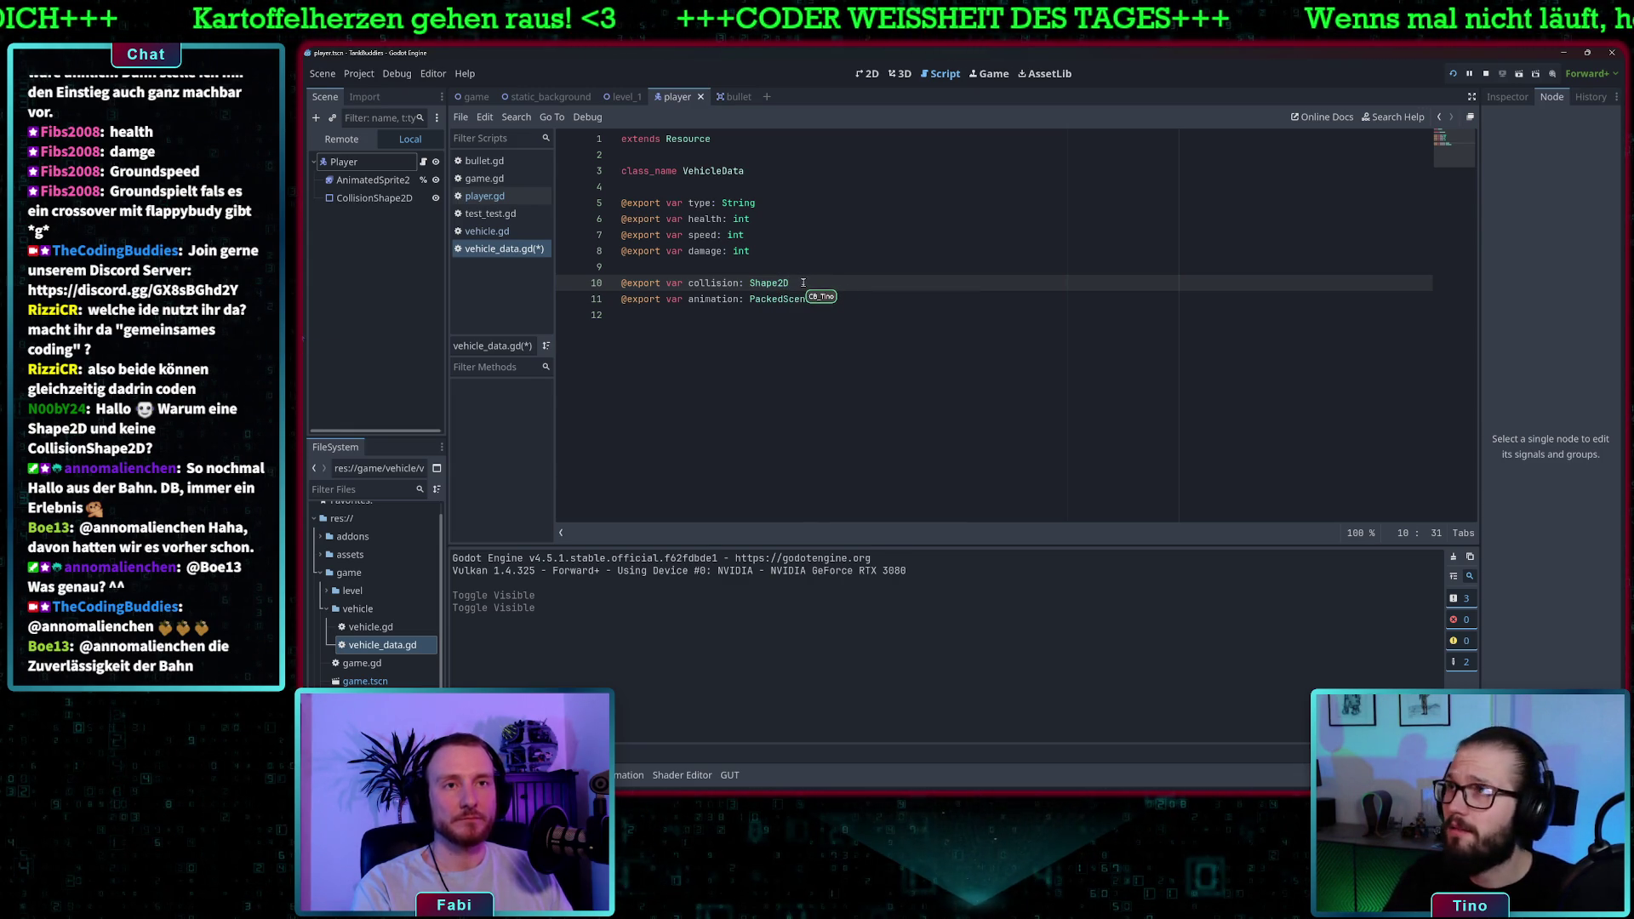
double_click(793, 284)
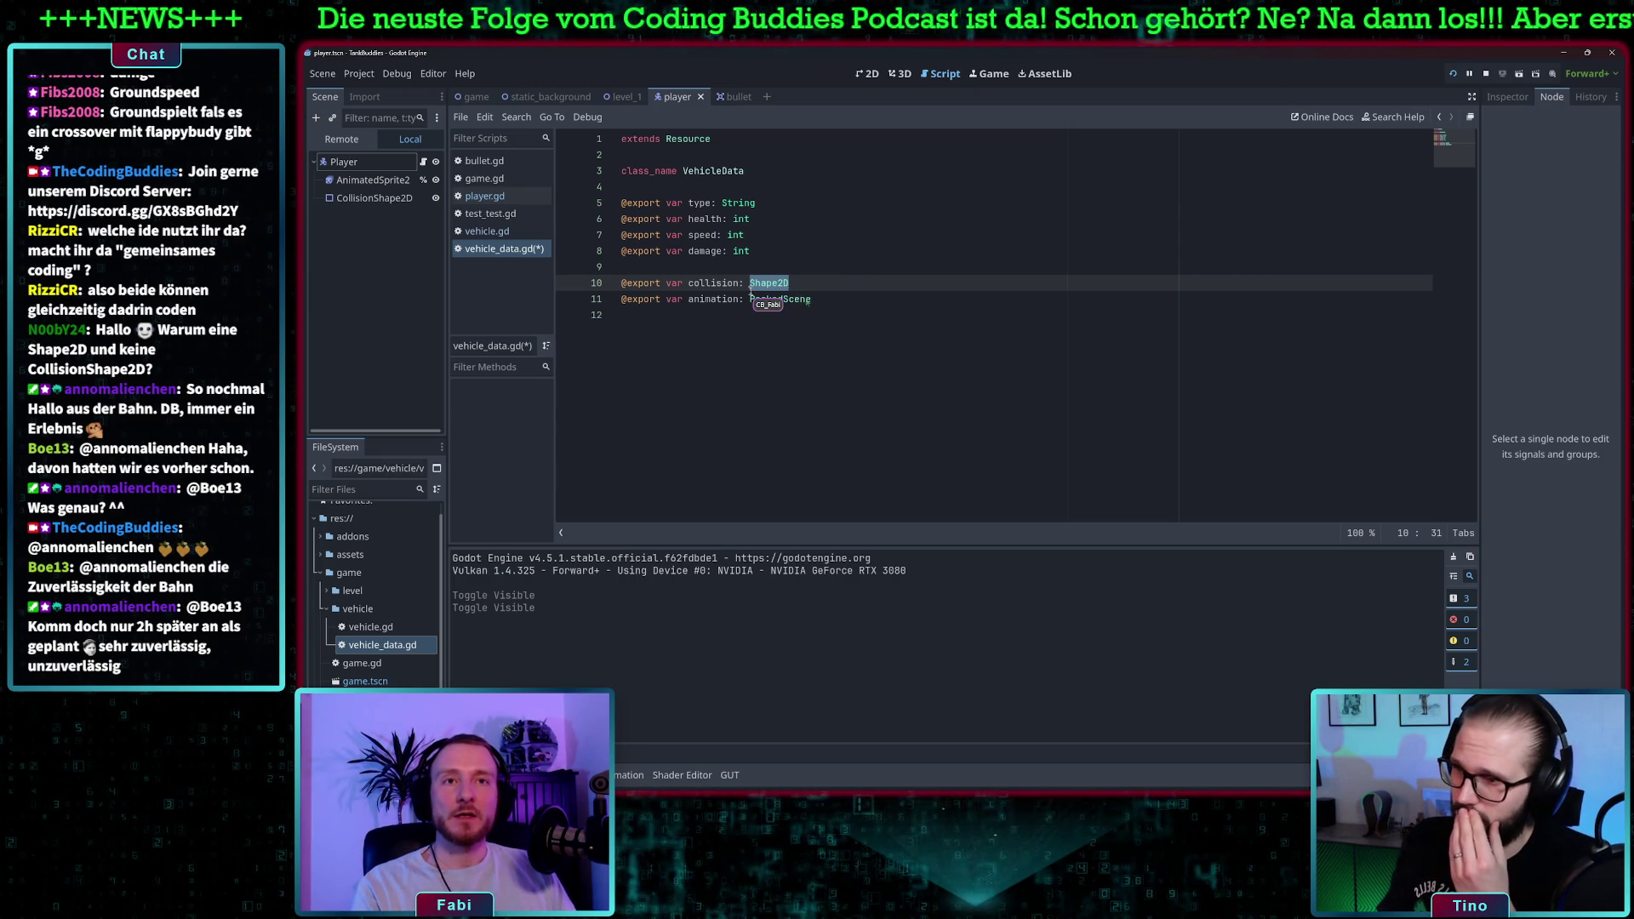
click(821, 281)
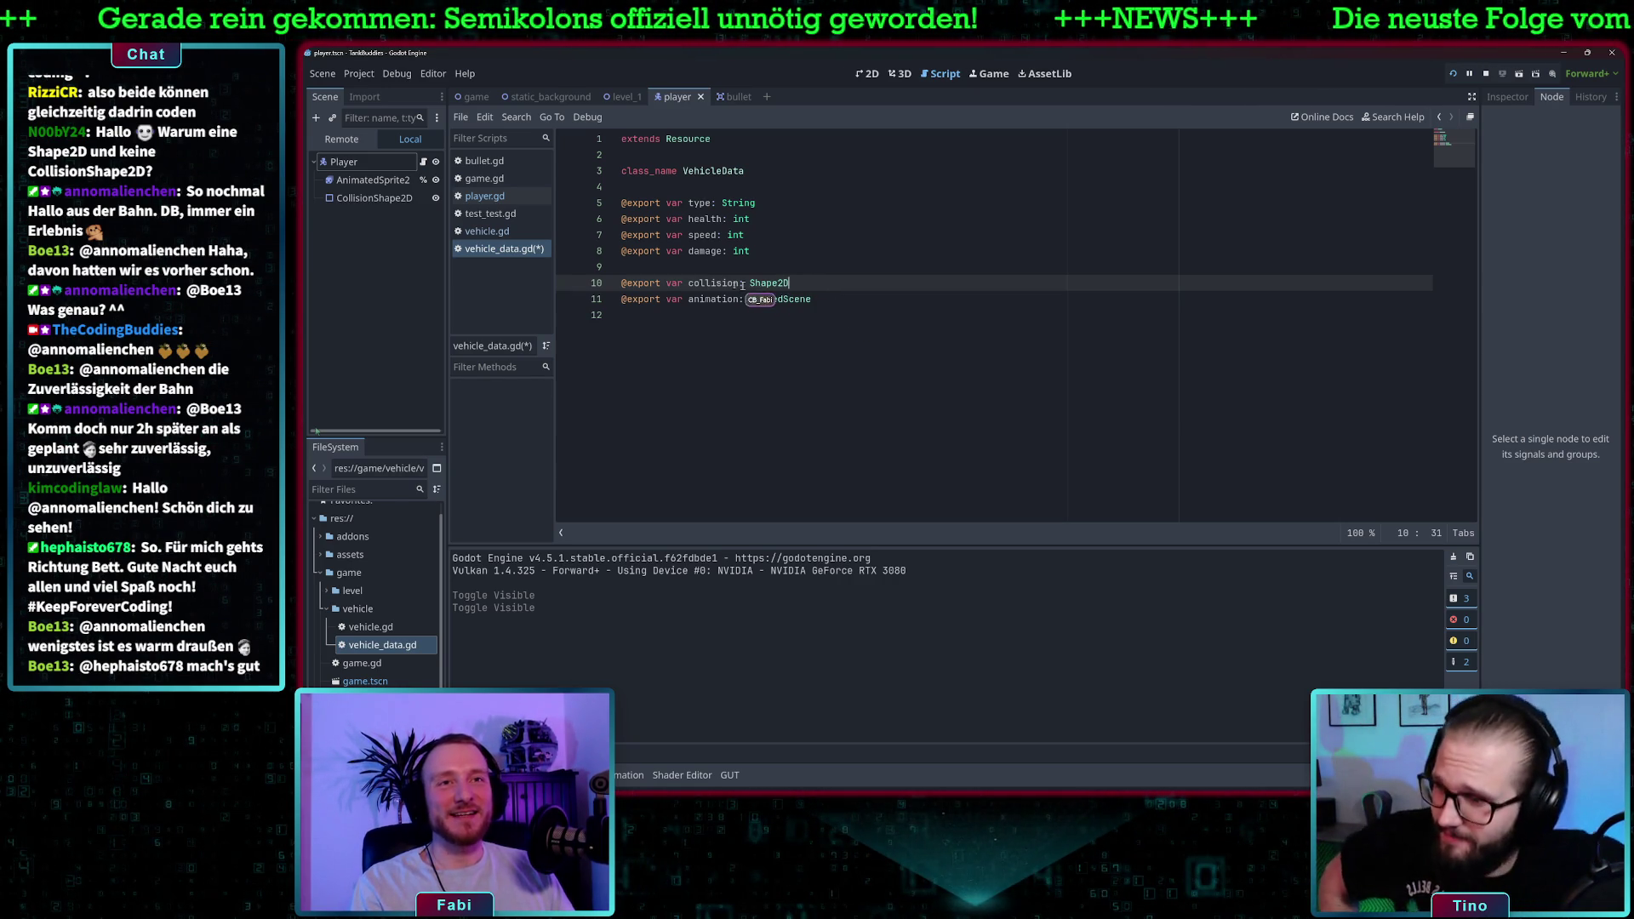
Save the VehicleData script and begin creating a new resource beside vehicle_data.gd.
click(738, 313)
key(ctrl+s)
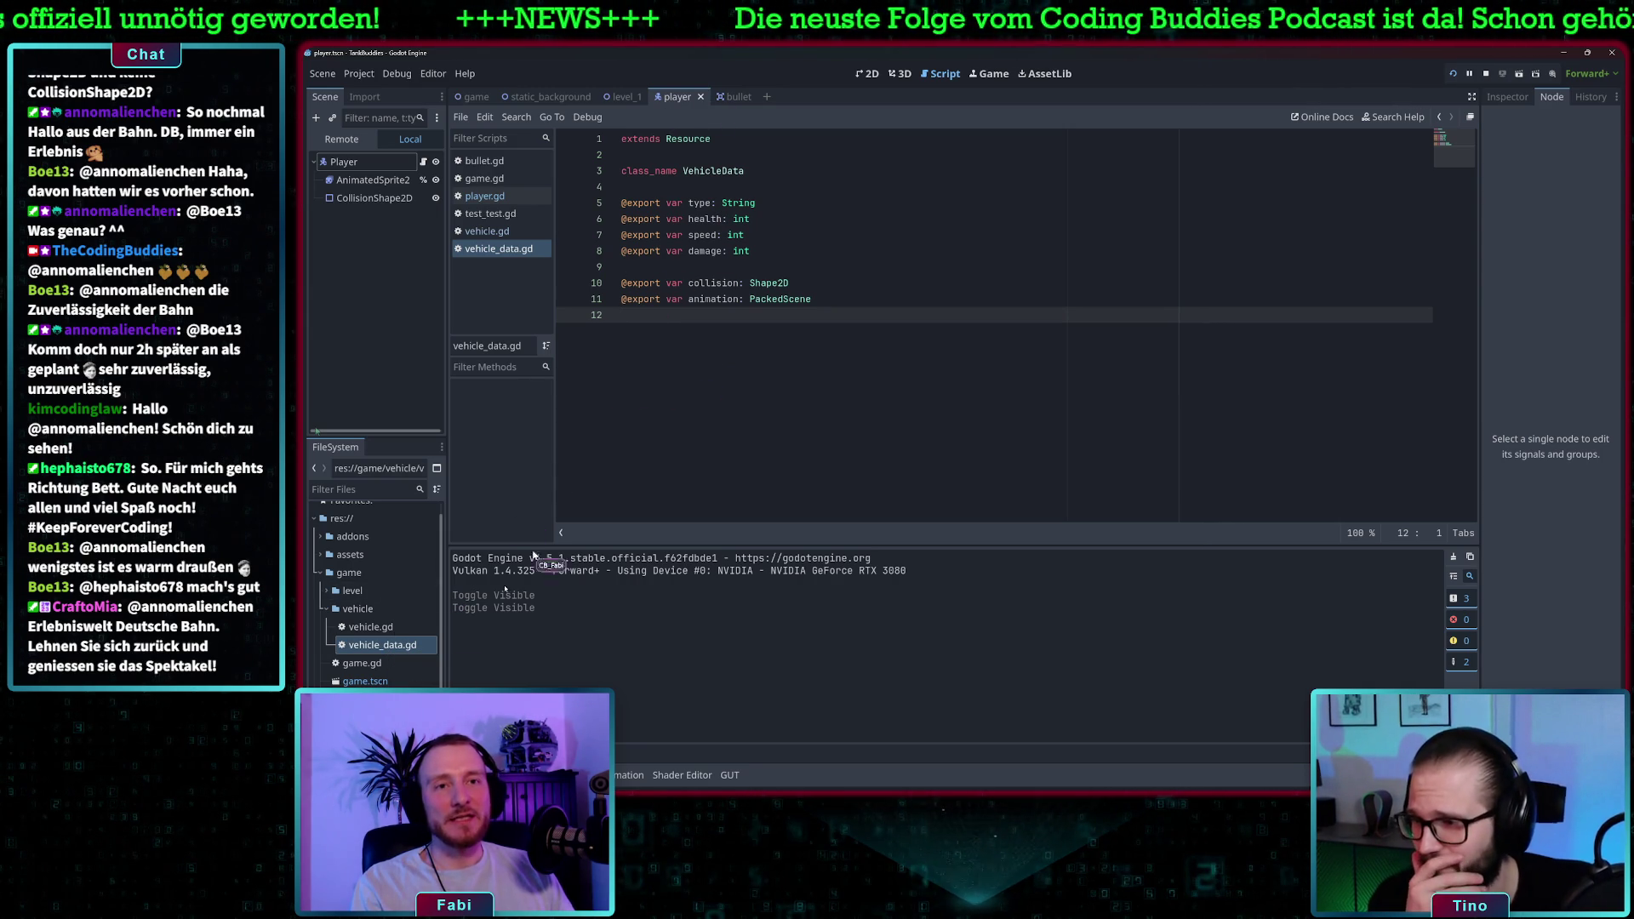
right_click(379, 648)
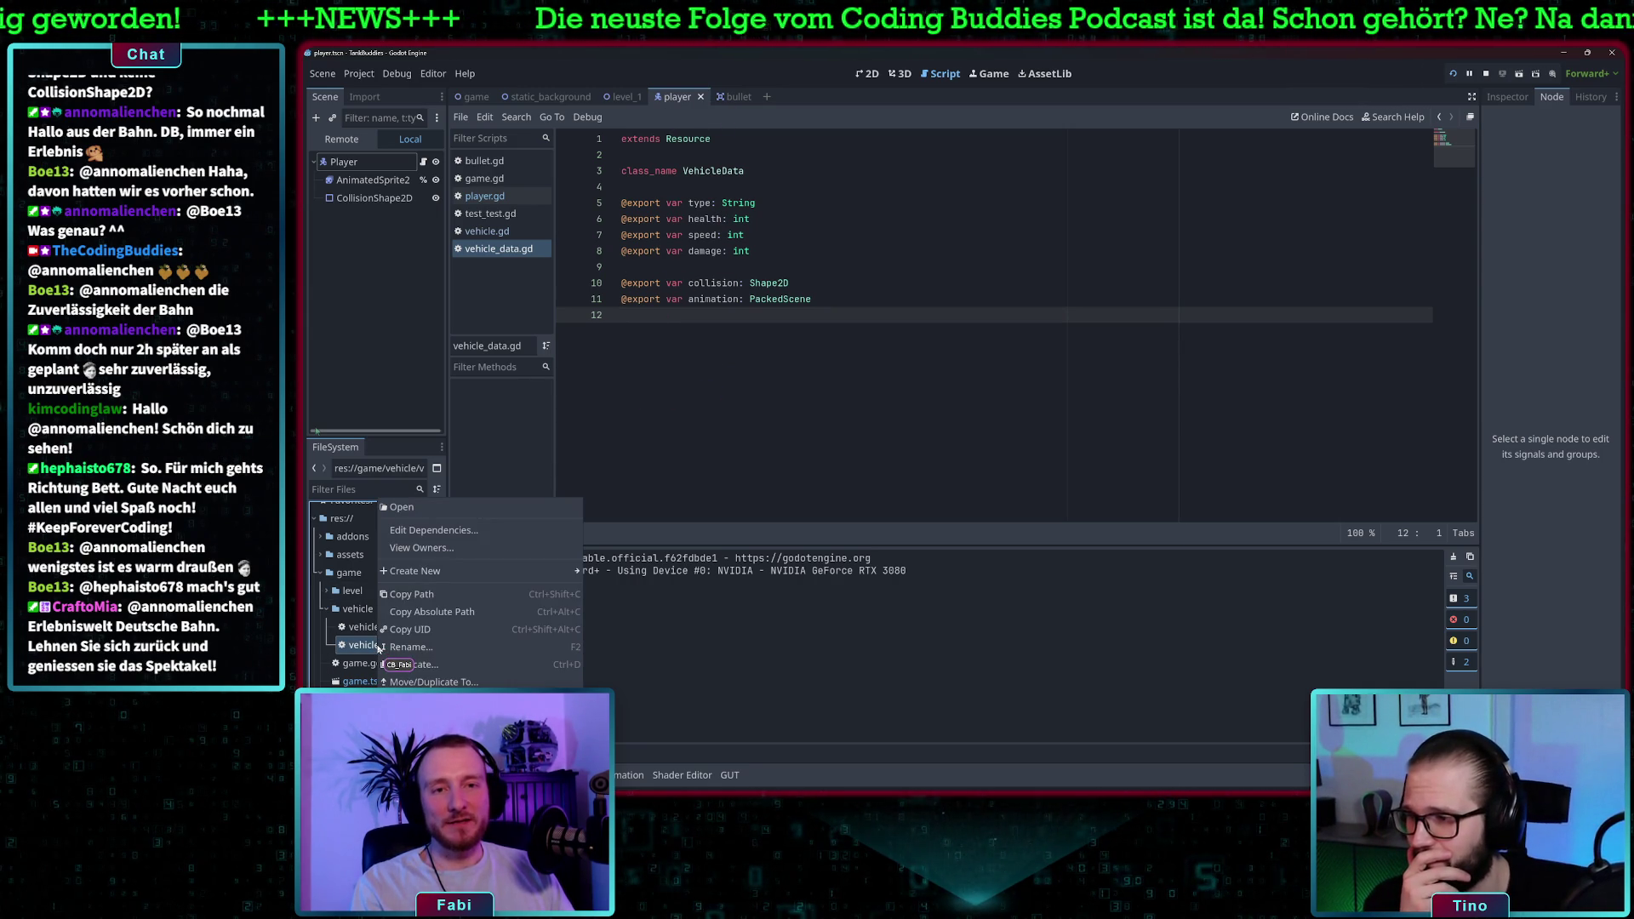
mouse_move(507, 567)
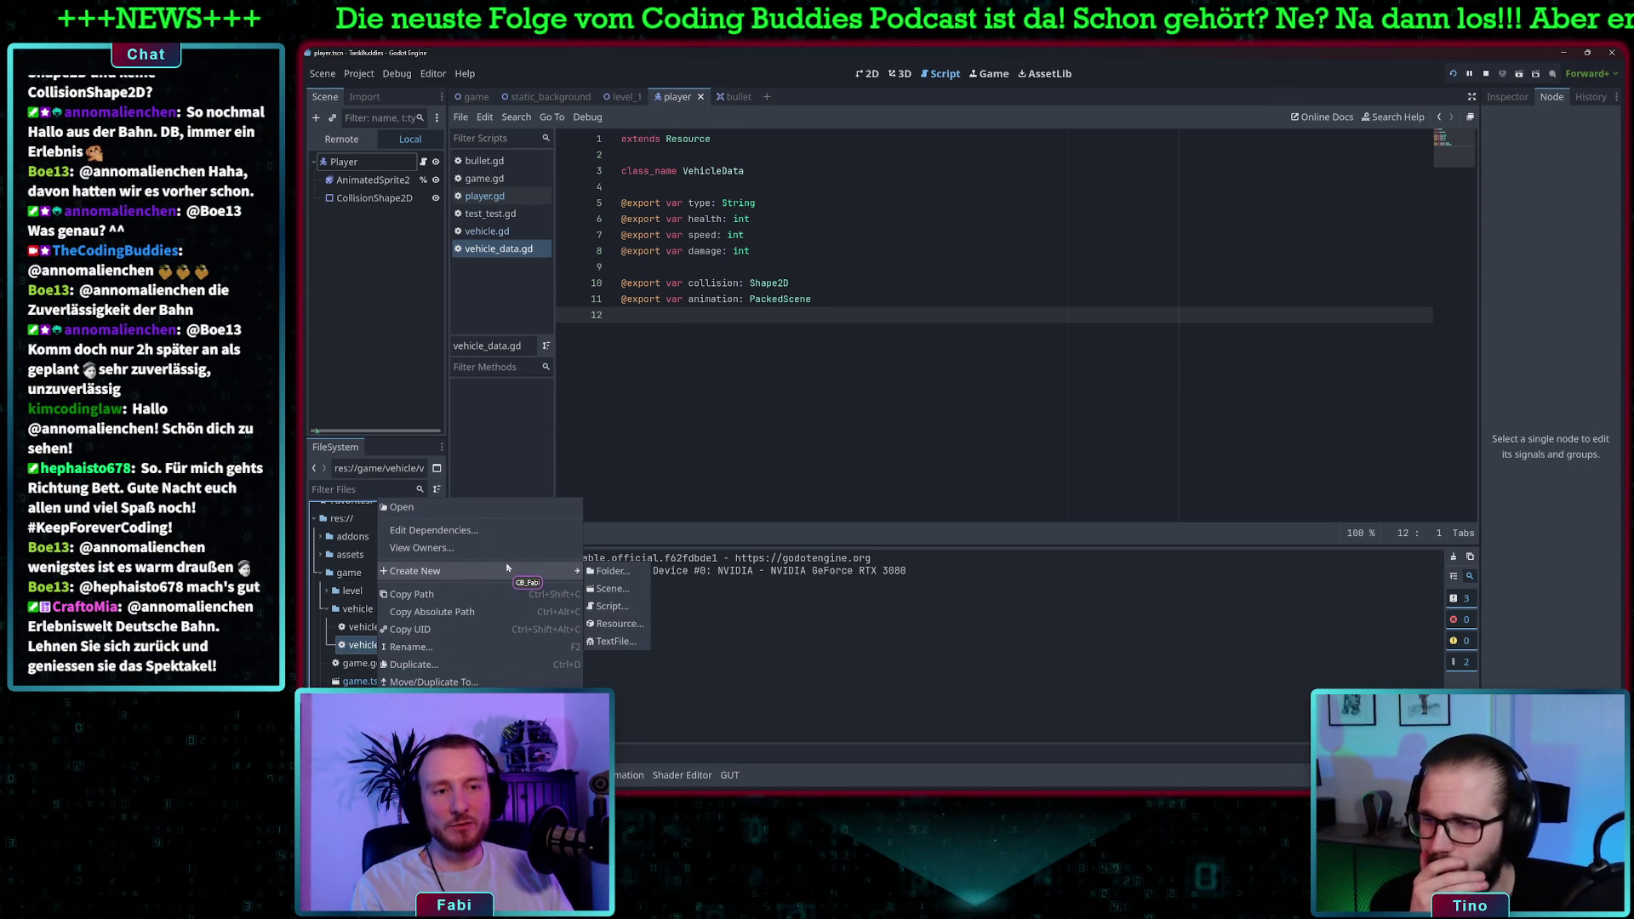
click(617, 624)
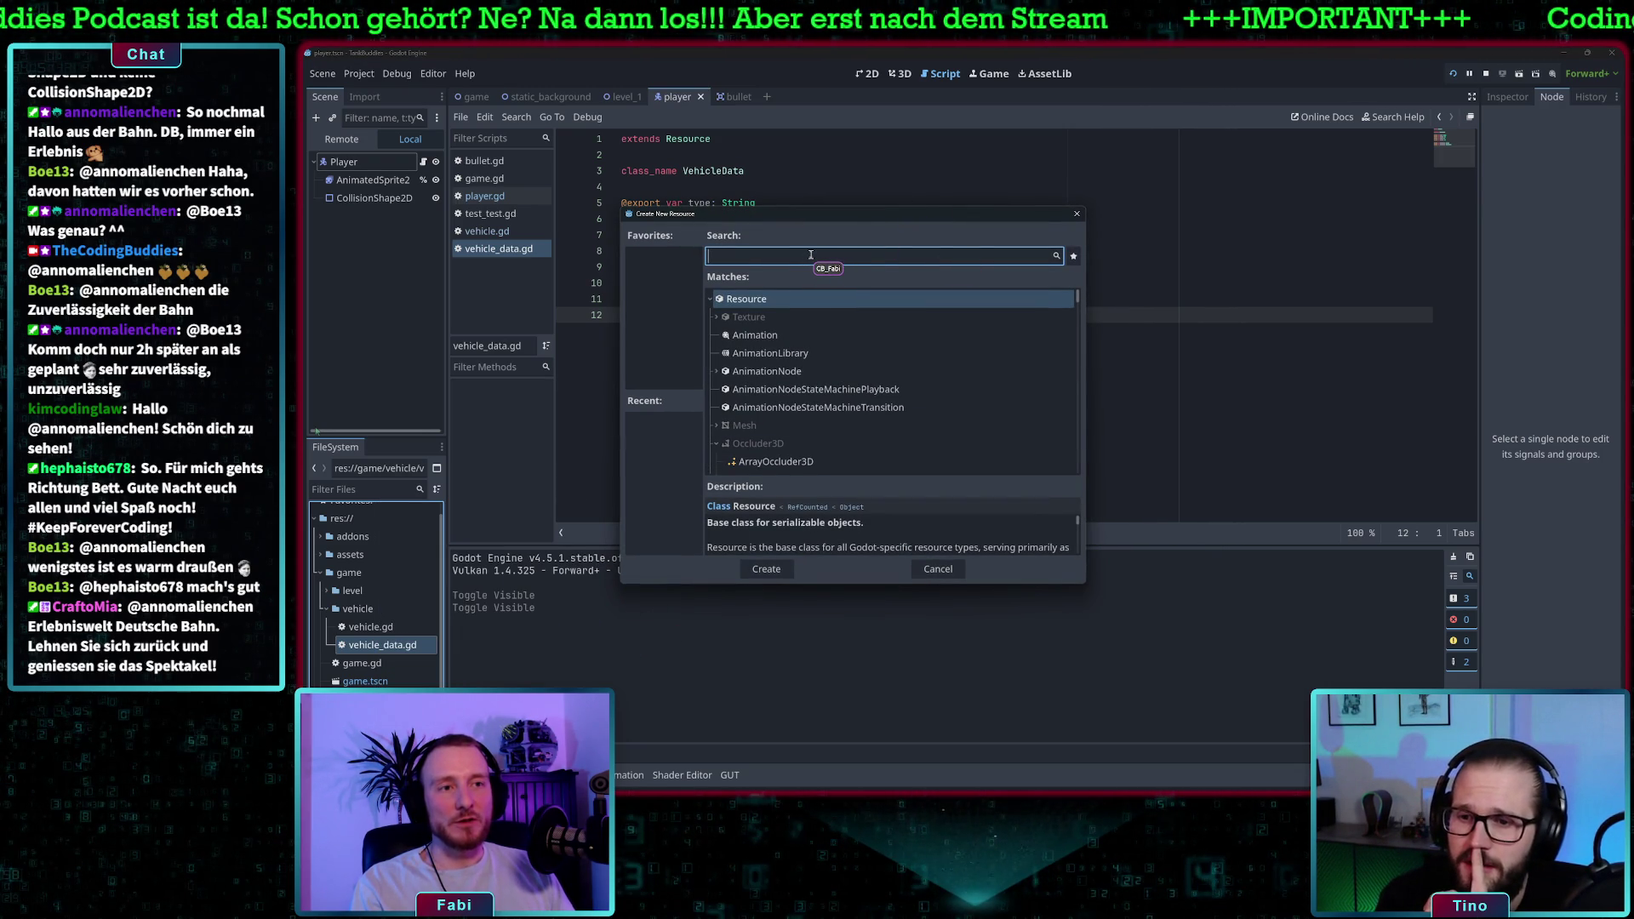
Browse the resource type list and choose a plain Resource.
click(773, 300)
click(818, 260)
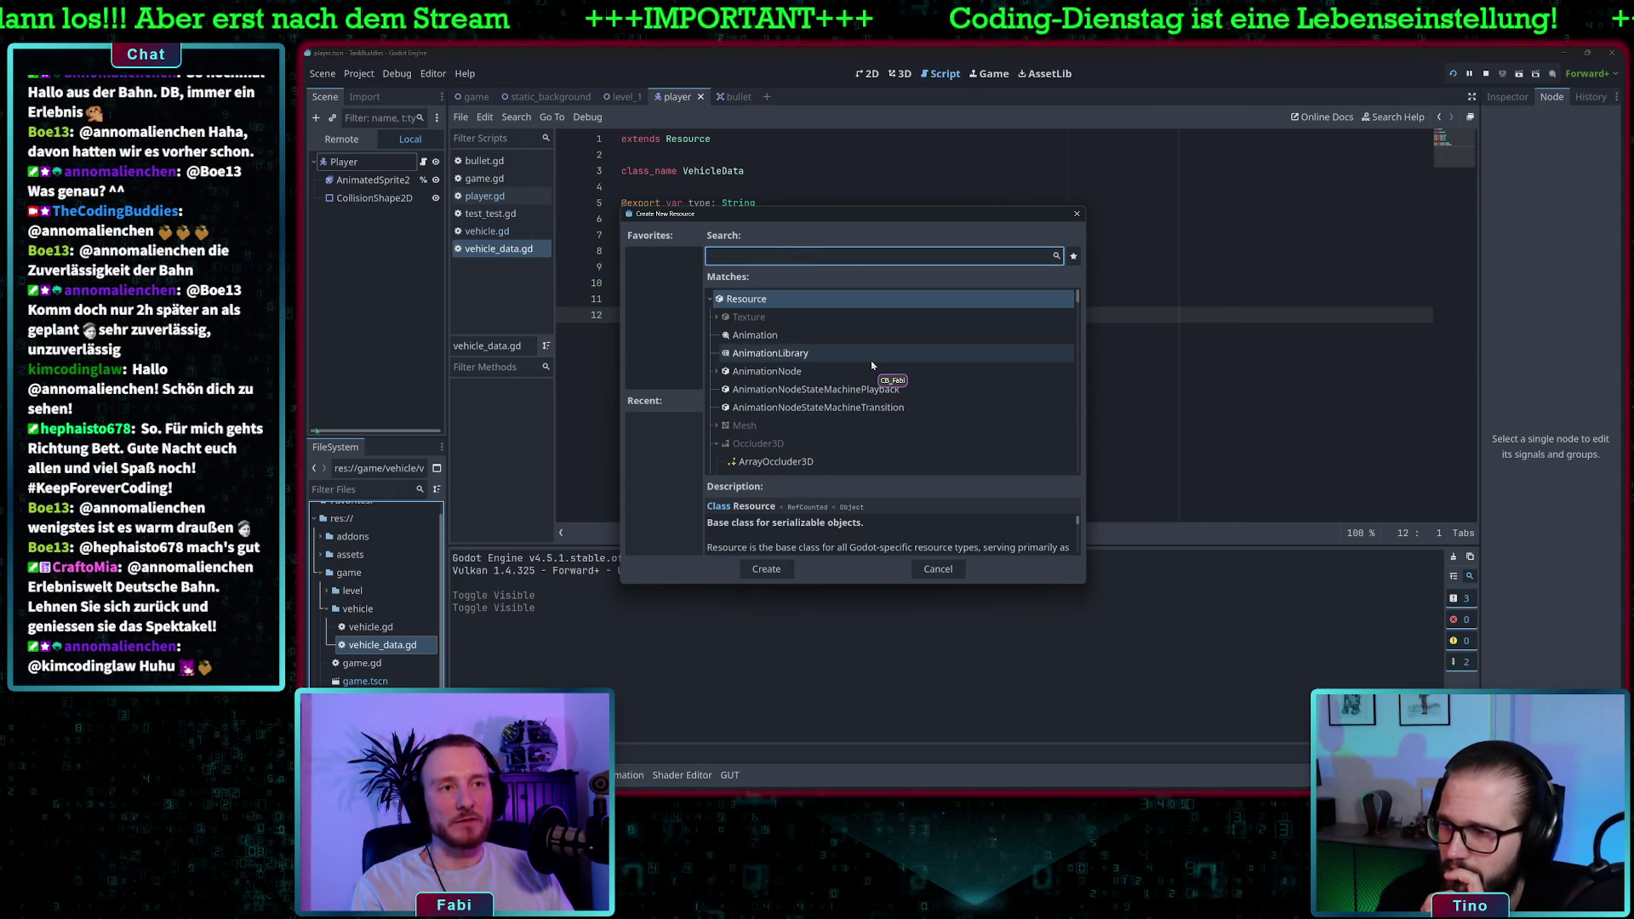
scroll(871, 365, down, 5)
scroll(869, 366, down, 6)
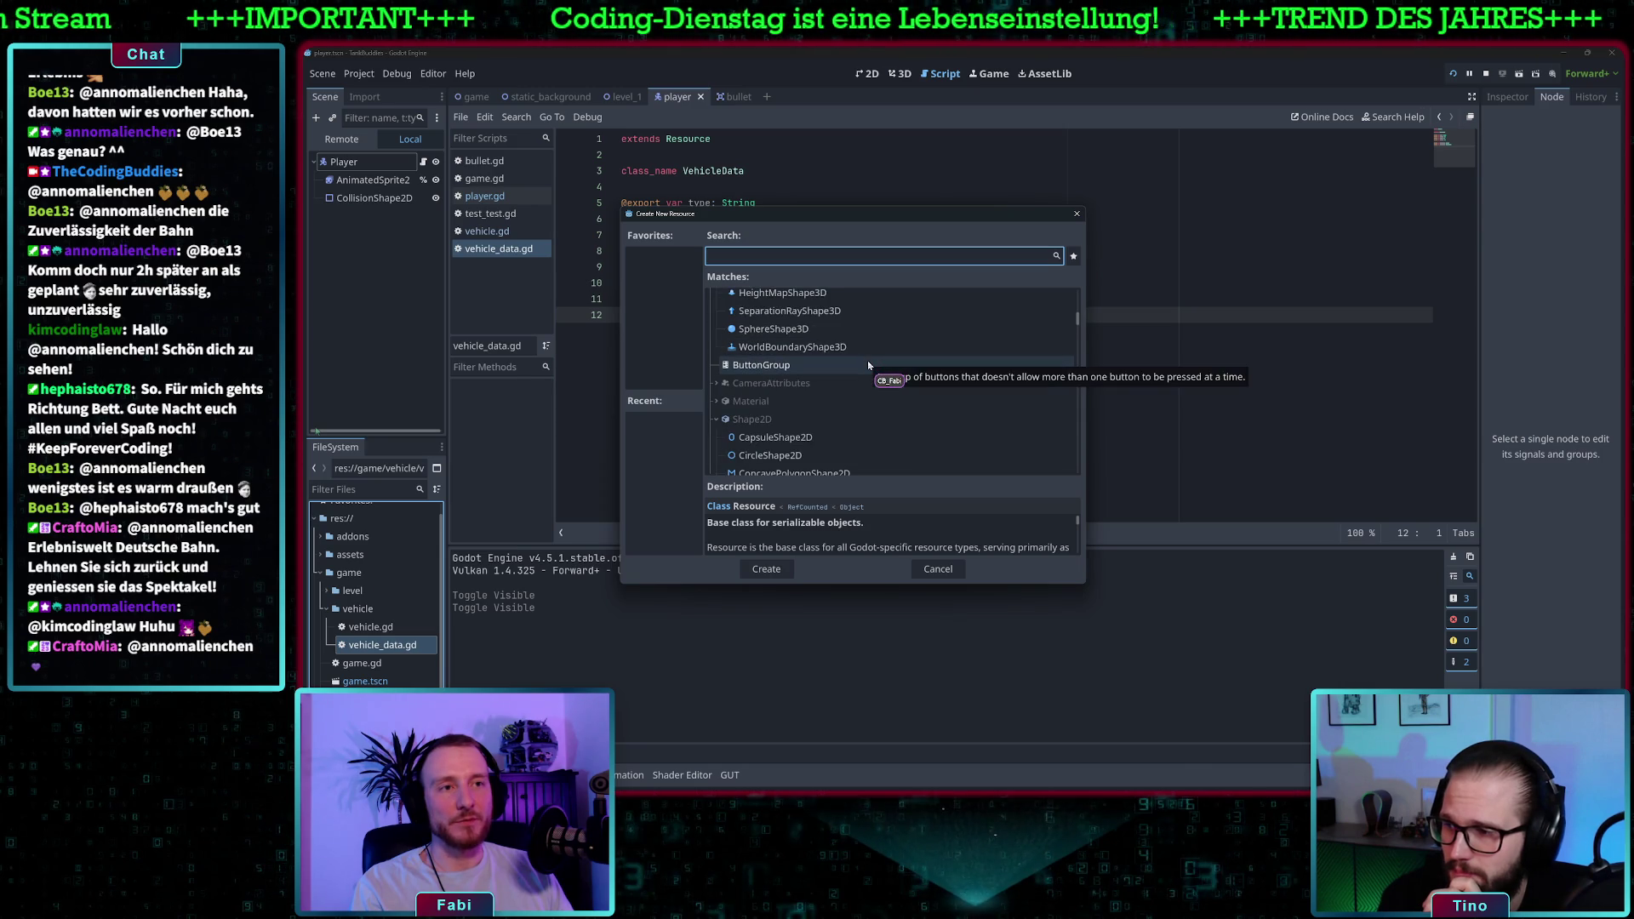
scroll(868, 364, down, 5)
scroll(868, 365, down, 3)
scroll(867, 364, down, 3)
scroll(867, 364, down, 15)
scroll(866, 364, down, 10)
scroll(800, 397, up, 20)
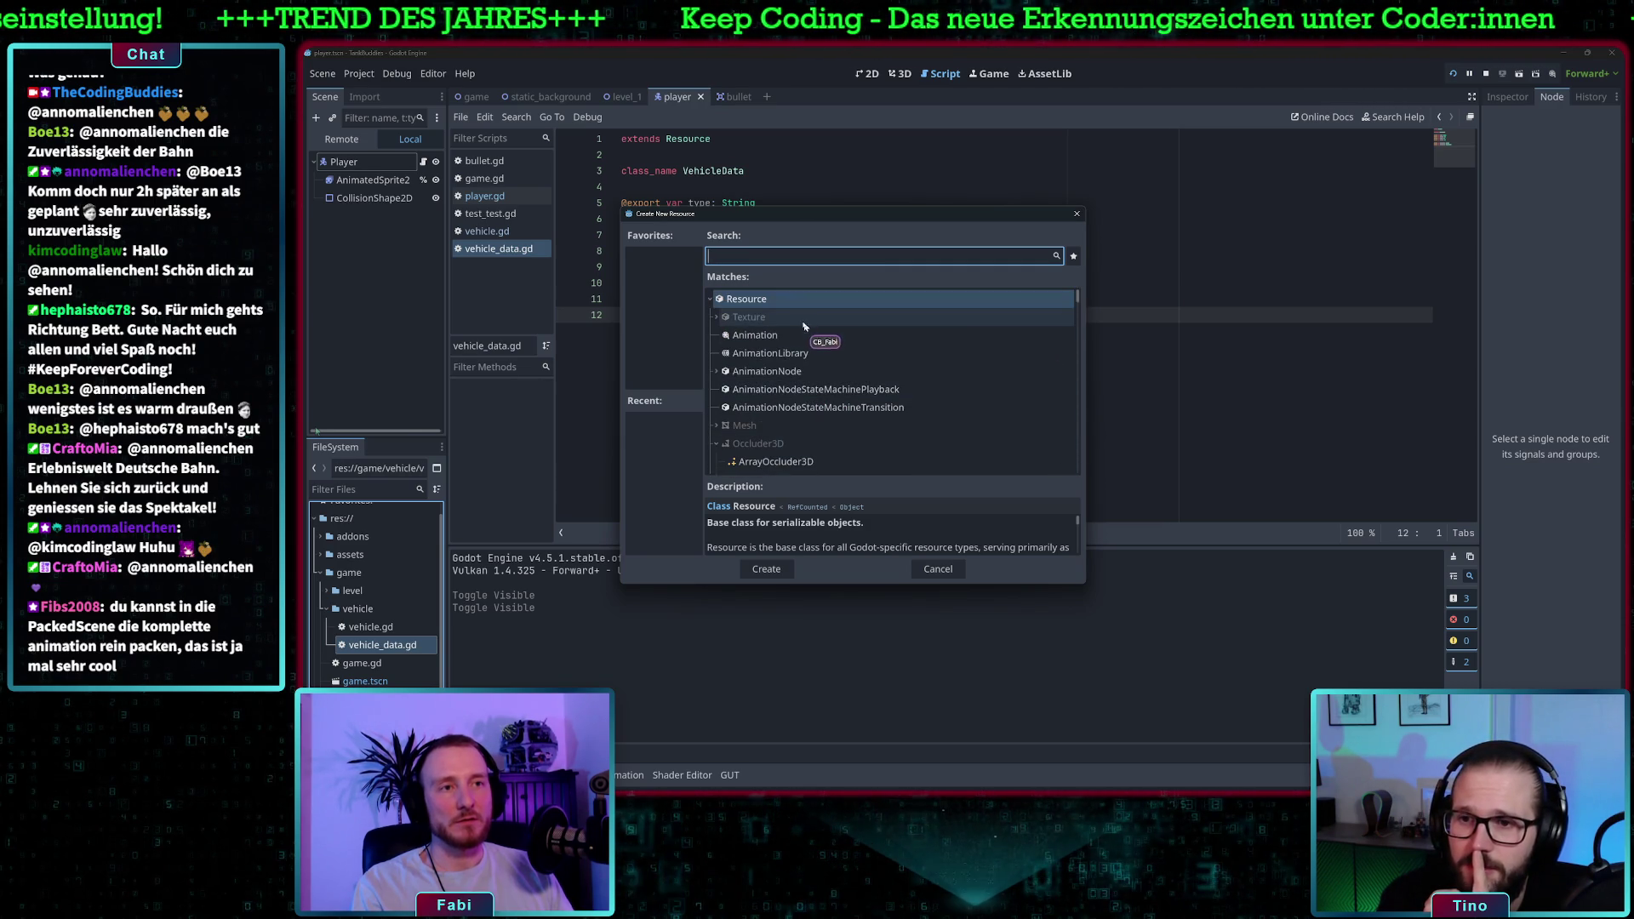
click(766, 569)
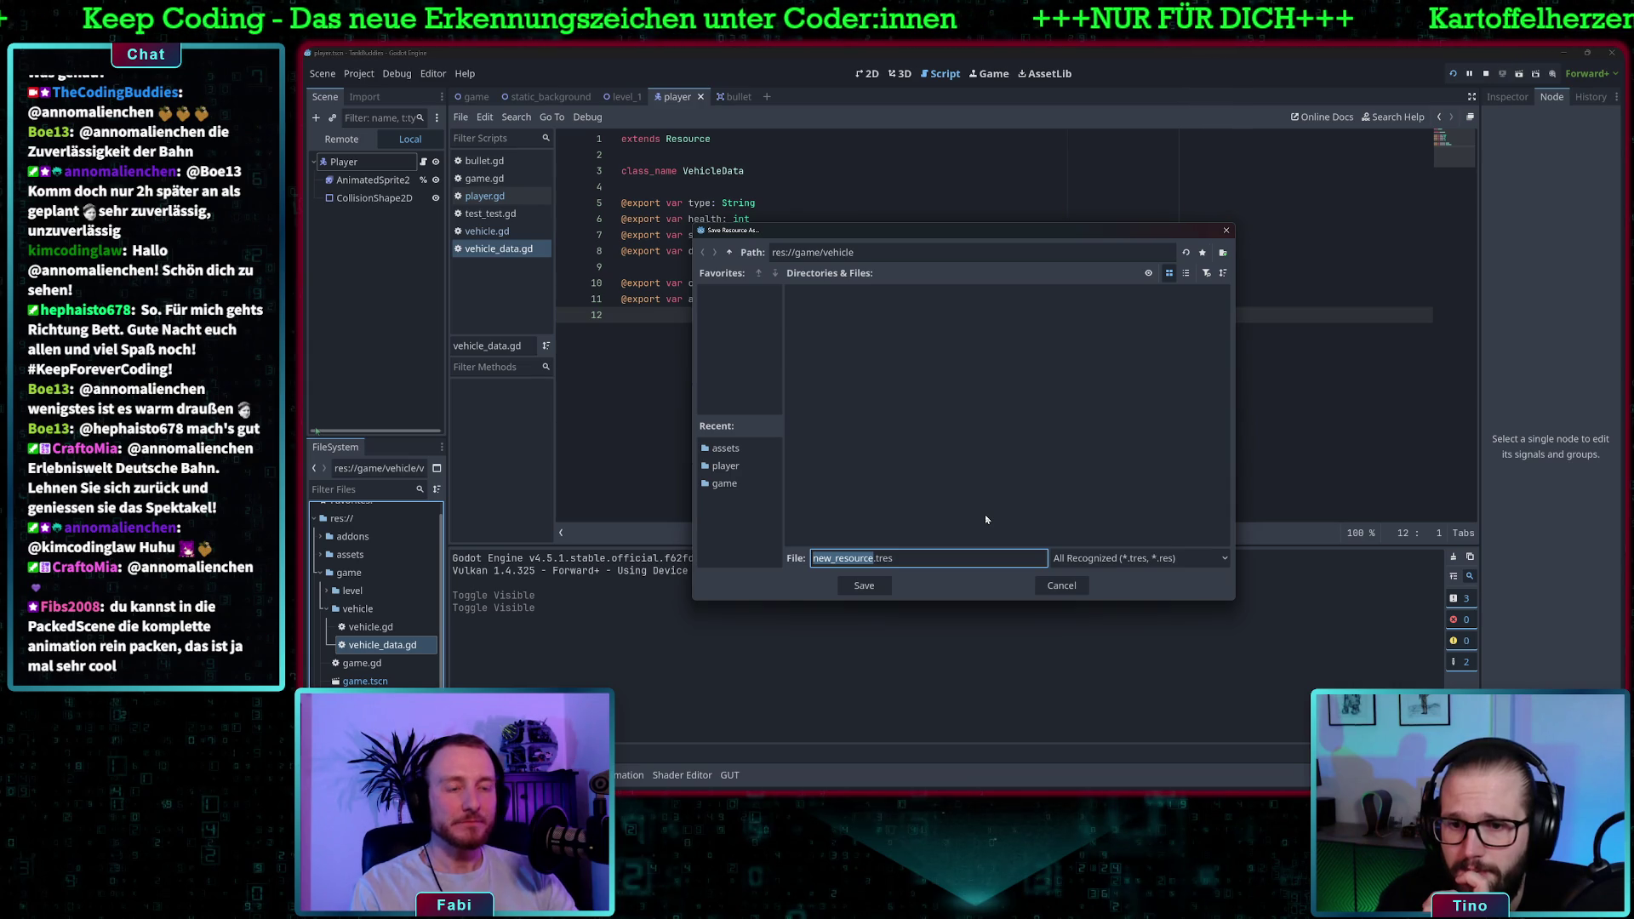
Save it as potato_tank.tres and inspect it with the Resource section expanded.
text(p)
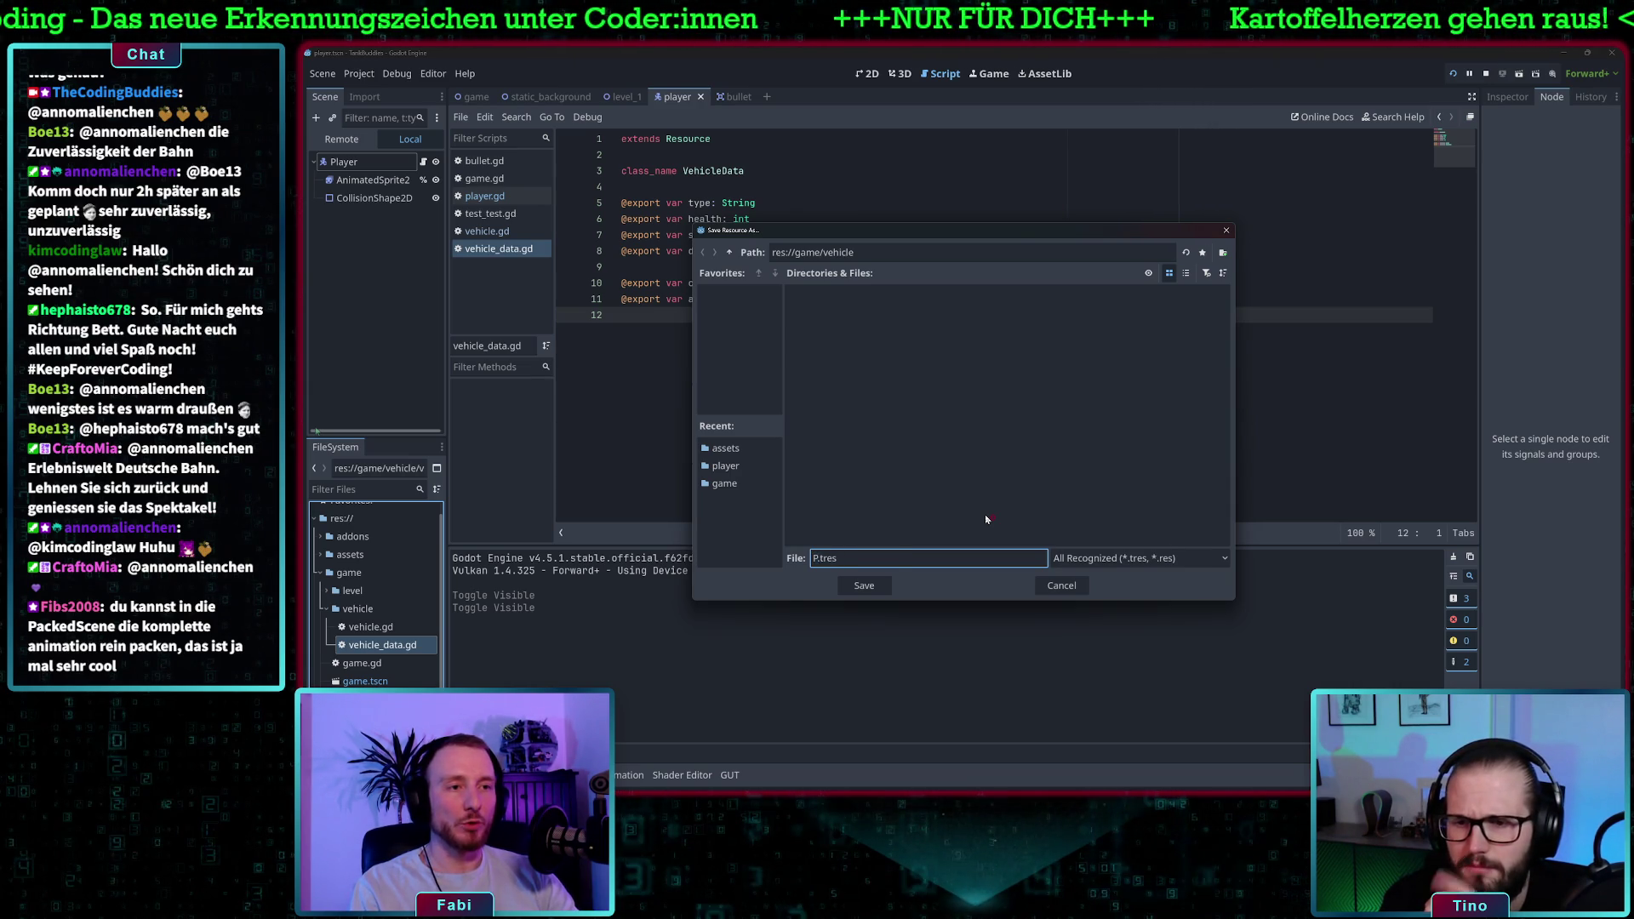
text(otato_)
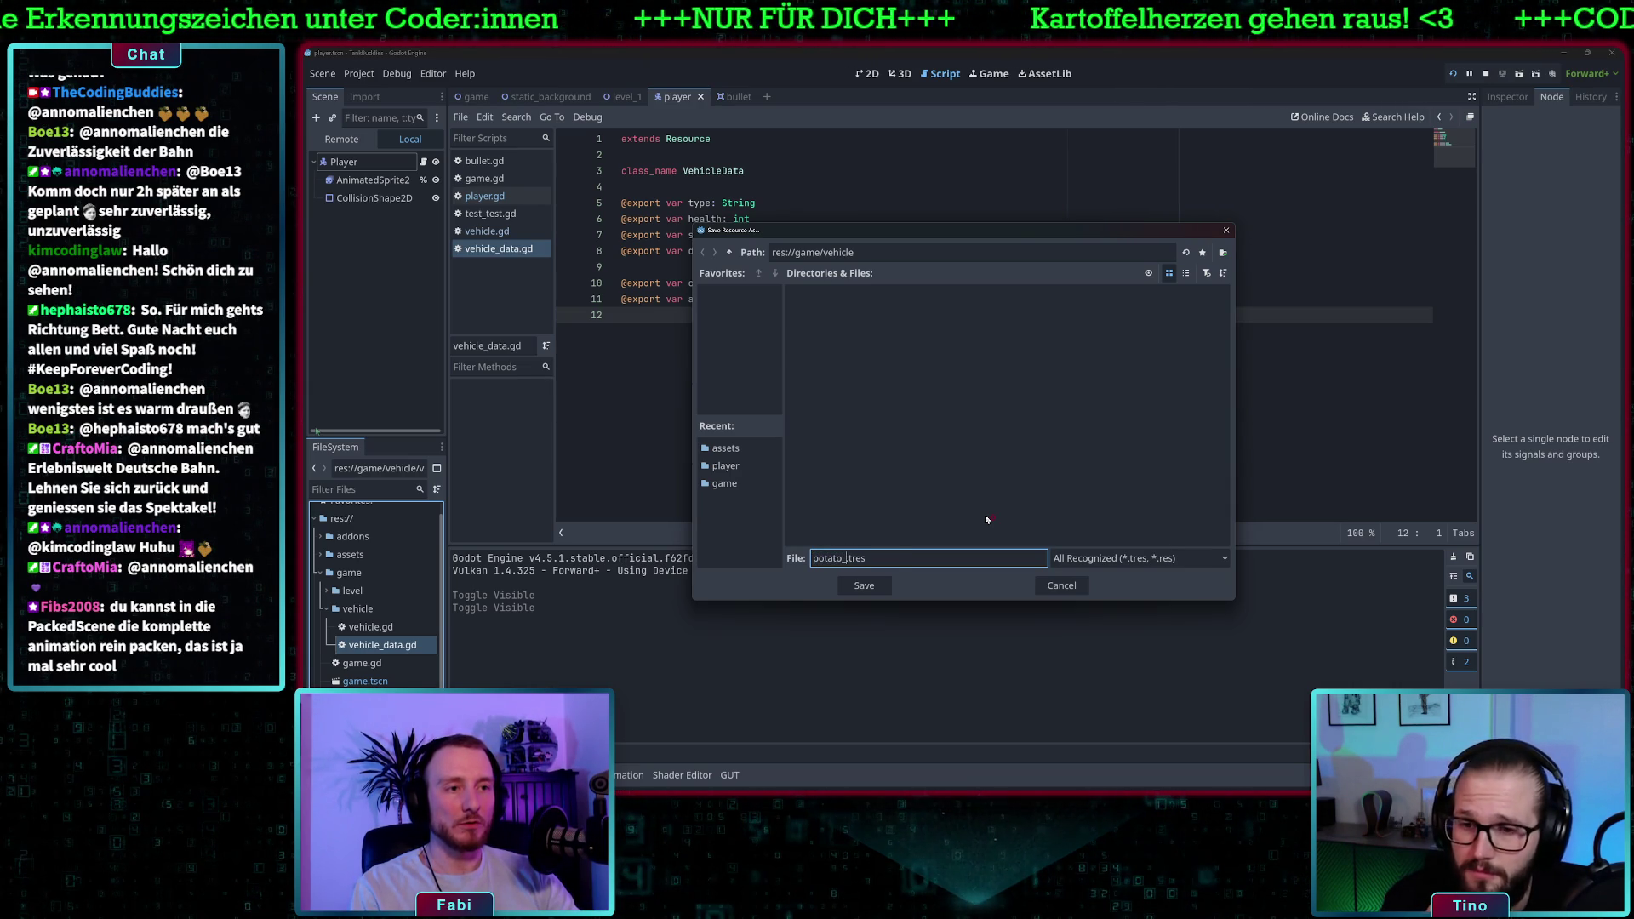
text(tank)
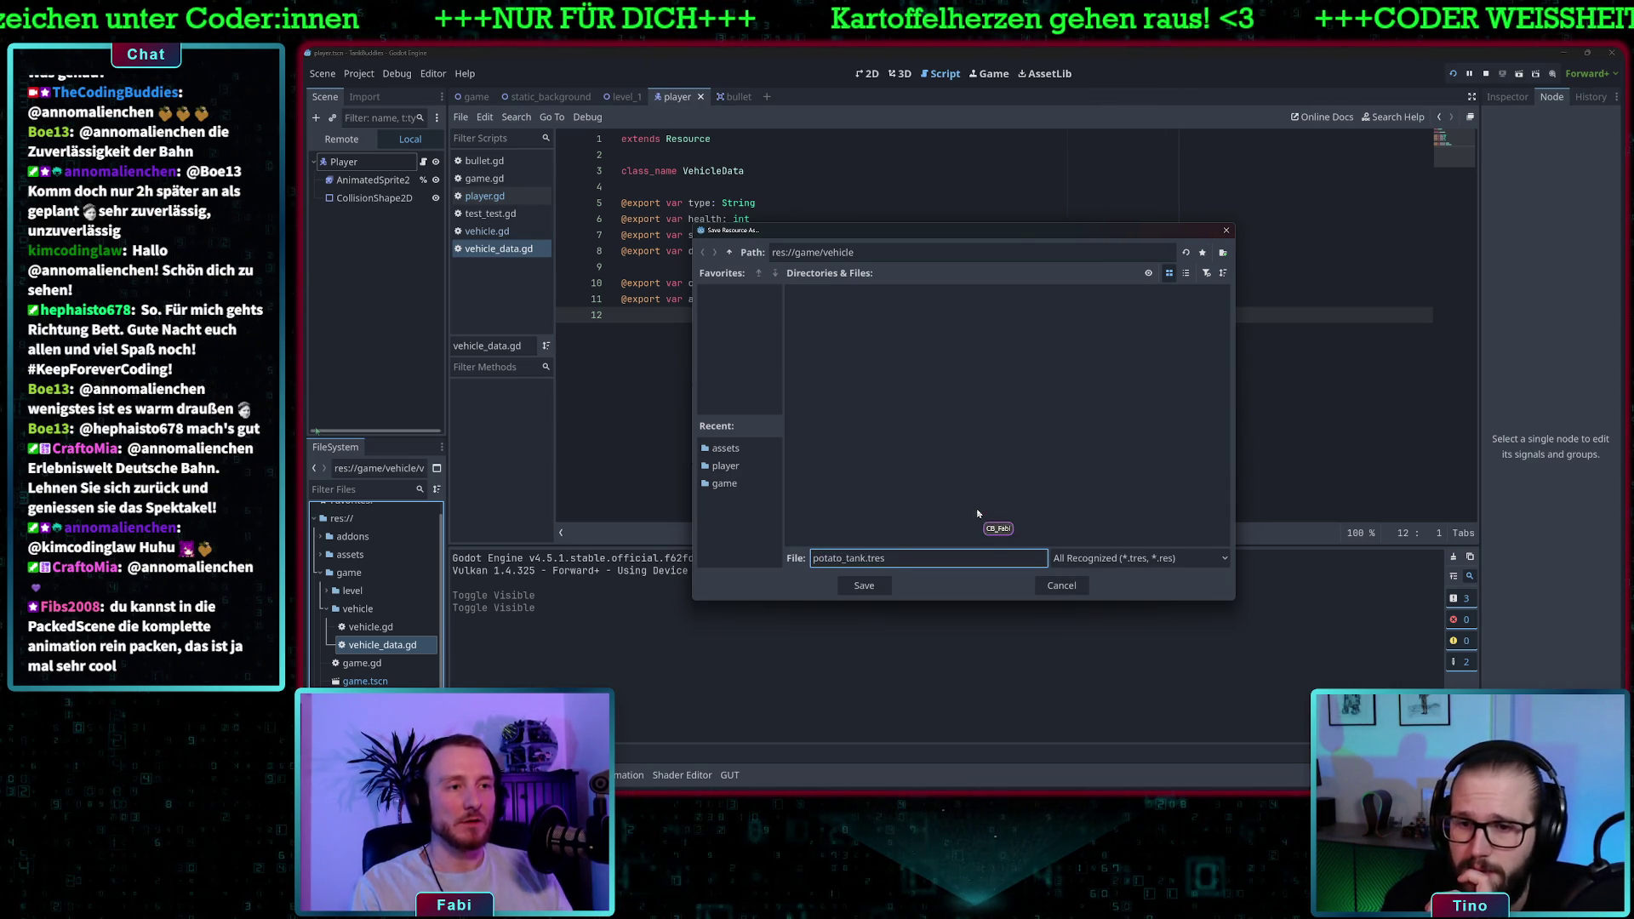
click(864, 586)
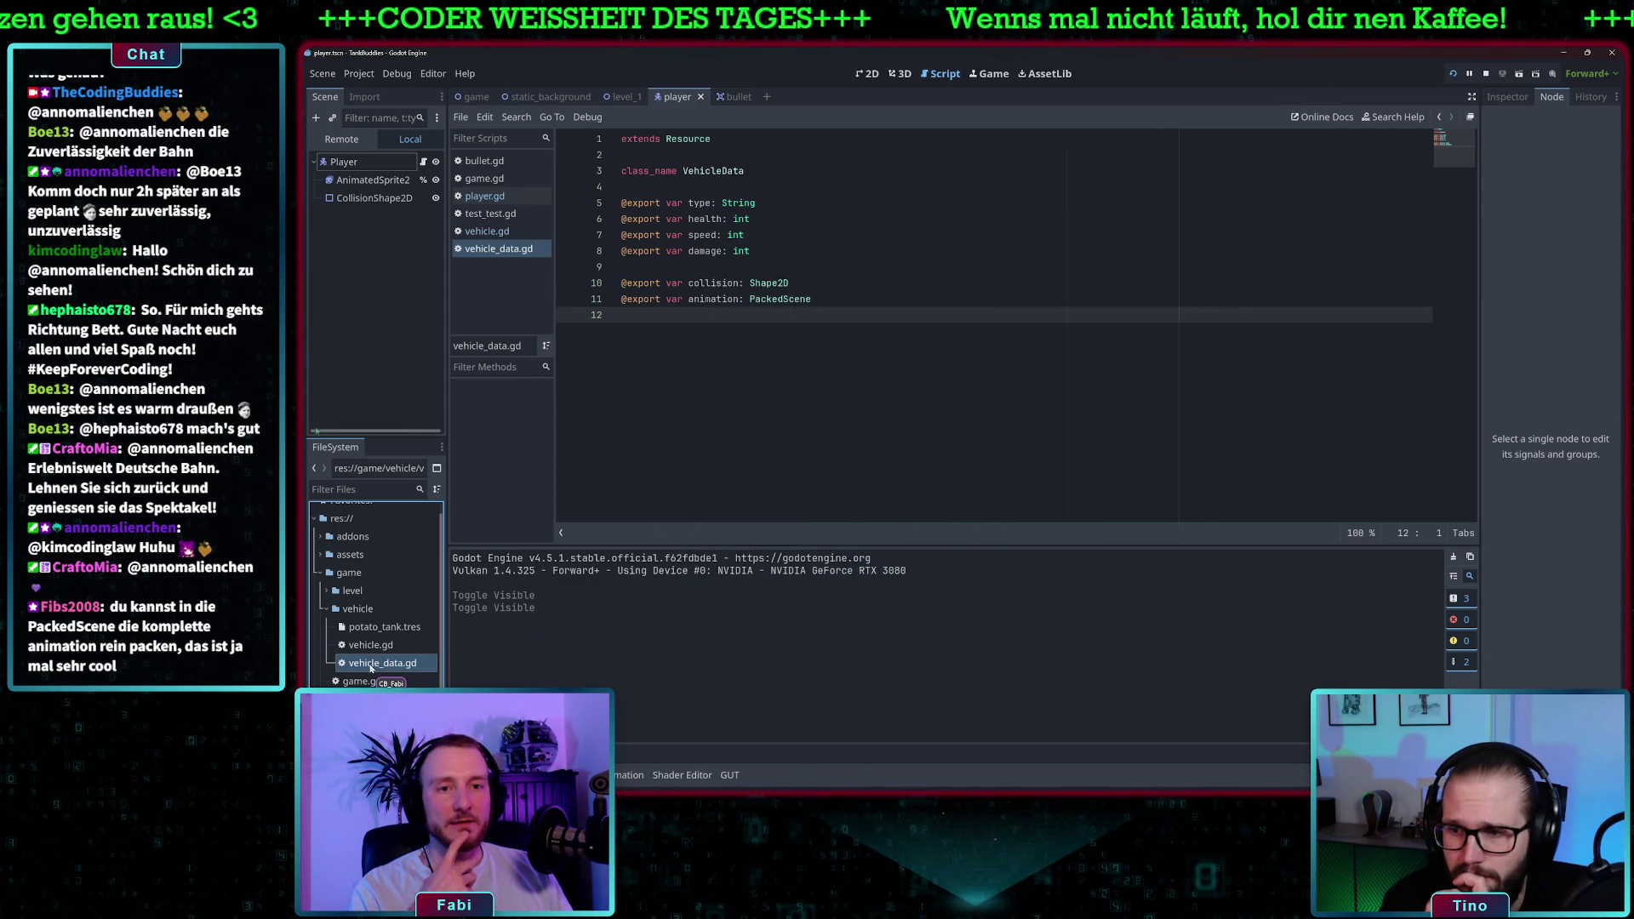
click(384, 627)
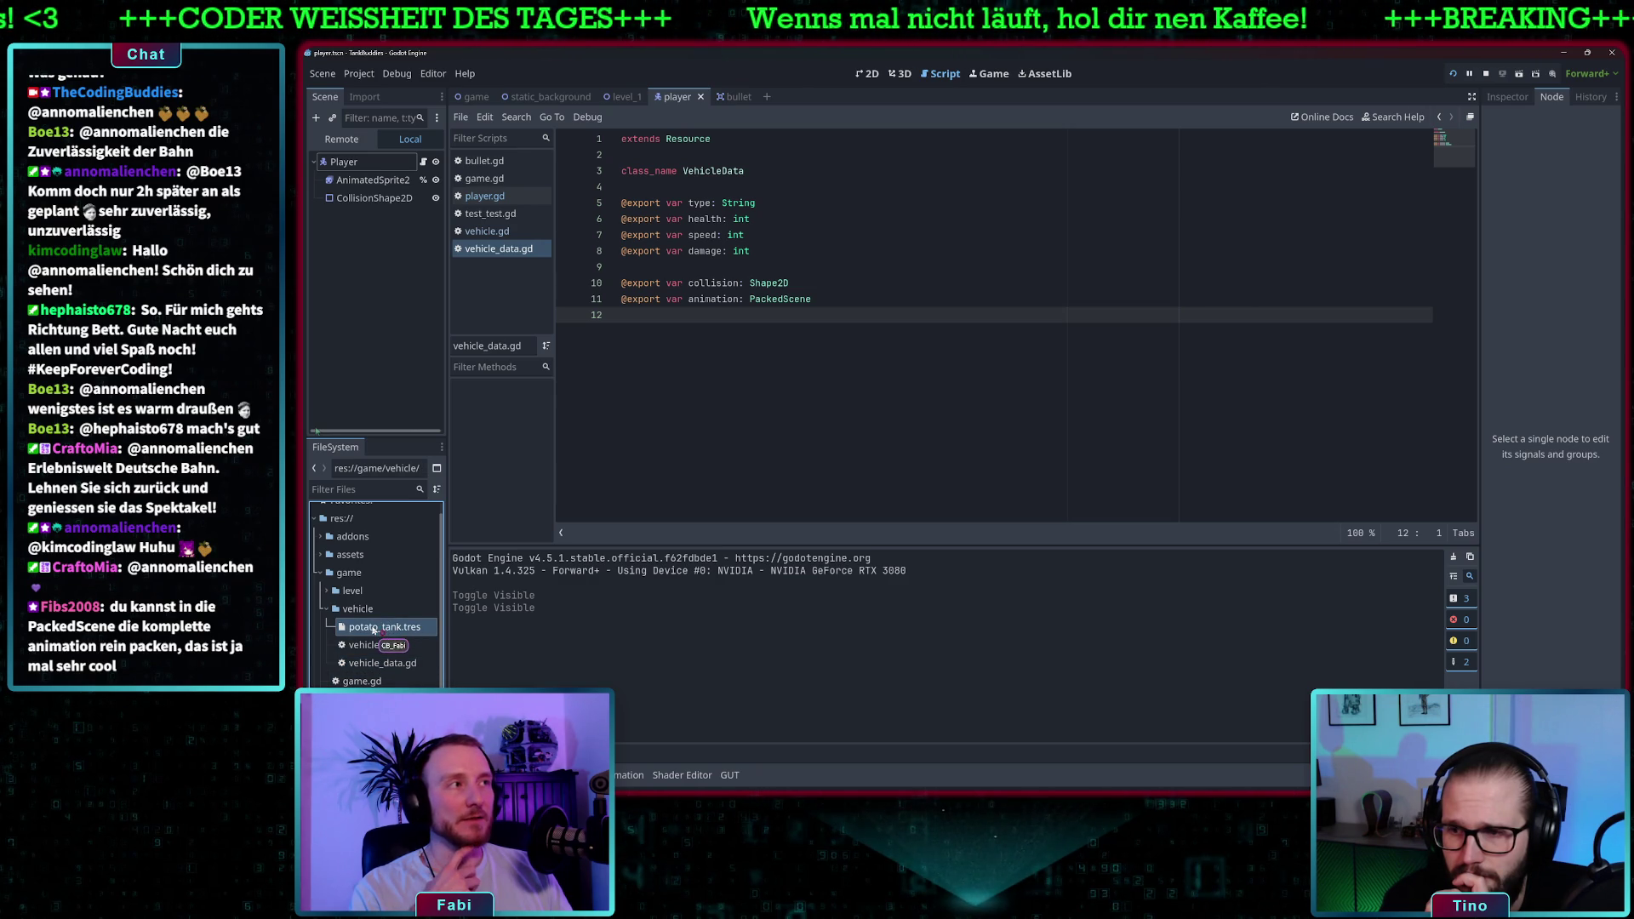
click(1507, 96)
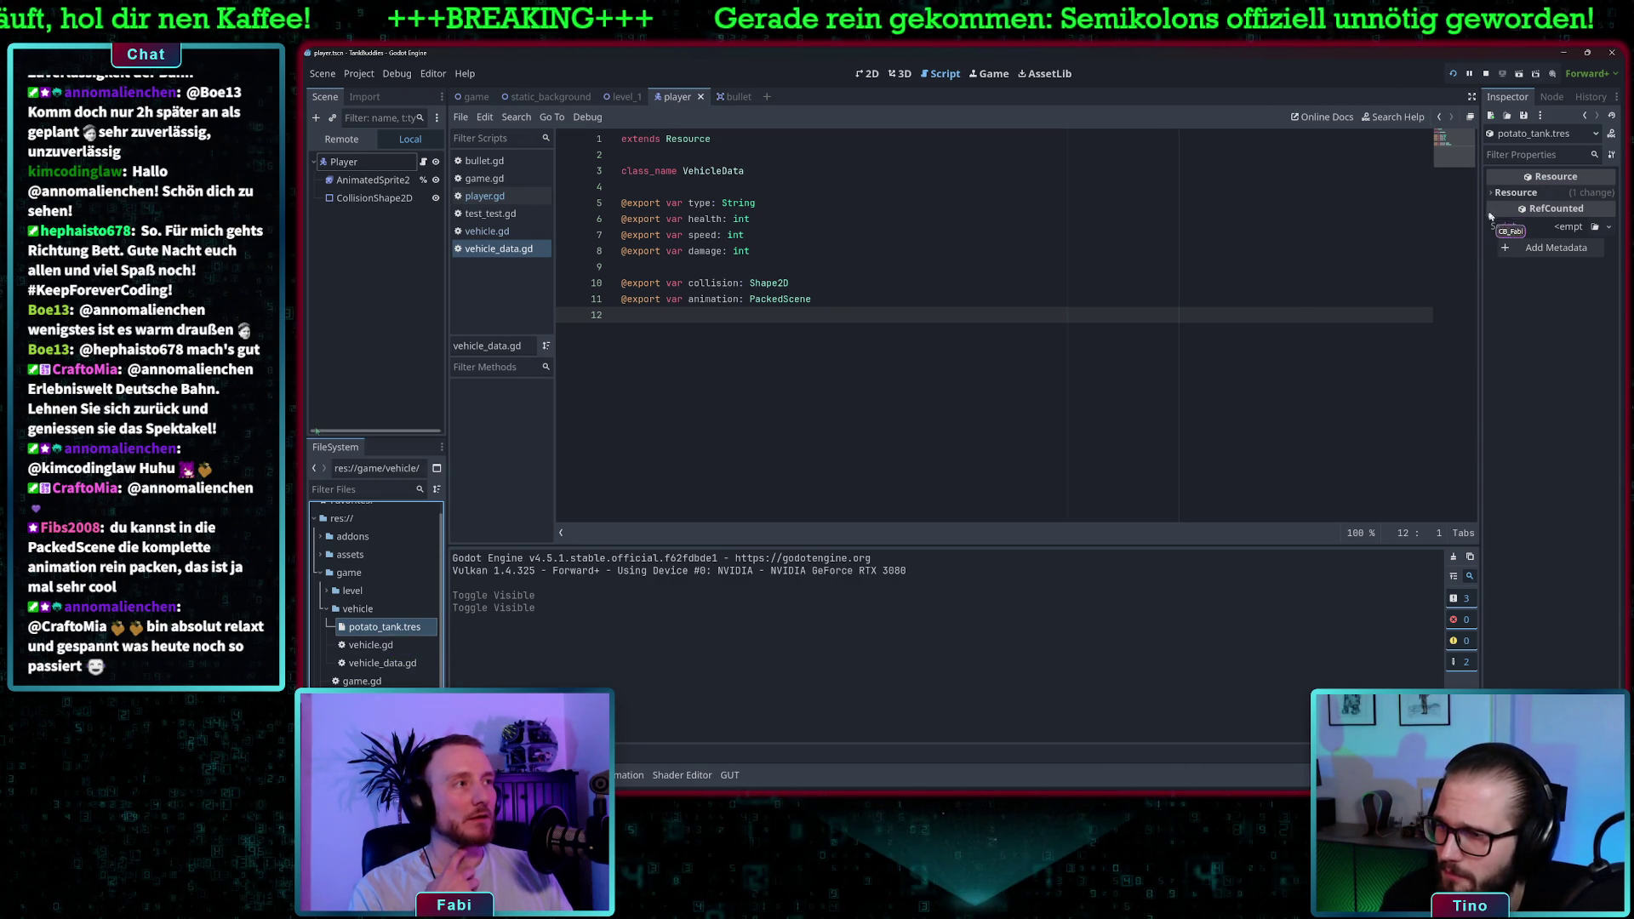
drag(1483, 223, 1435, 223)
click(1498, 98)
click(1462, 96)
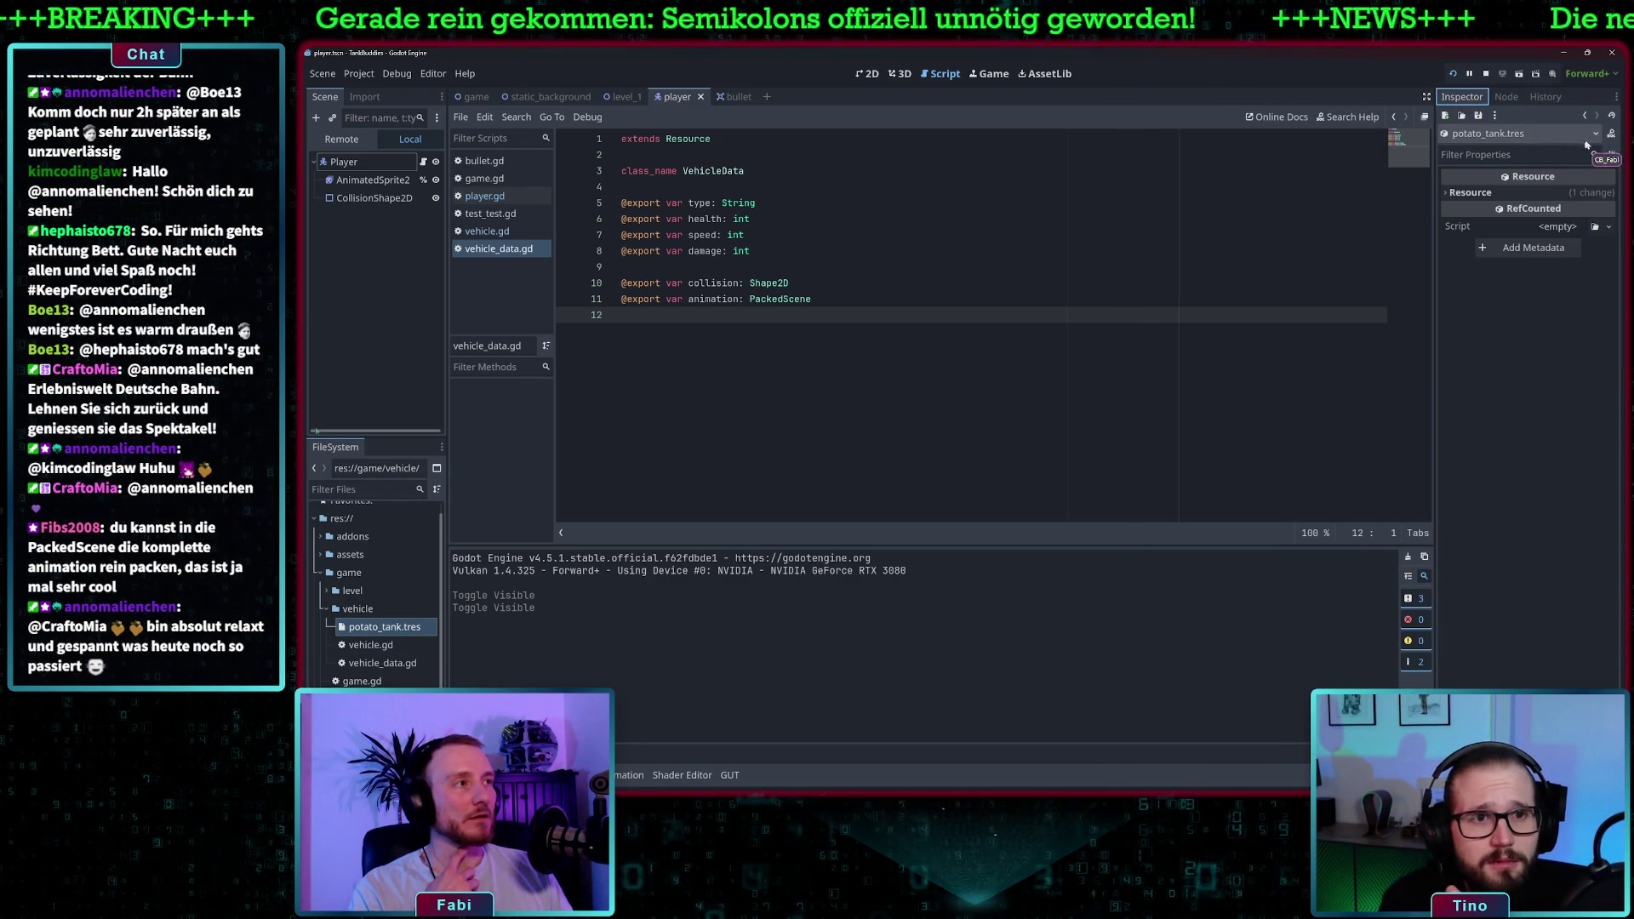
click(1464, 194)
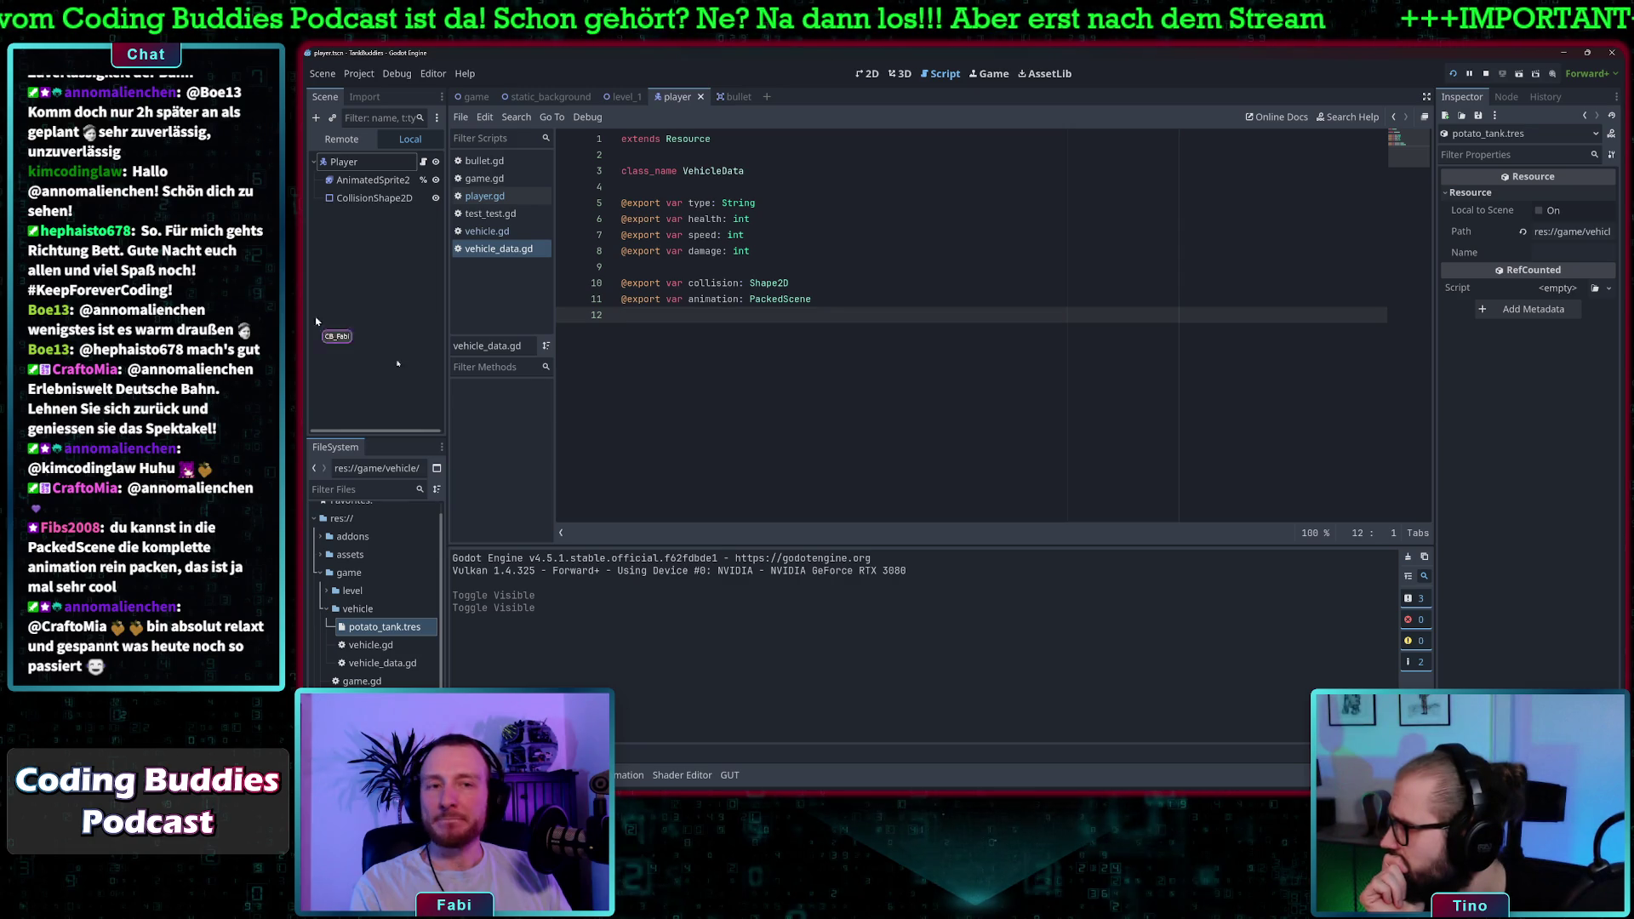
Prefix potato_tank.tres with 'vehicle_' to make vehicle_potato_tank.tres.
right_click(387, 628)
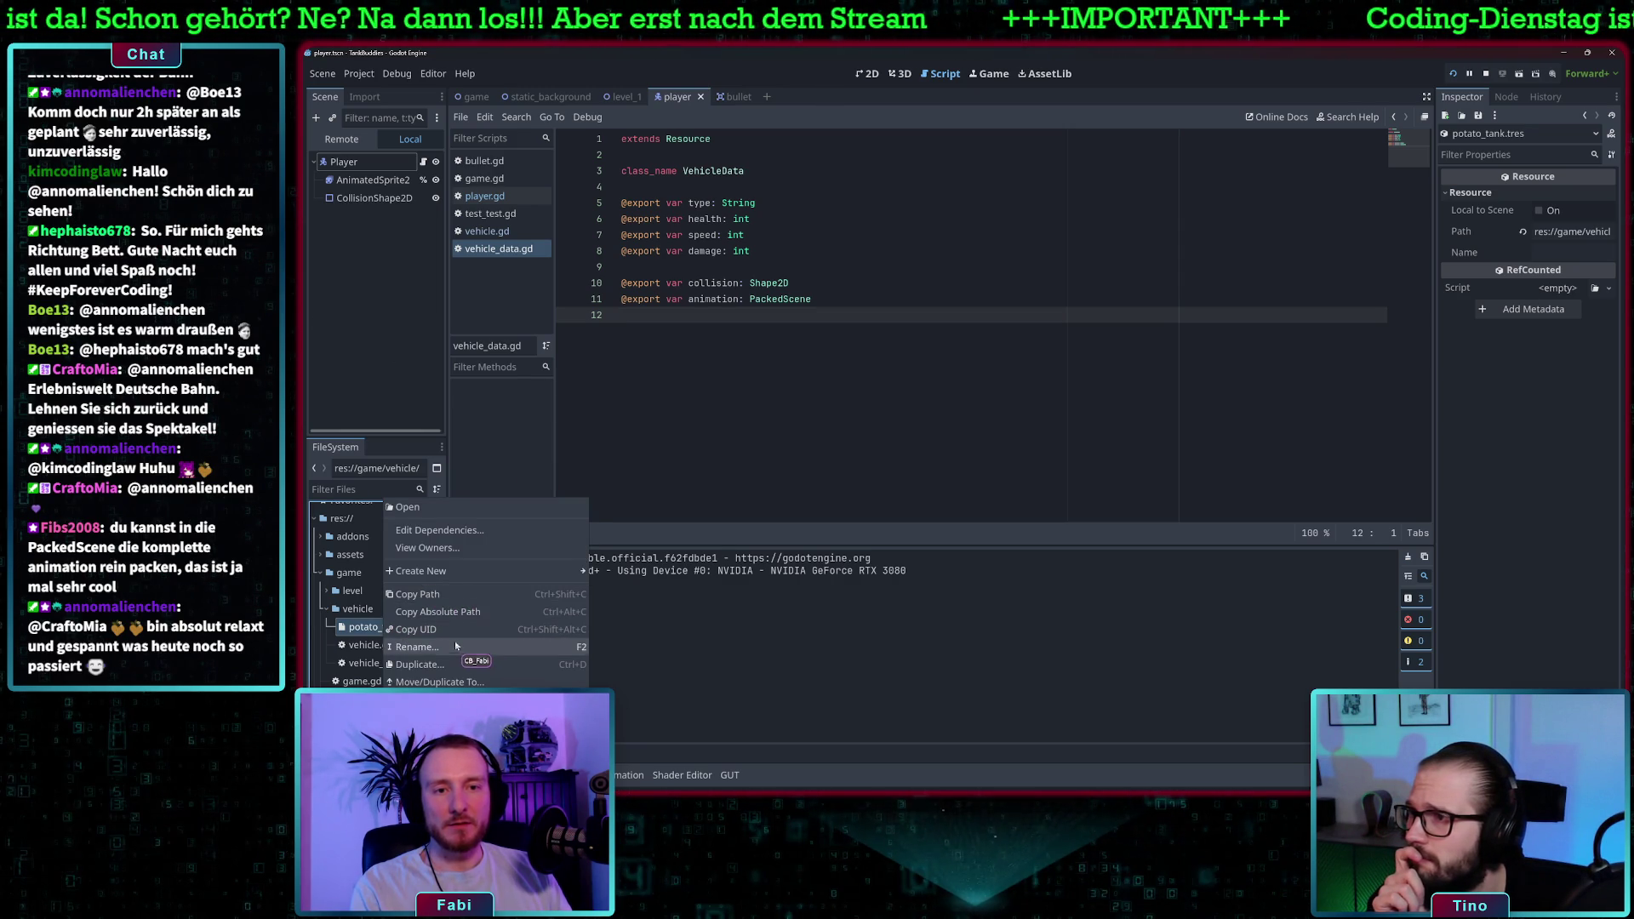
click(476, 647)
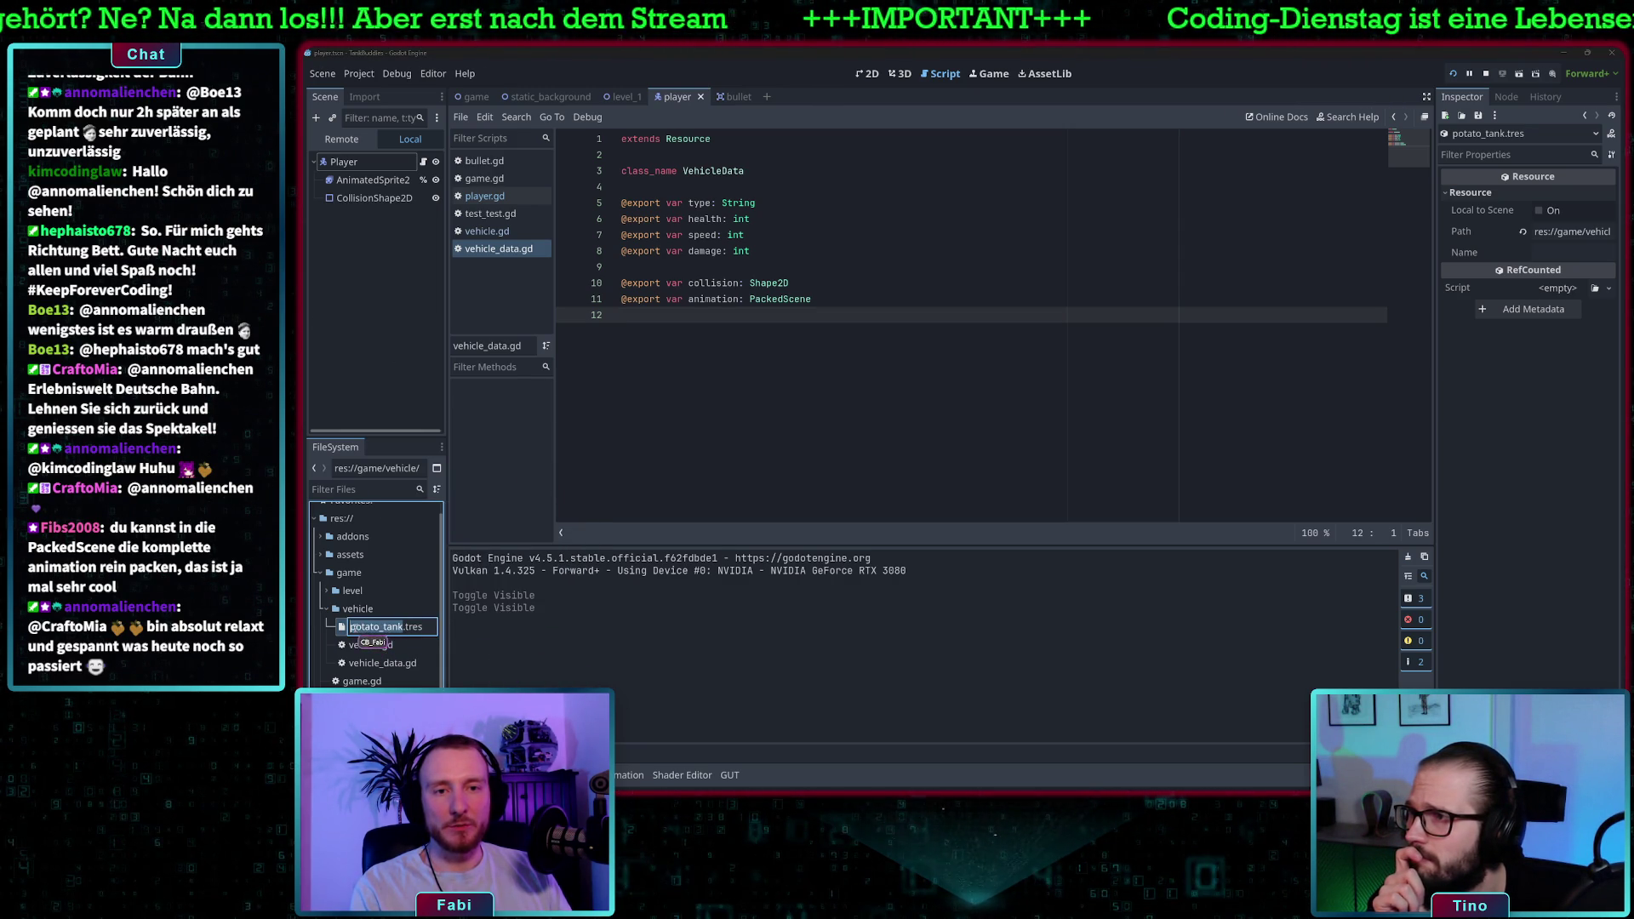
key(Home)
text(v)
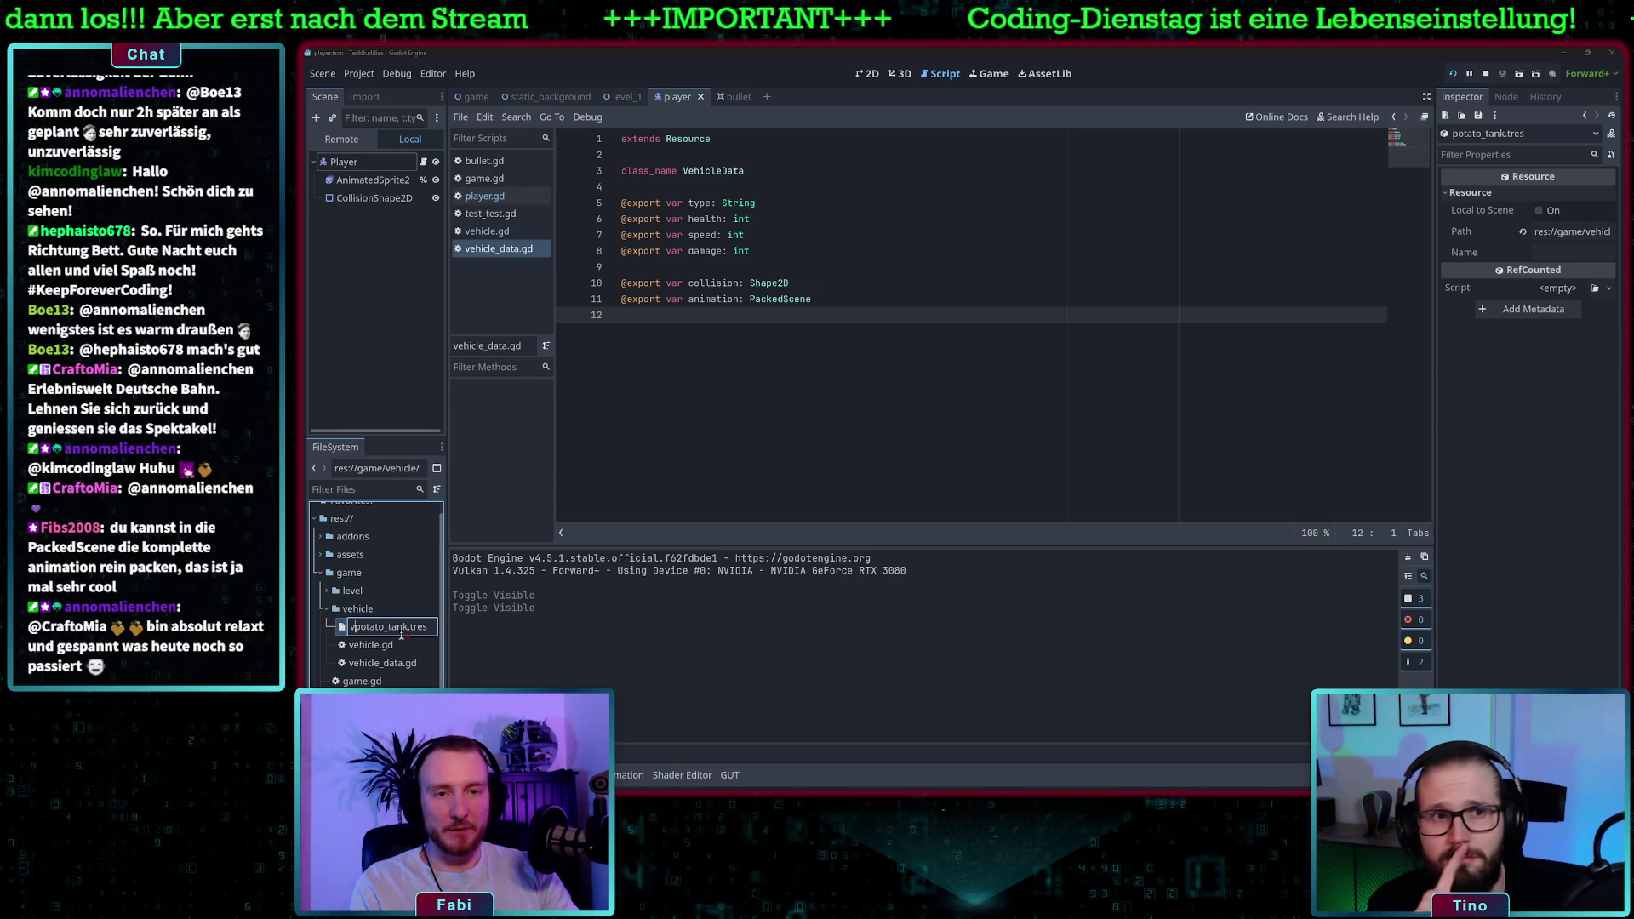
text(ehicle_)
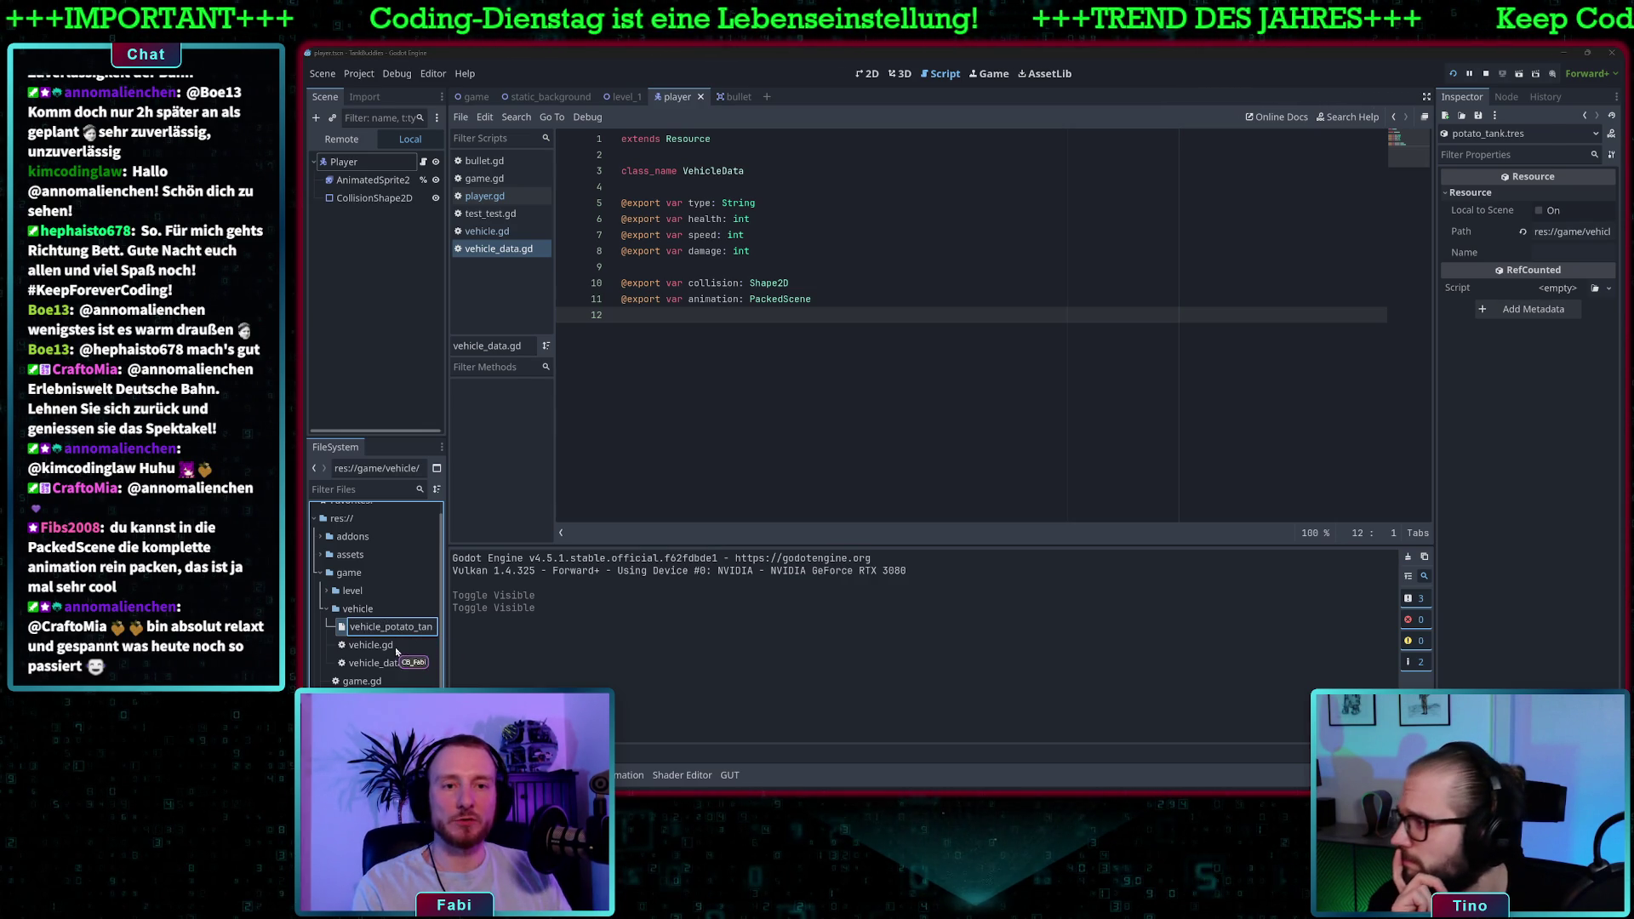
key(Return)
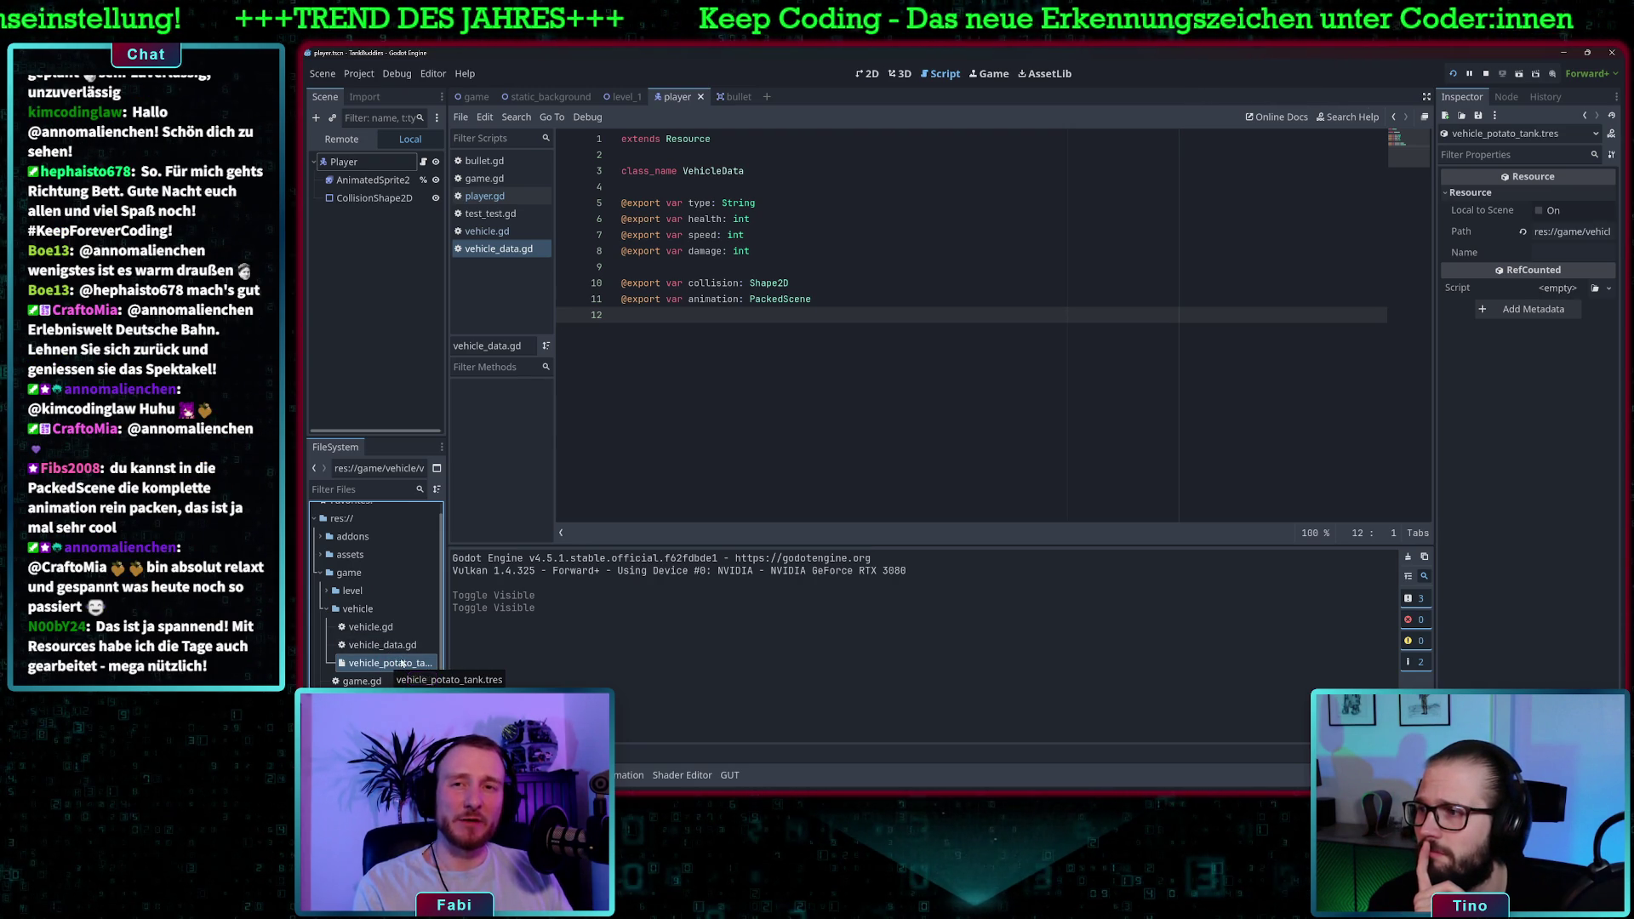
Load res://game/vehicle/vehicle_data.gd as the tank resource's script.
click(1573, 290)
click(1569, 366)
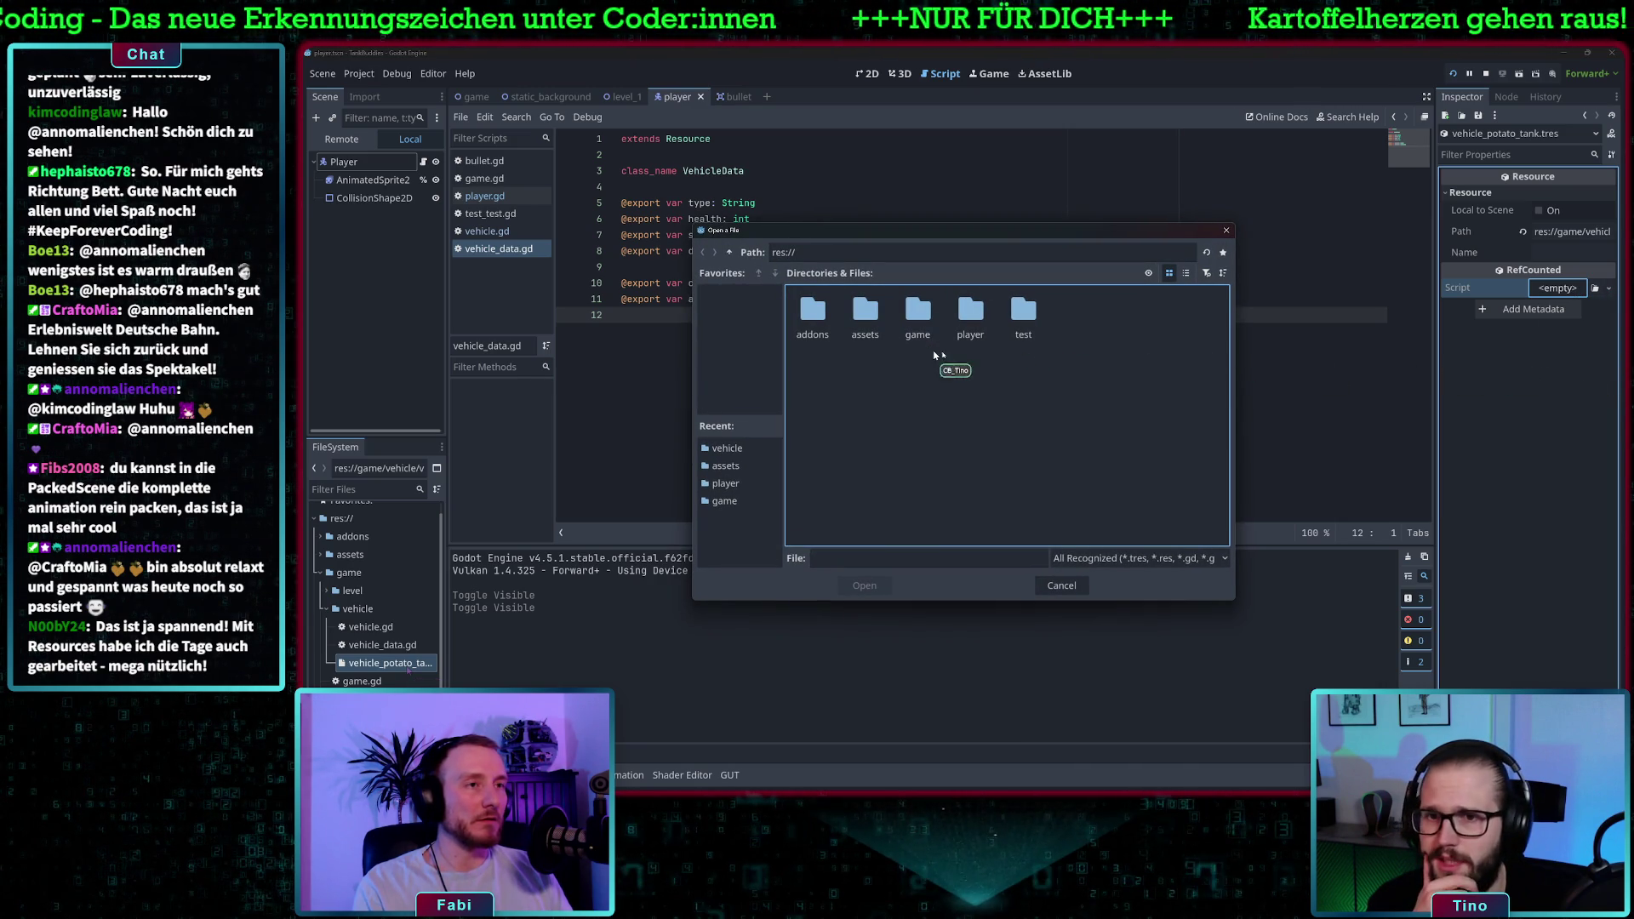
double_click(923, 336)
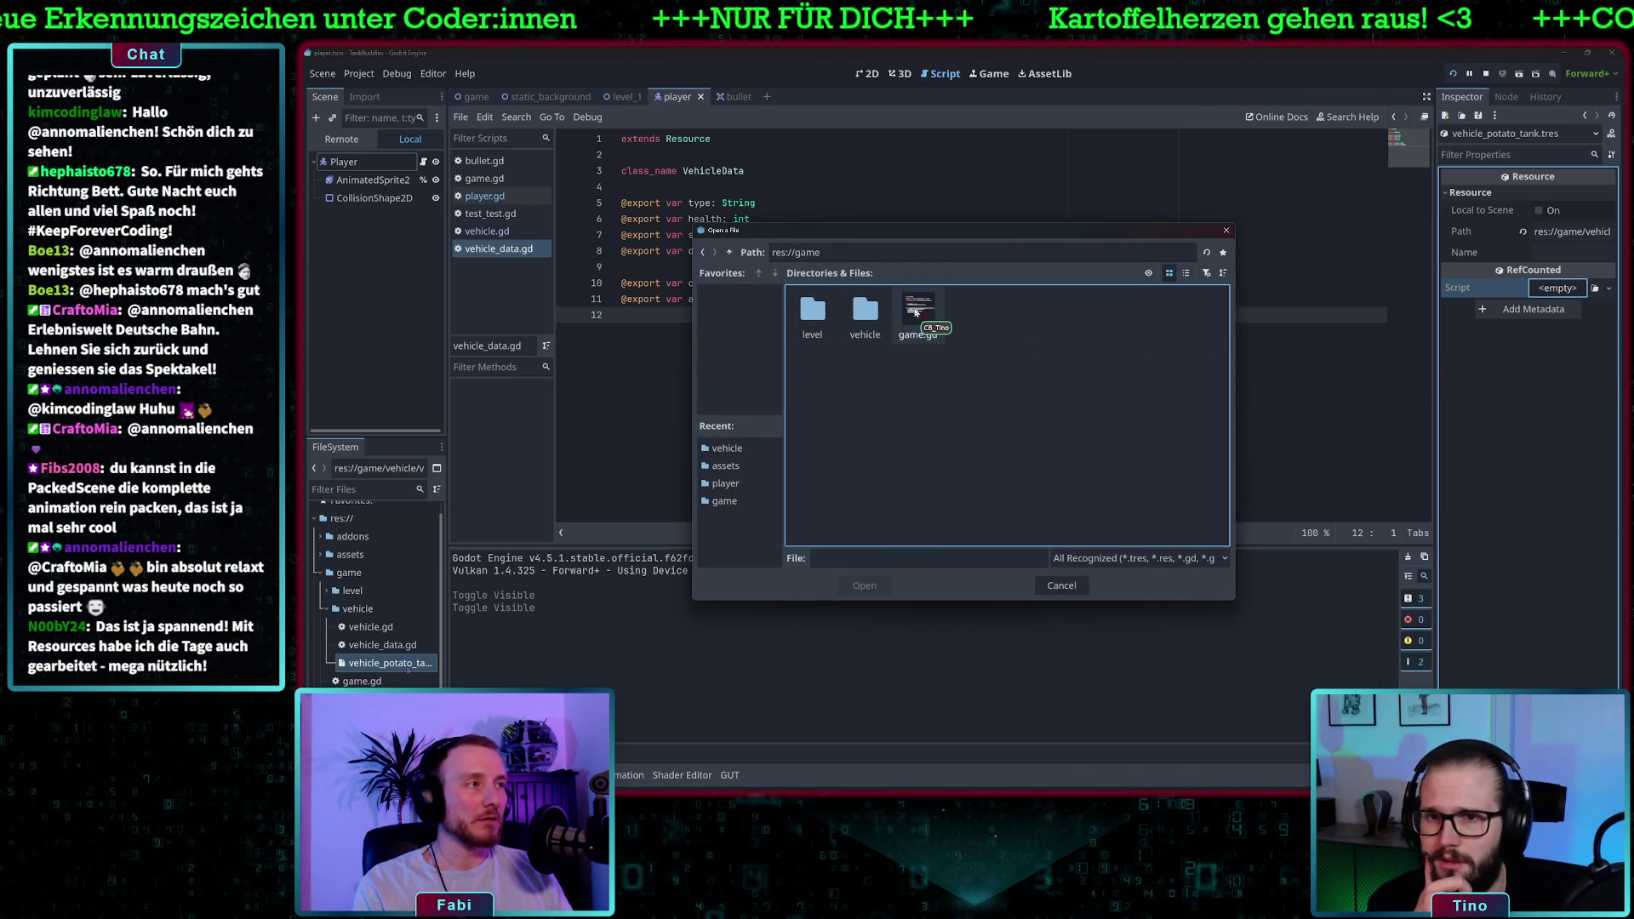
double_click(868, 330)
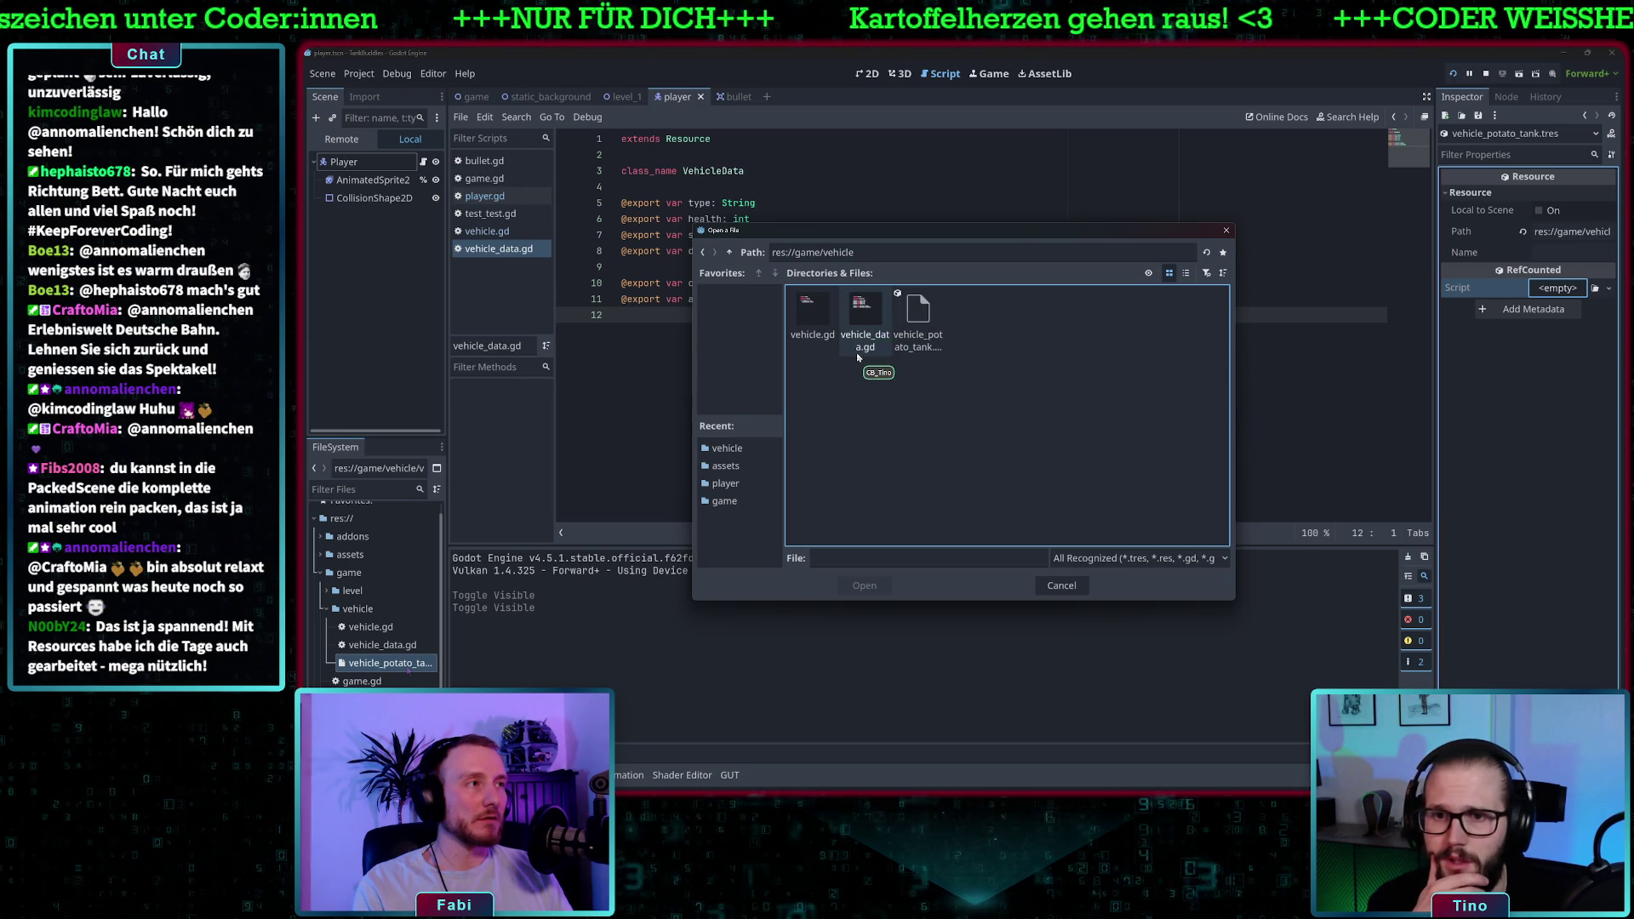
click(864, 333)
click(865, 585)
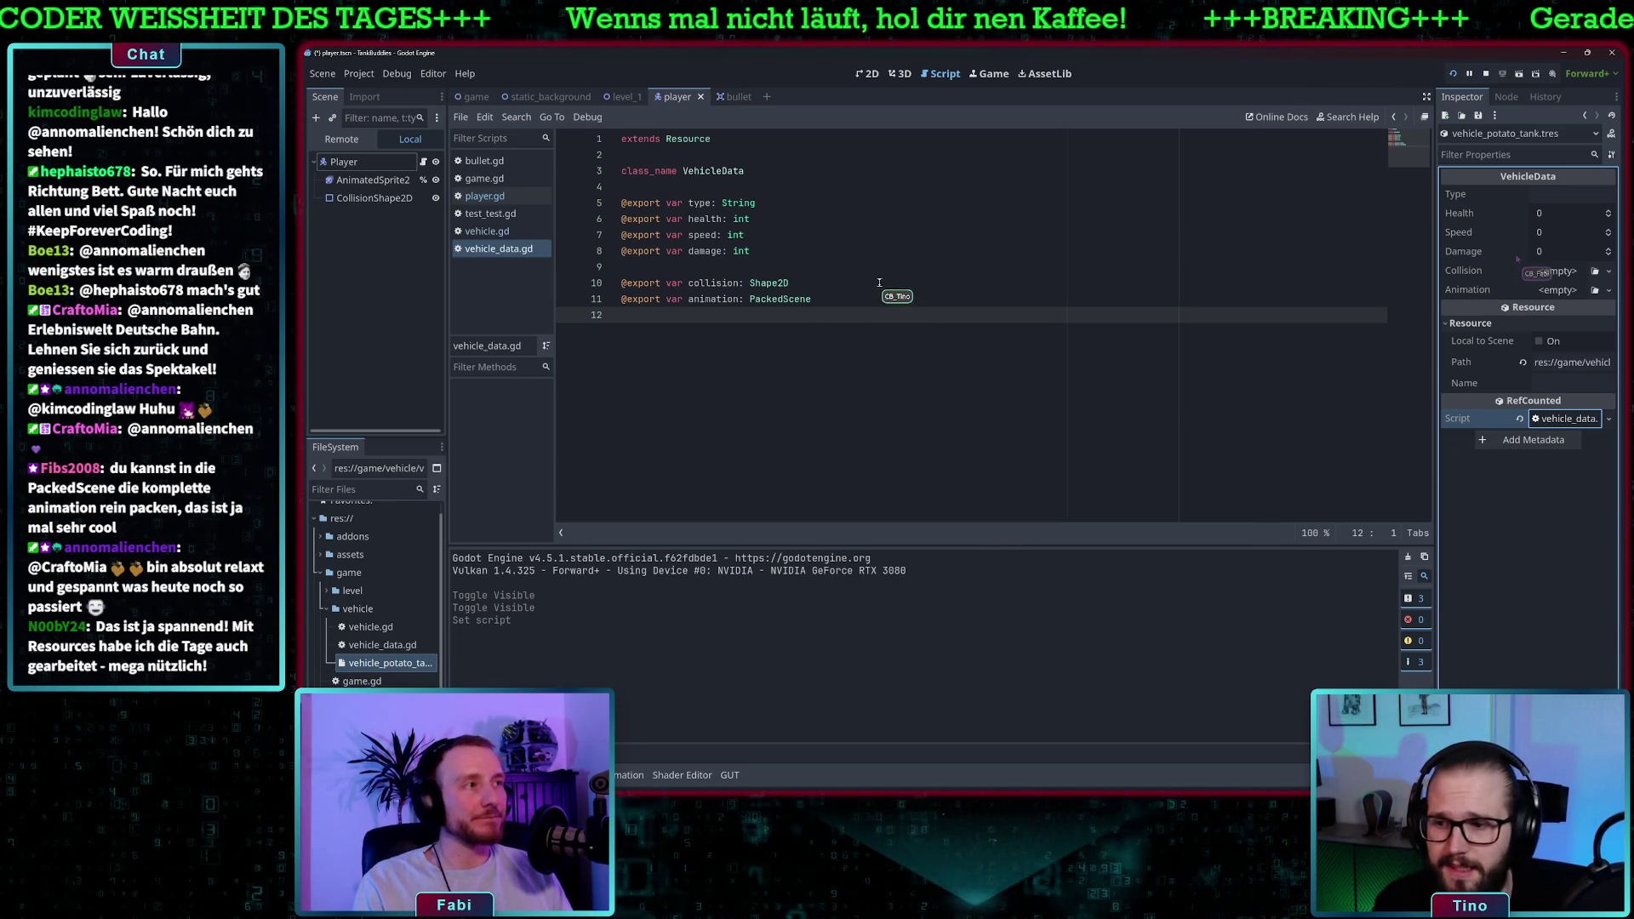
Set Type to Potato, Health 100, Speed 5 and Damage 10.
click(1541, 194)
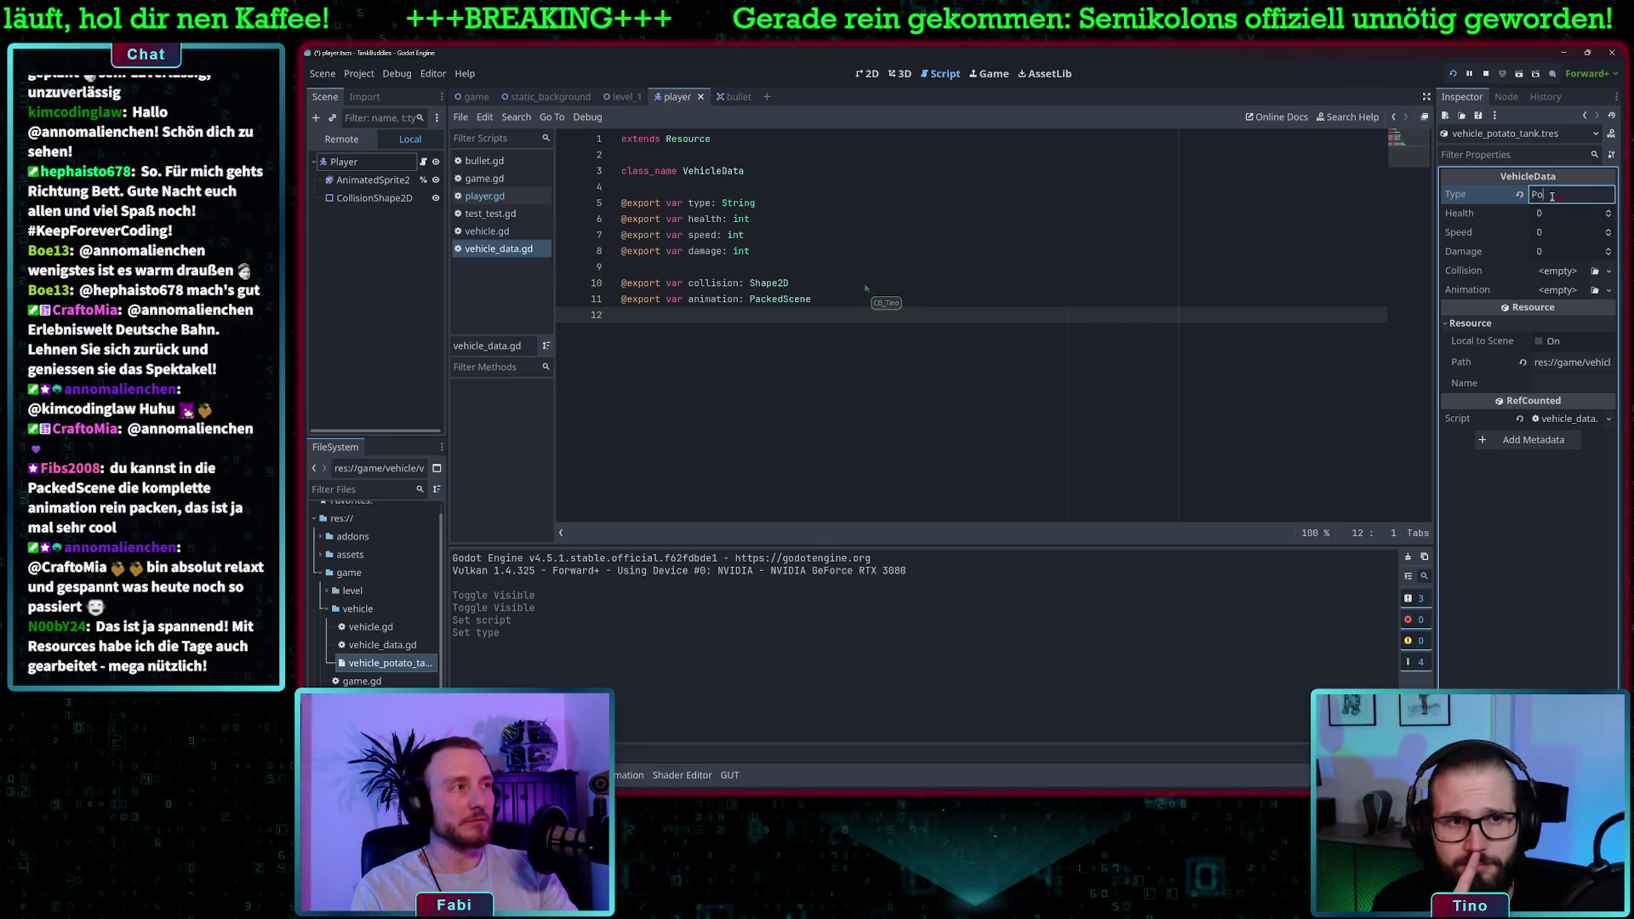
click(1570, 213)
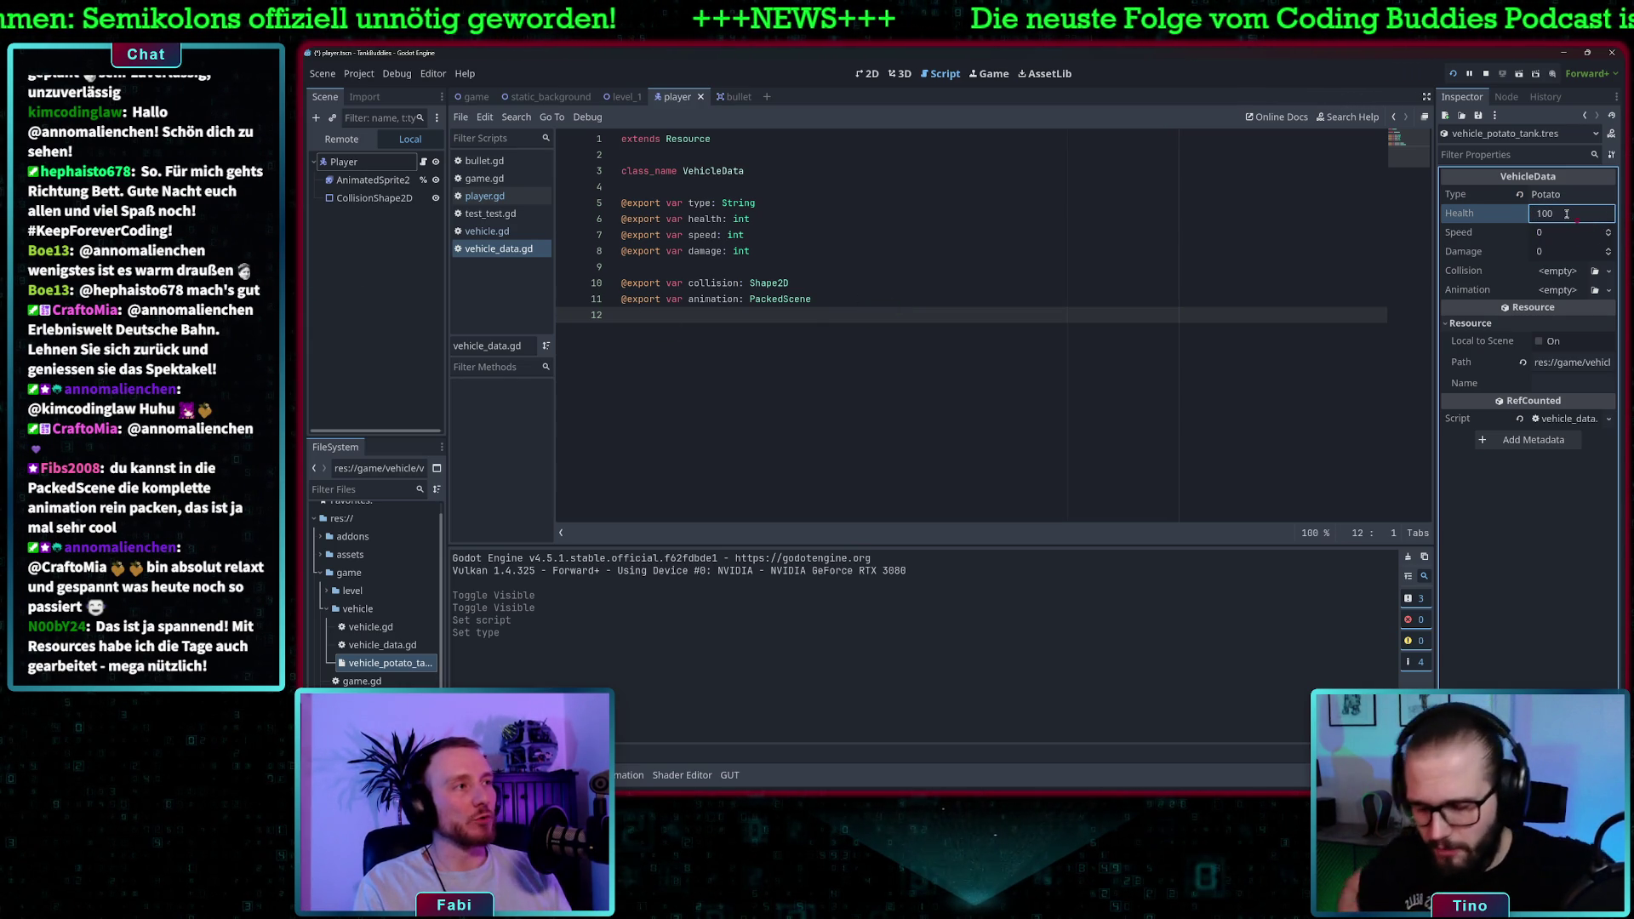
click(1548, 228)
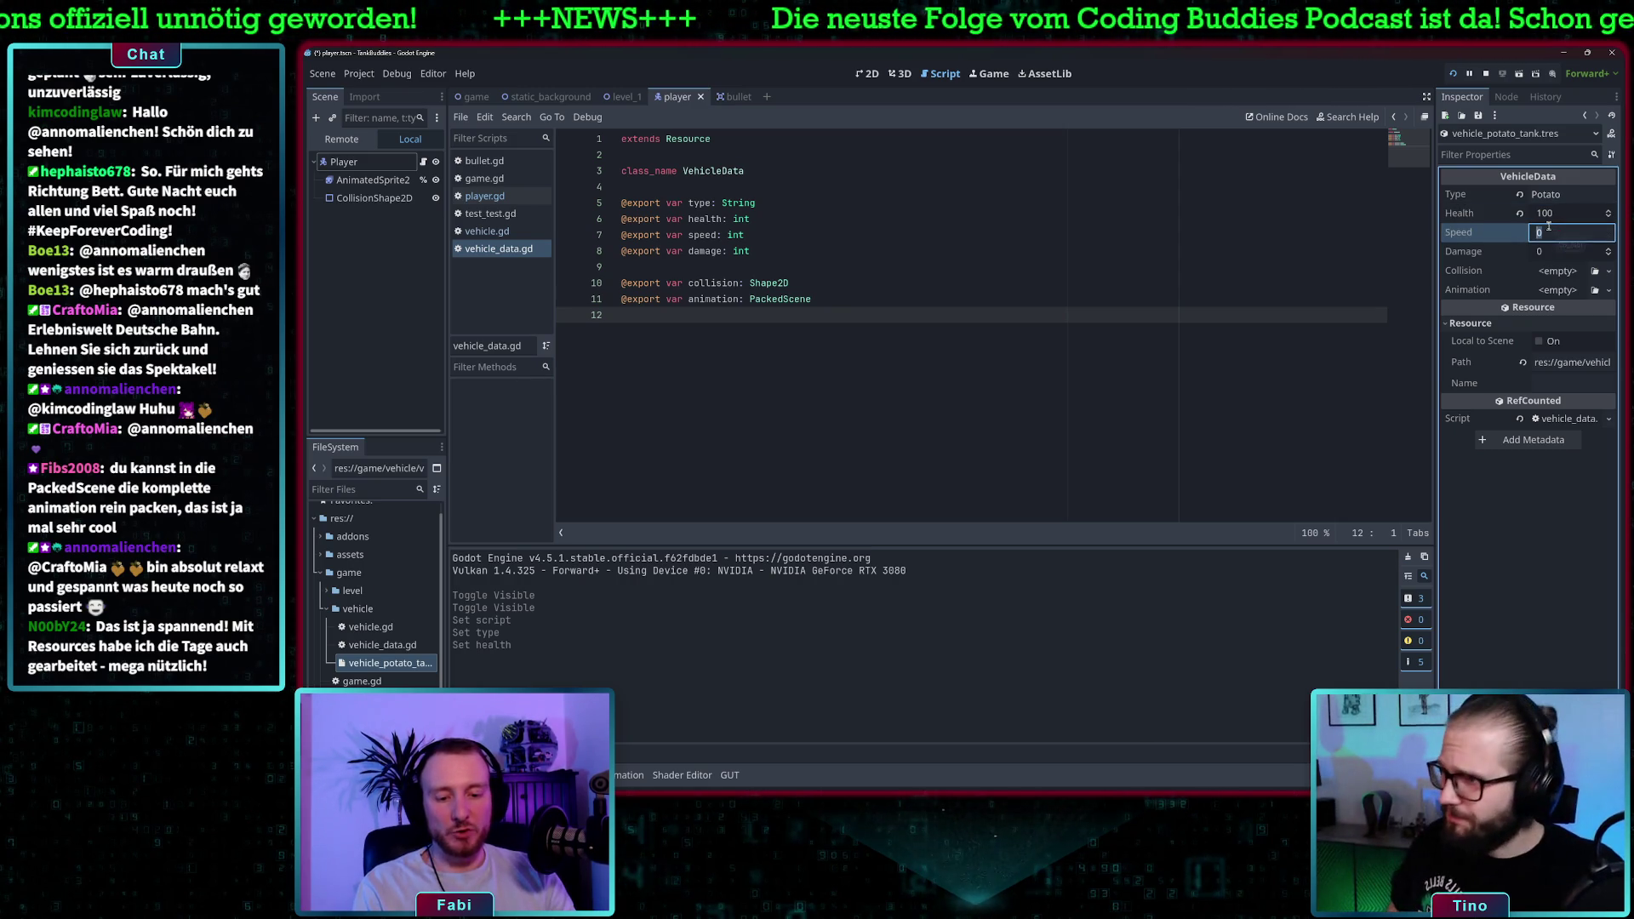
text(5)
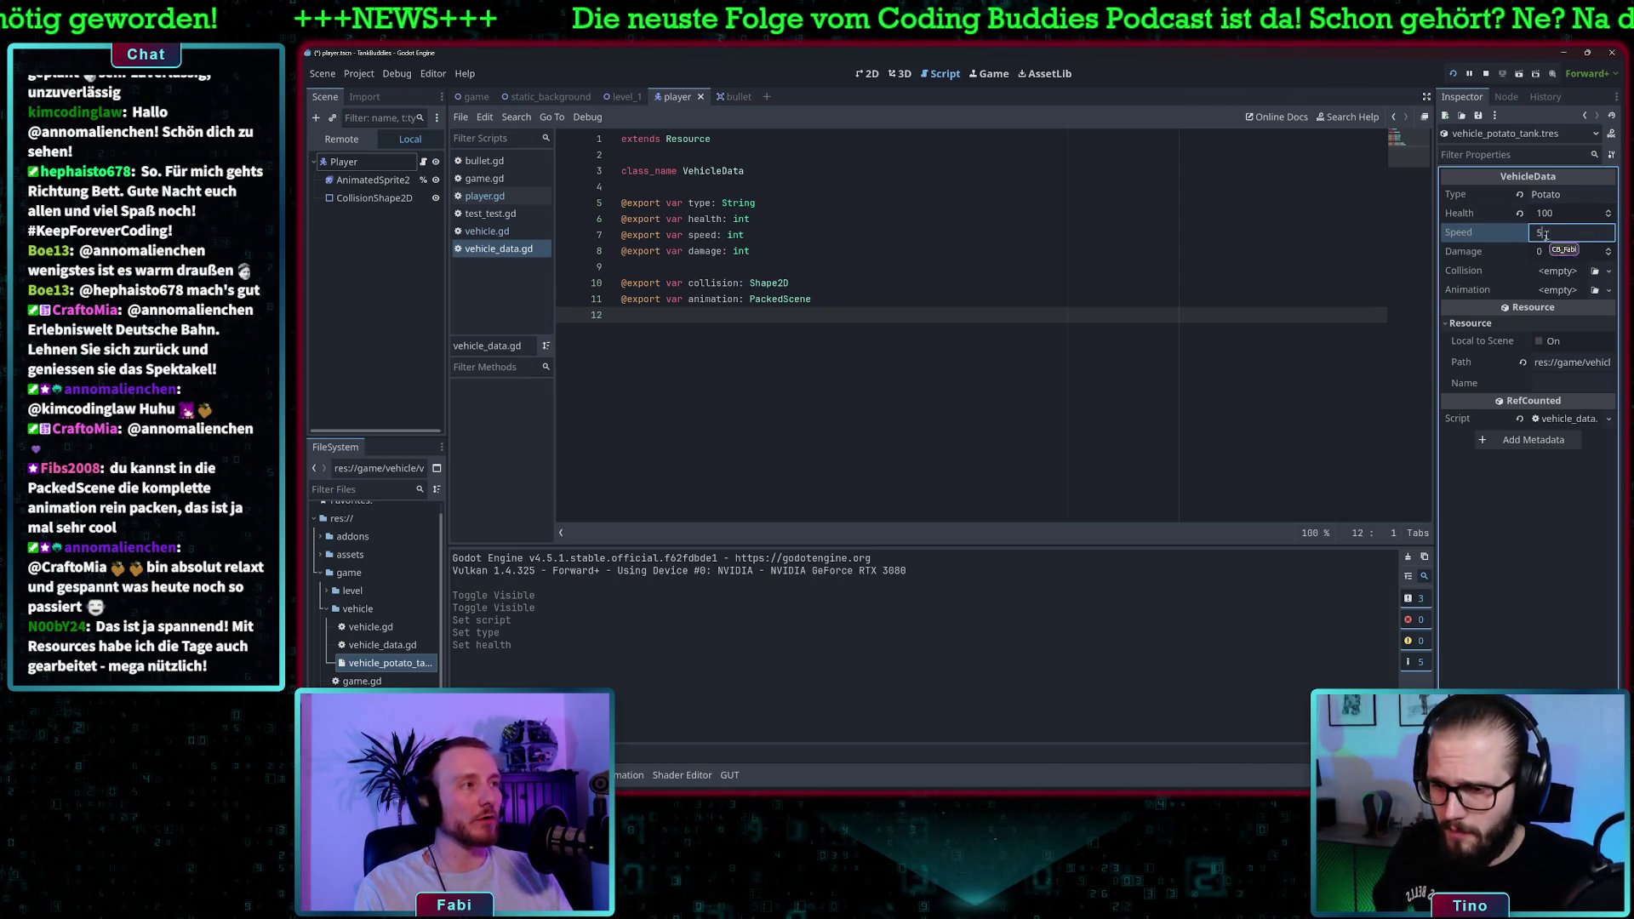
click(1550, 251)
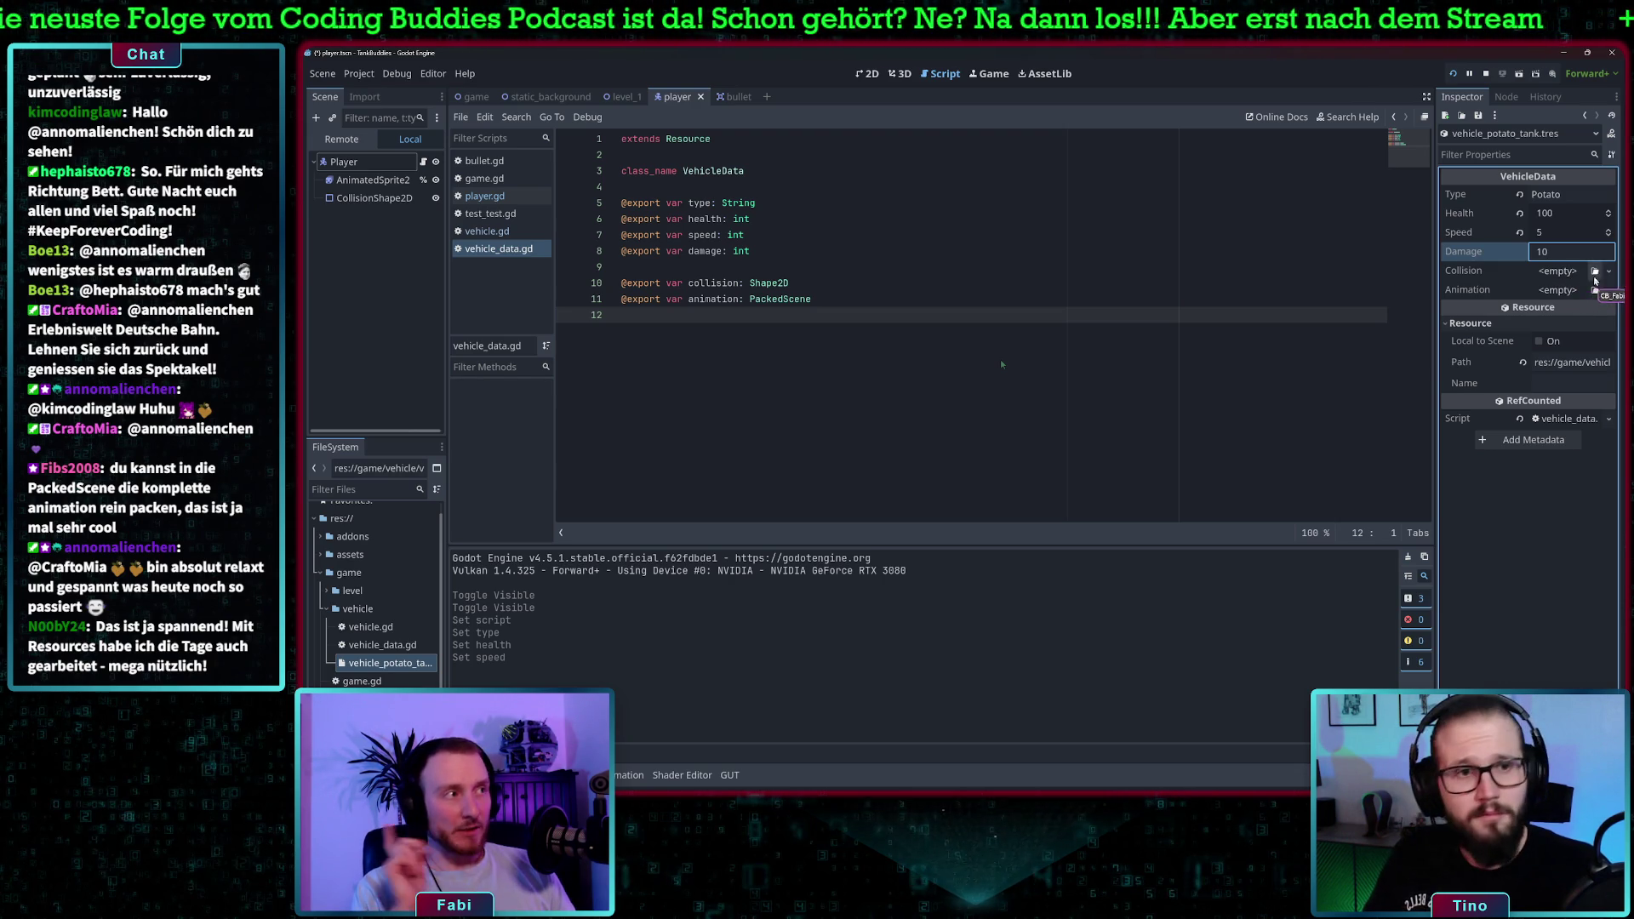
click(1608, 273)
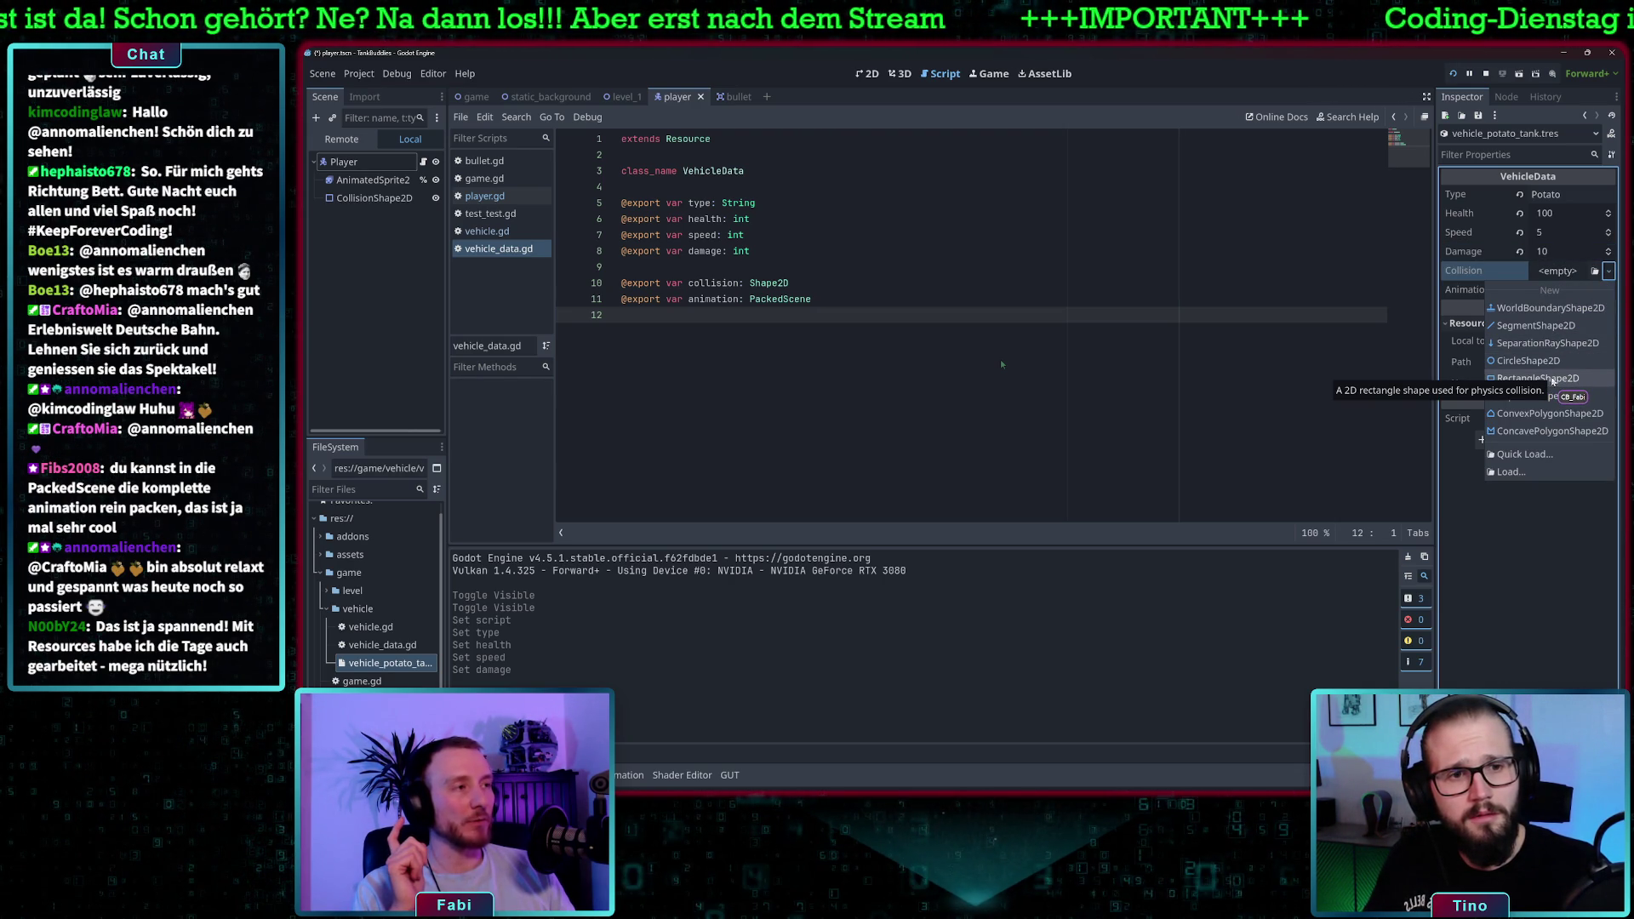
Give the resource a new RectangleShape2D collision and select the player's CollisionShape2D node.
click(1554, 378)
click(1564, 271)
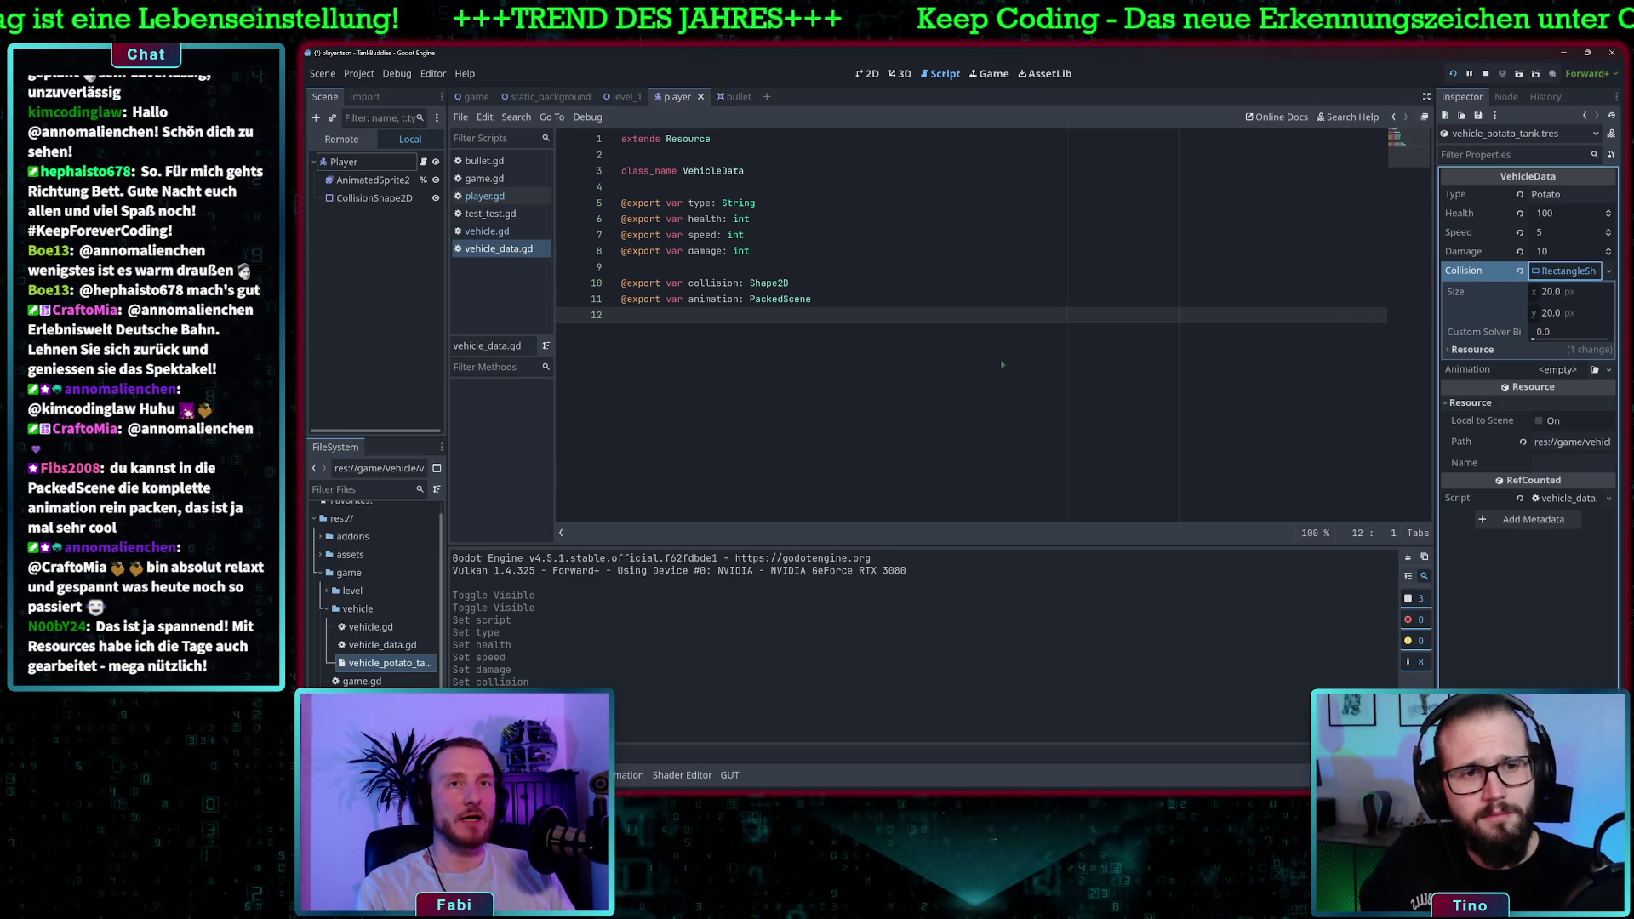
click(371, 197)
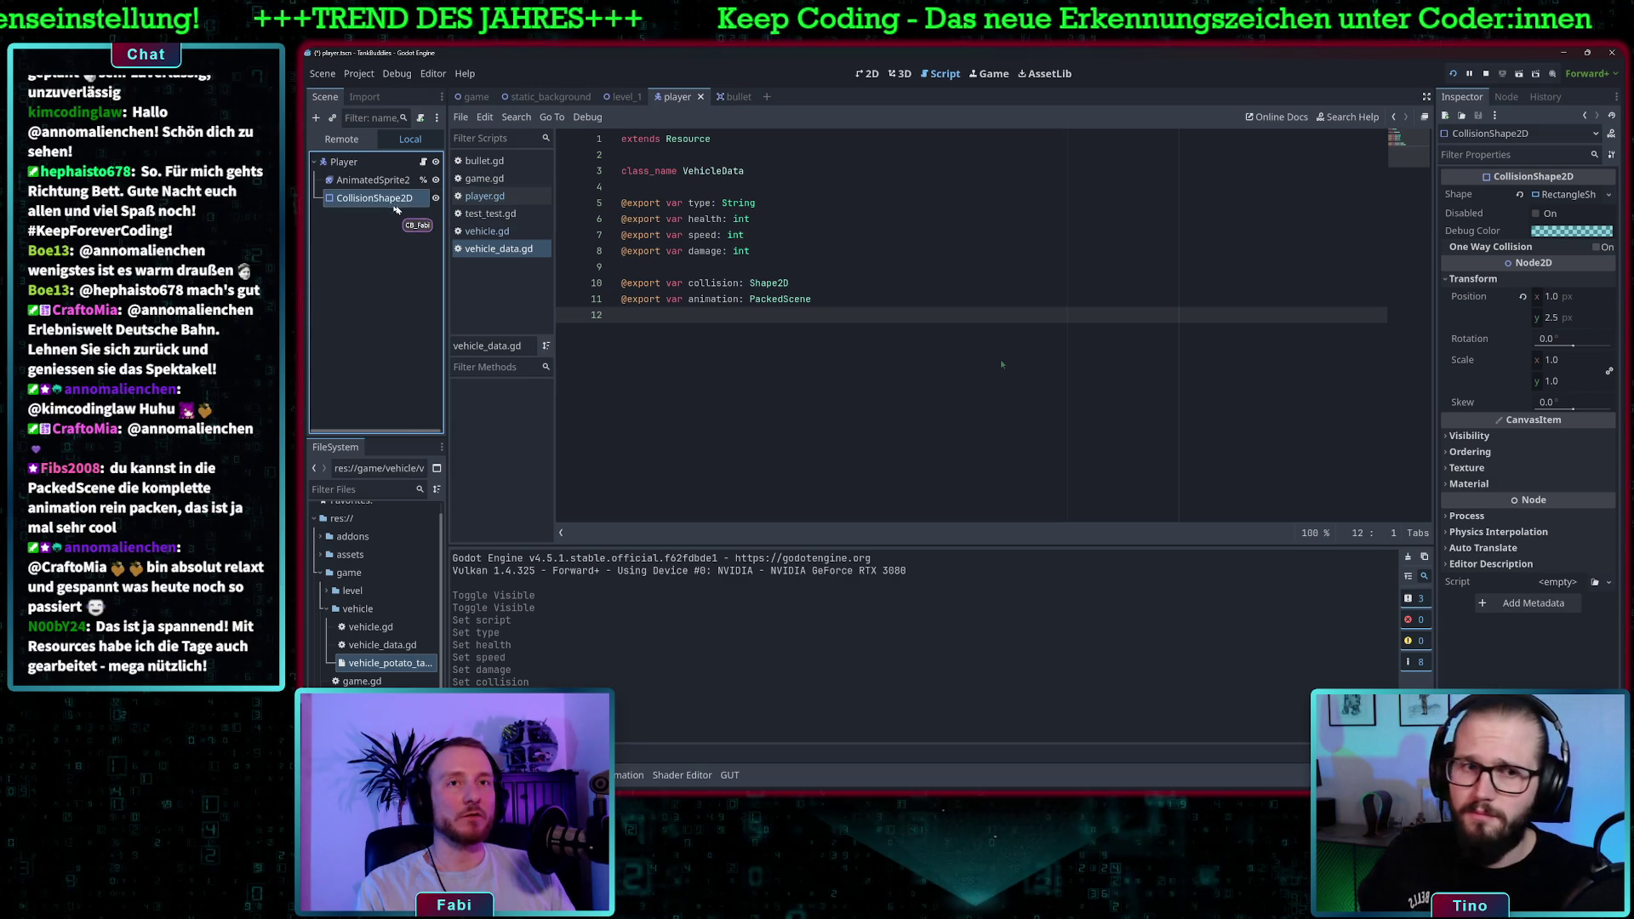
Clear the rectangle Shape property on the player's CollisionShape2D node.
right_click(371, 199)
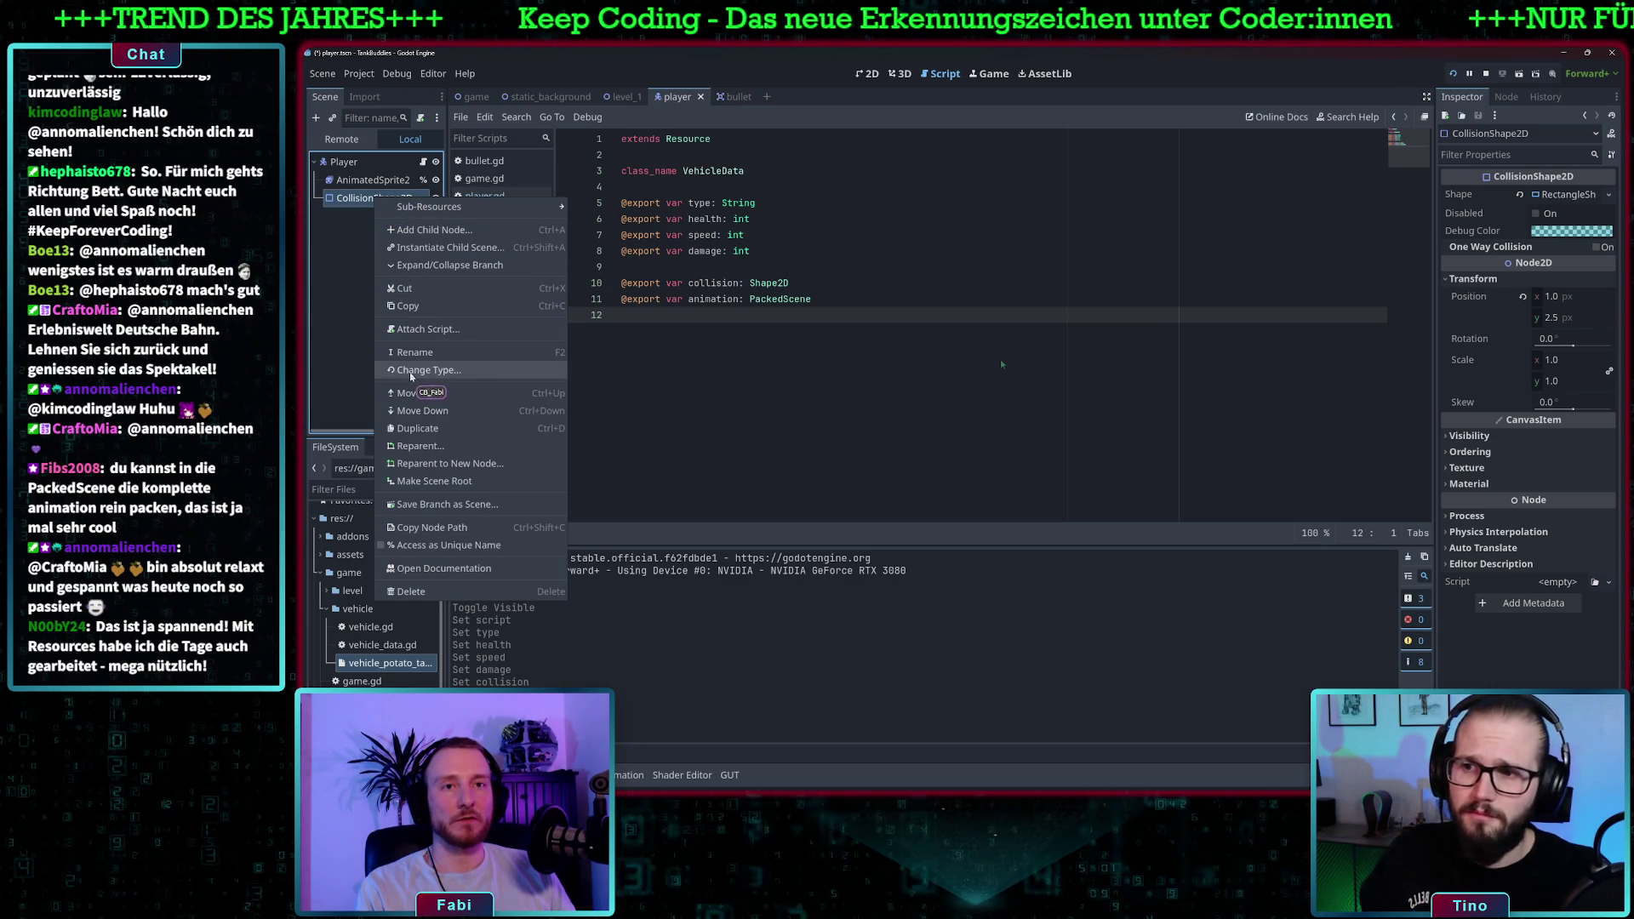
click(408, 306)
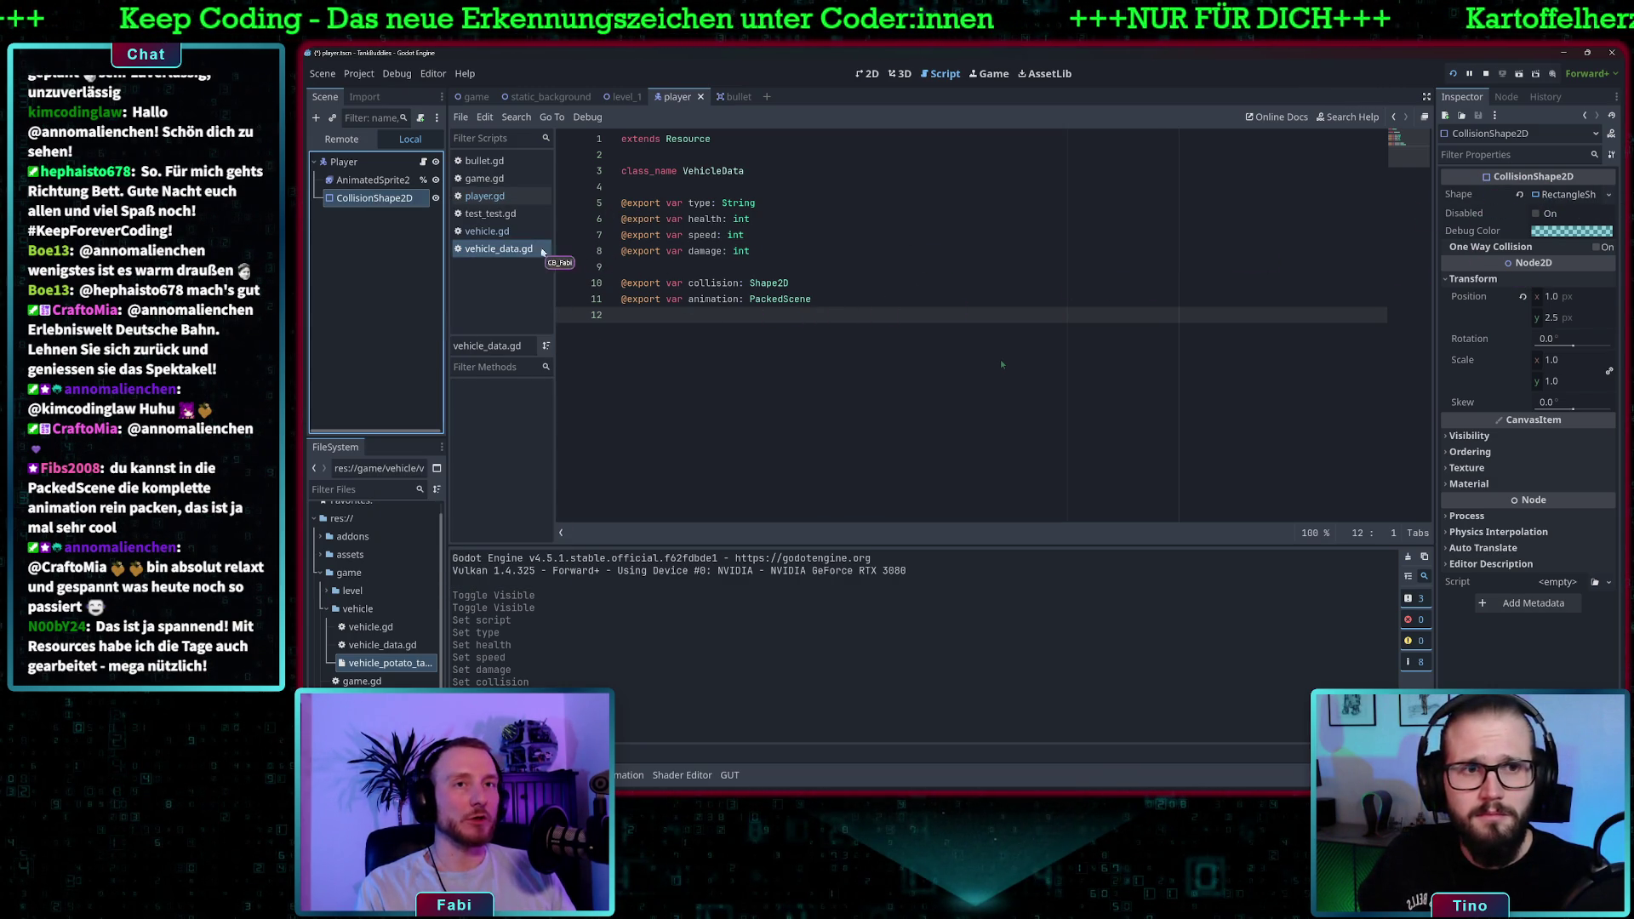
click(335, 637)
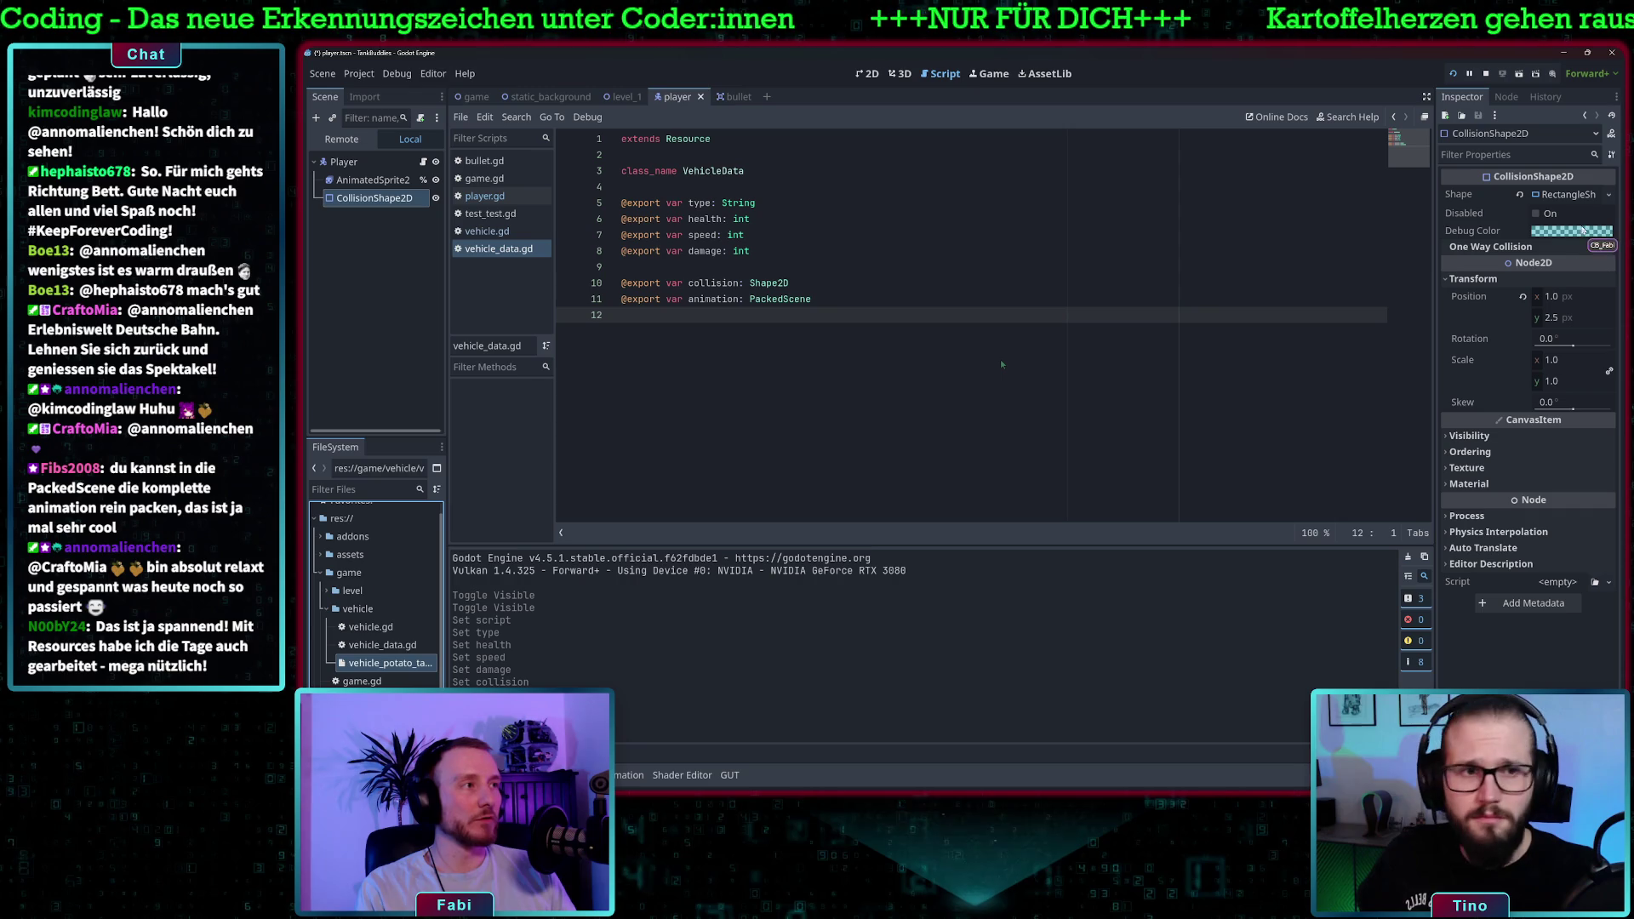
click(1609, 195)
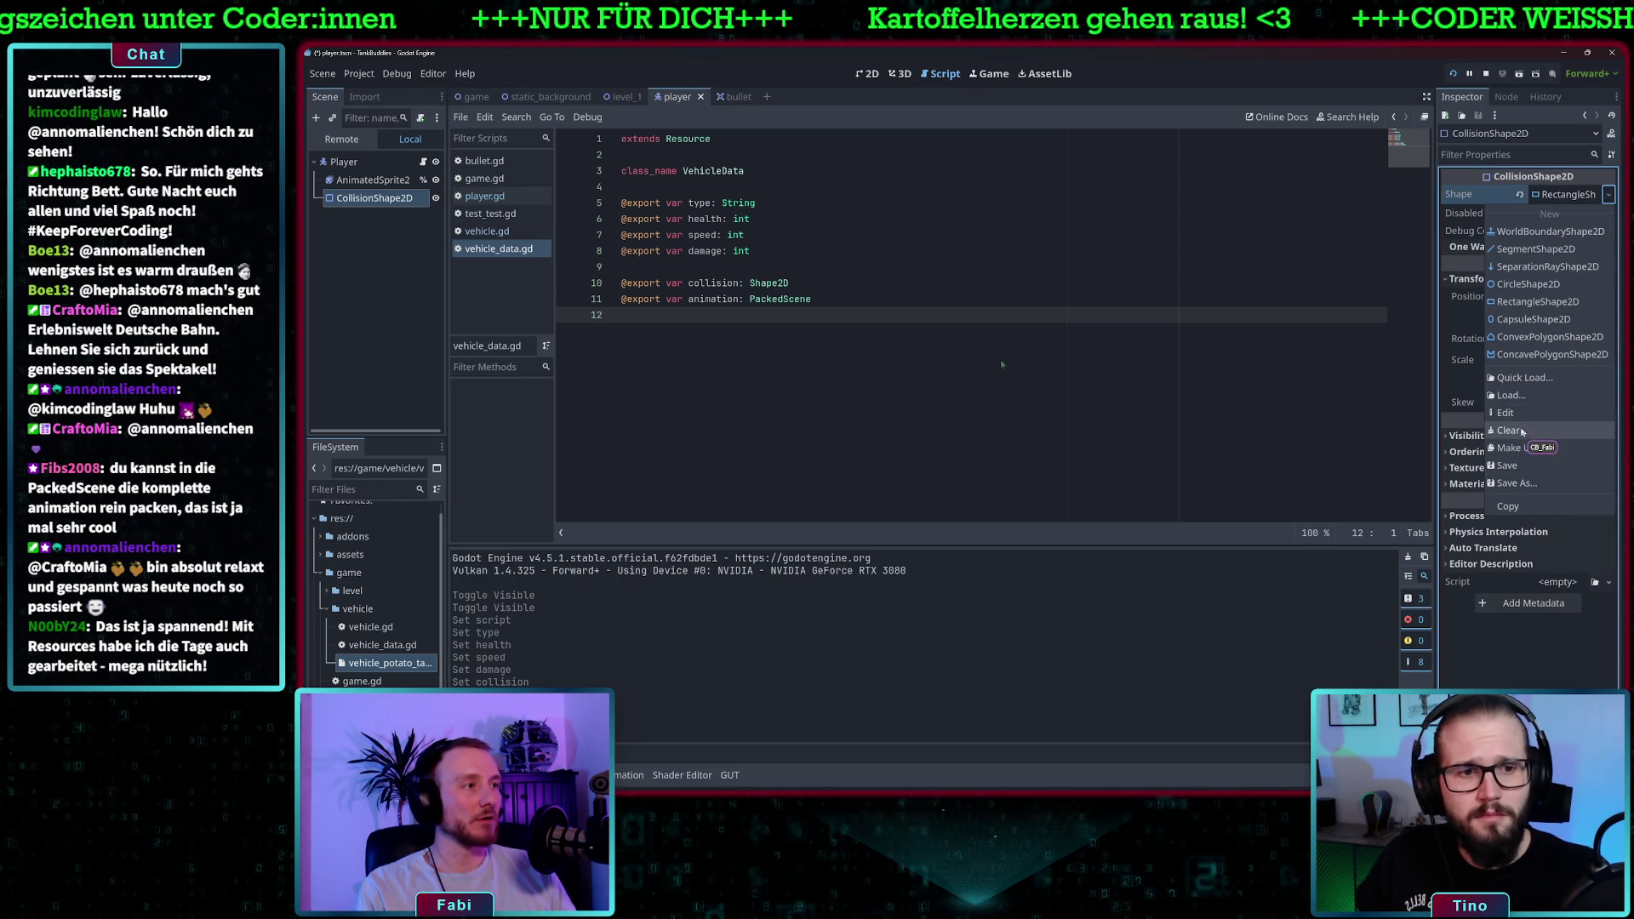
click(1519, 430)
click(1608, 195)
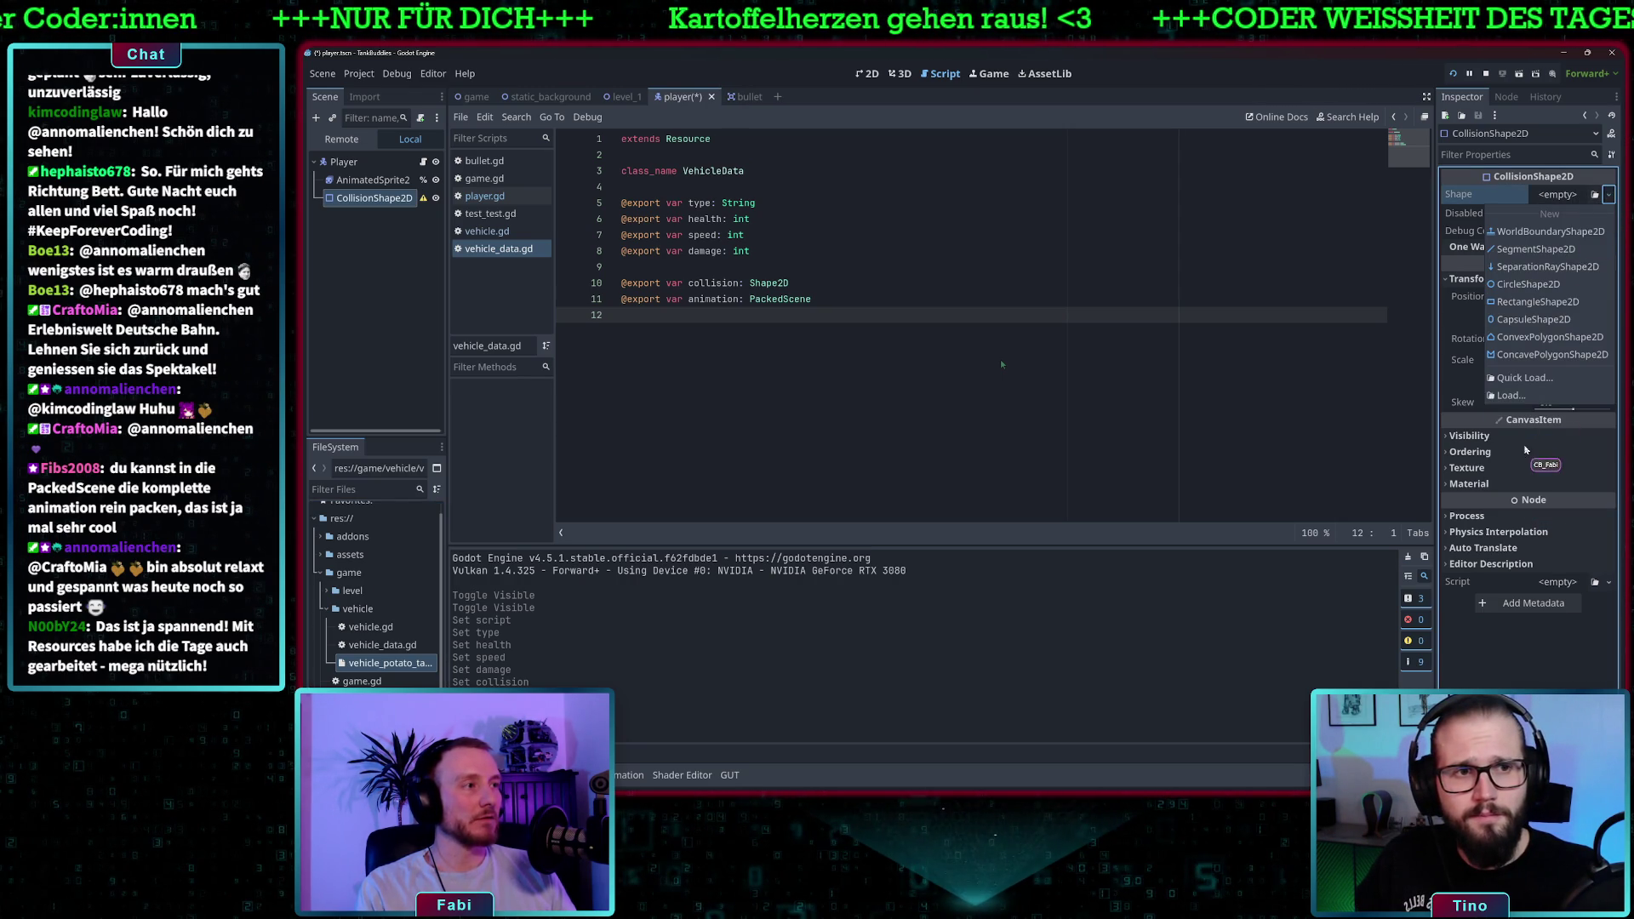
click(1596, 197)
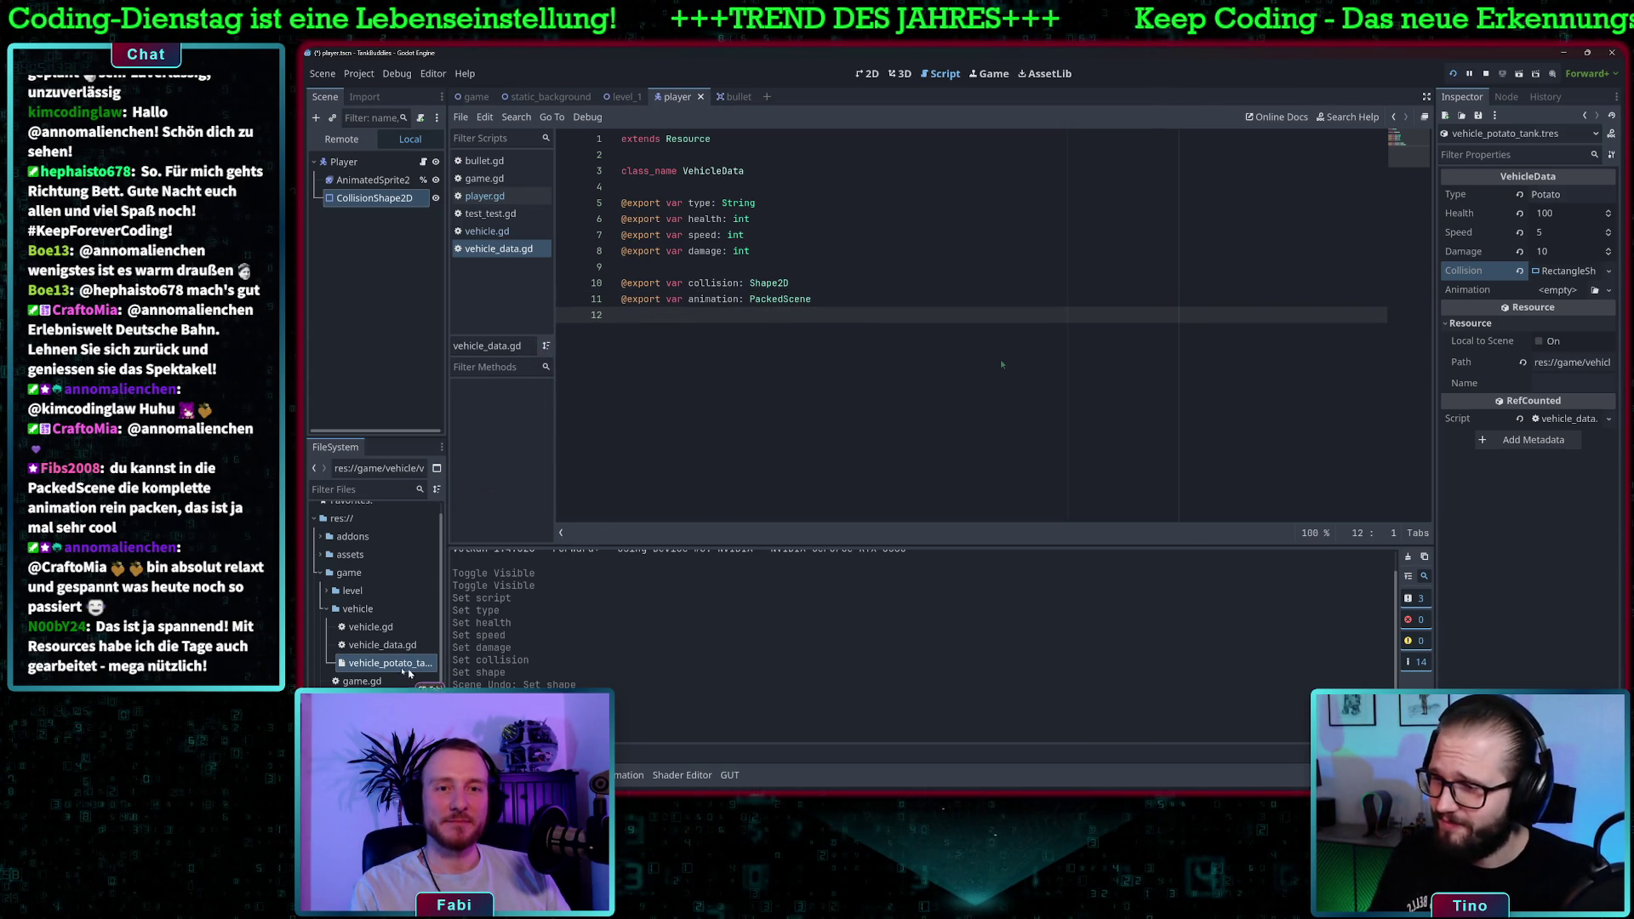
Select the vehicle folder in the FileSystem dock.
click(359, 614)
Create a new scene named potato_animation inside res://game/vehicle.
right_click(361, 612)
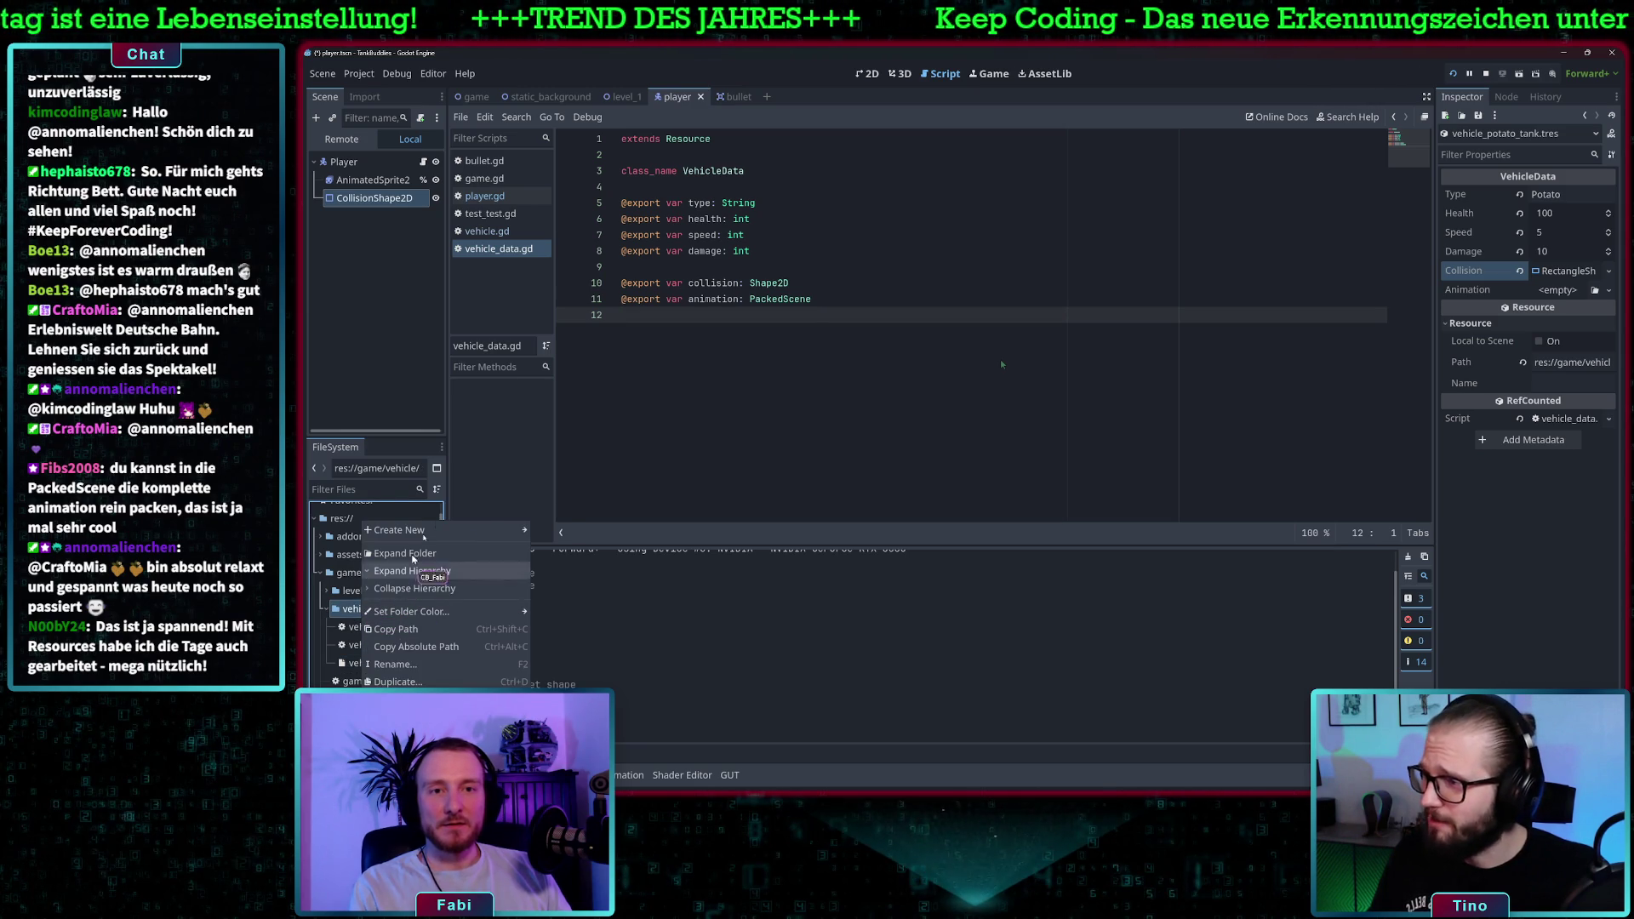
mouse_move(457, 530)
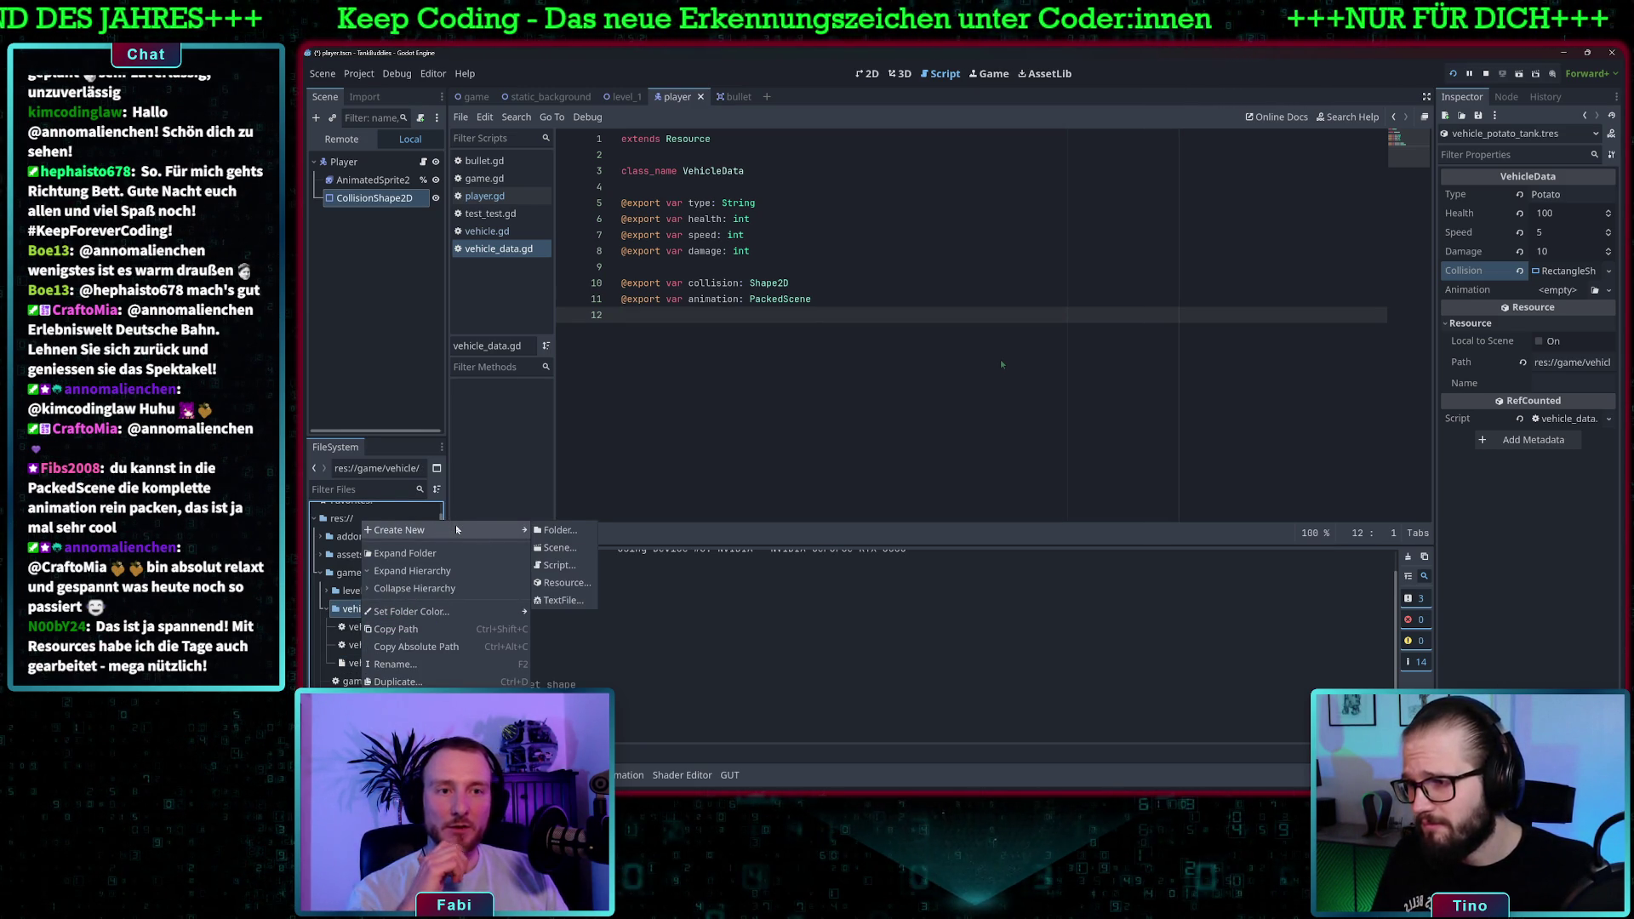
click(564, 548)
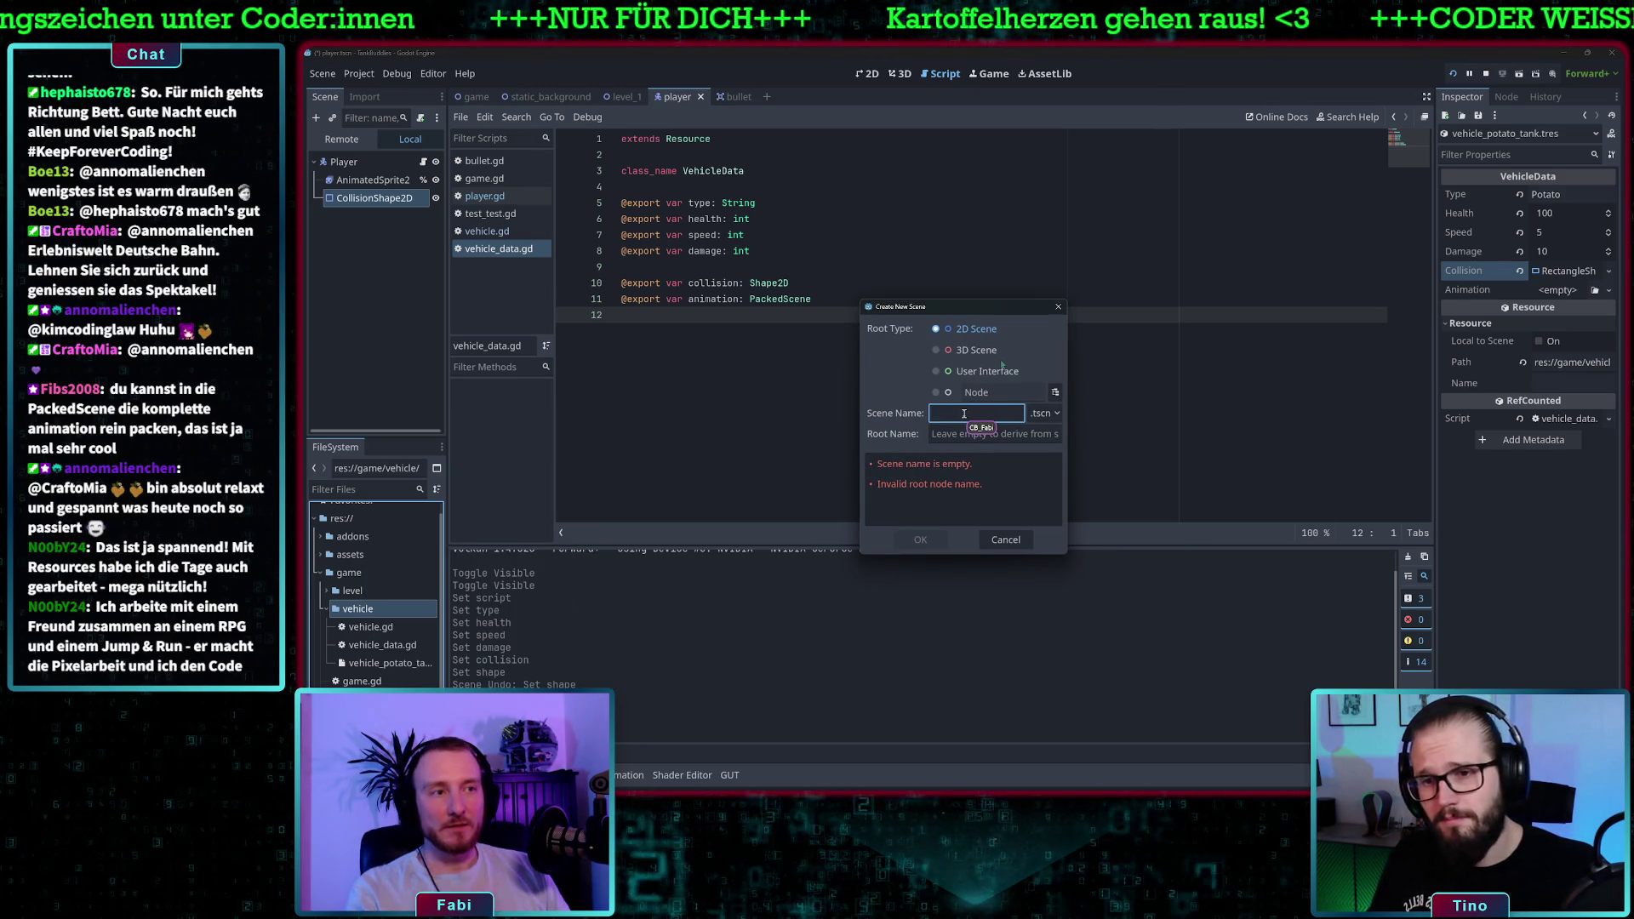
text(v)
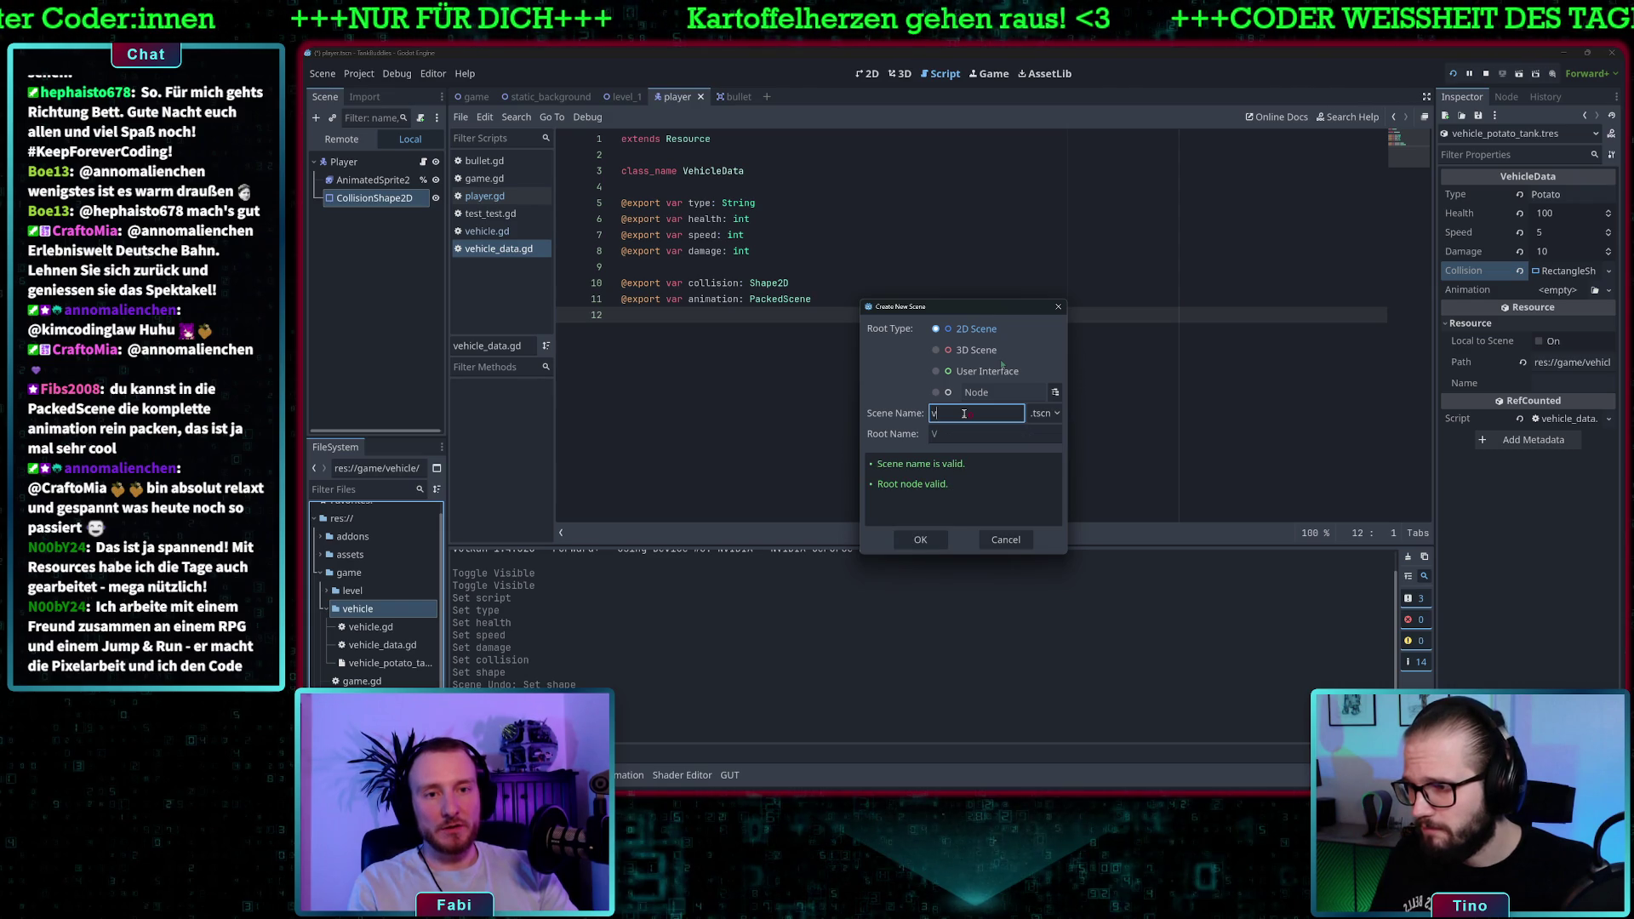
key(BackSpace)
text(pota)
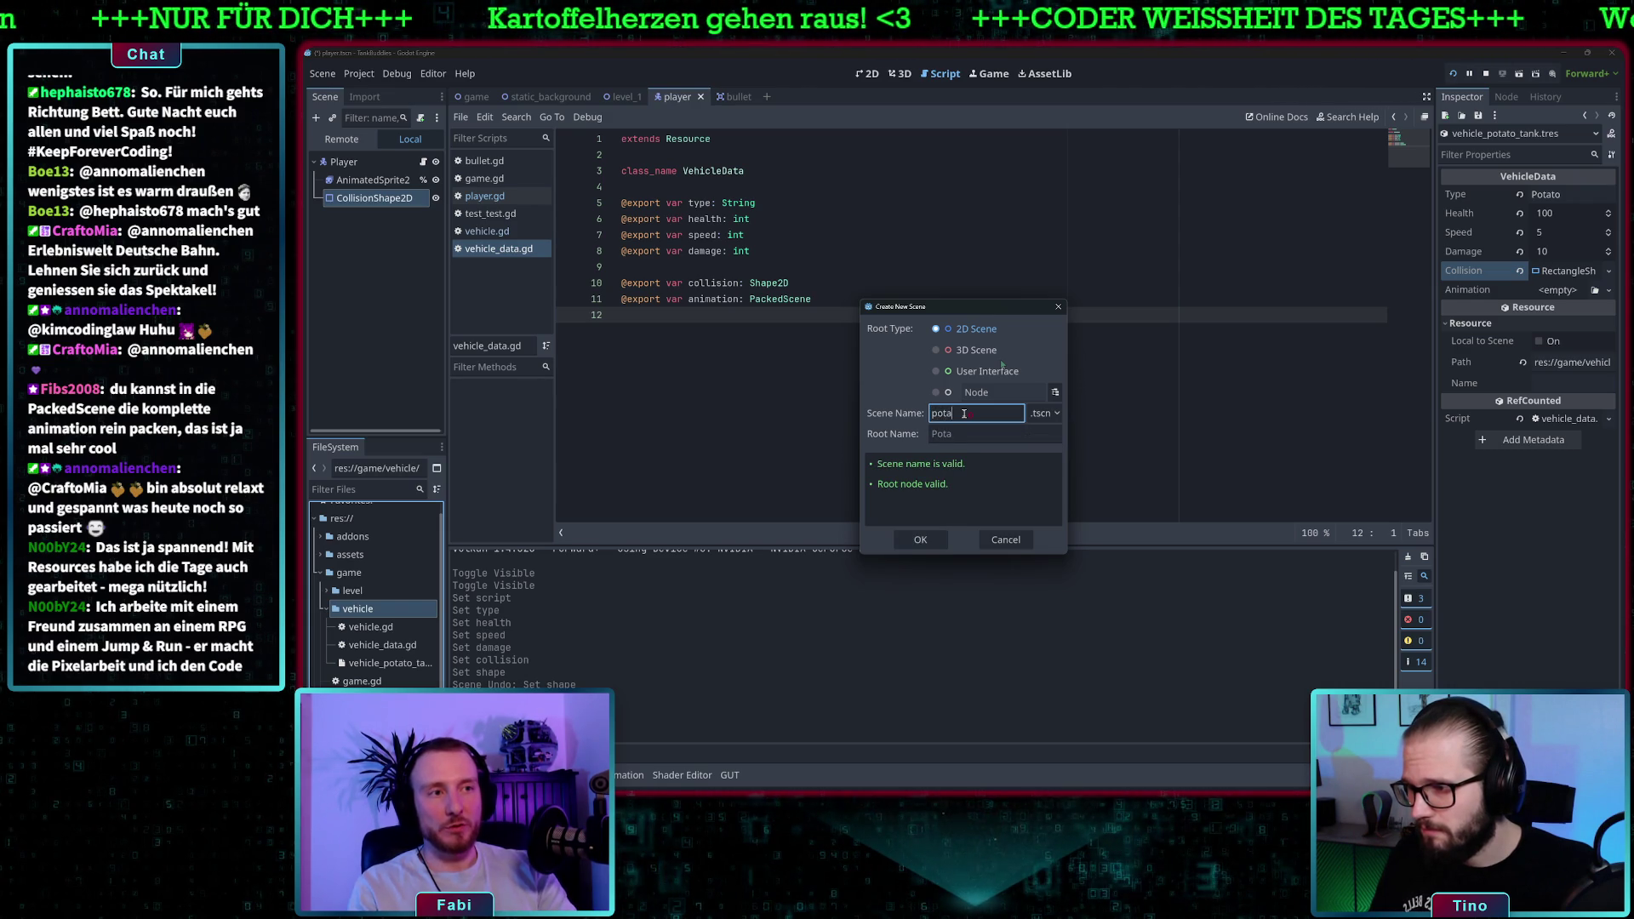
text(_an)
text(on)
click(933, 541)
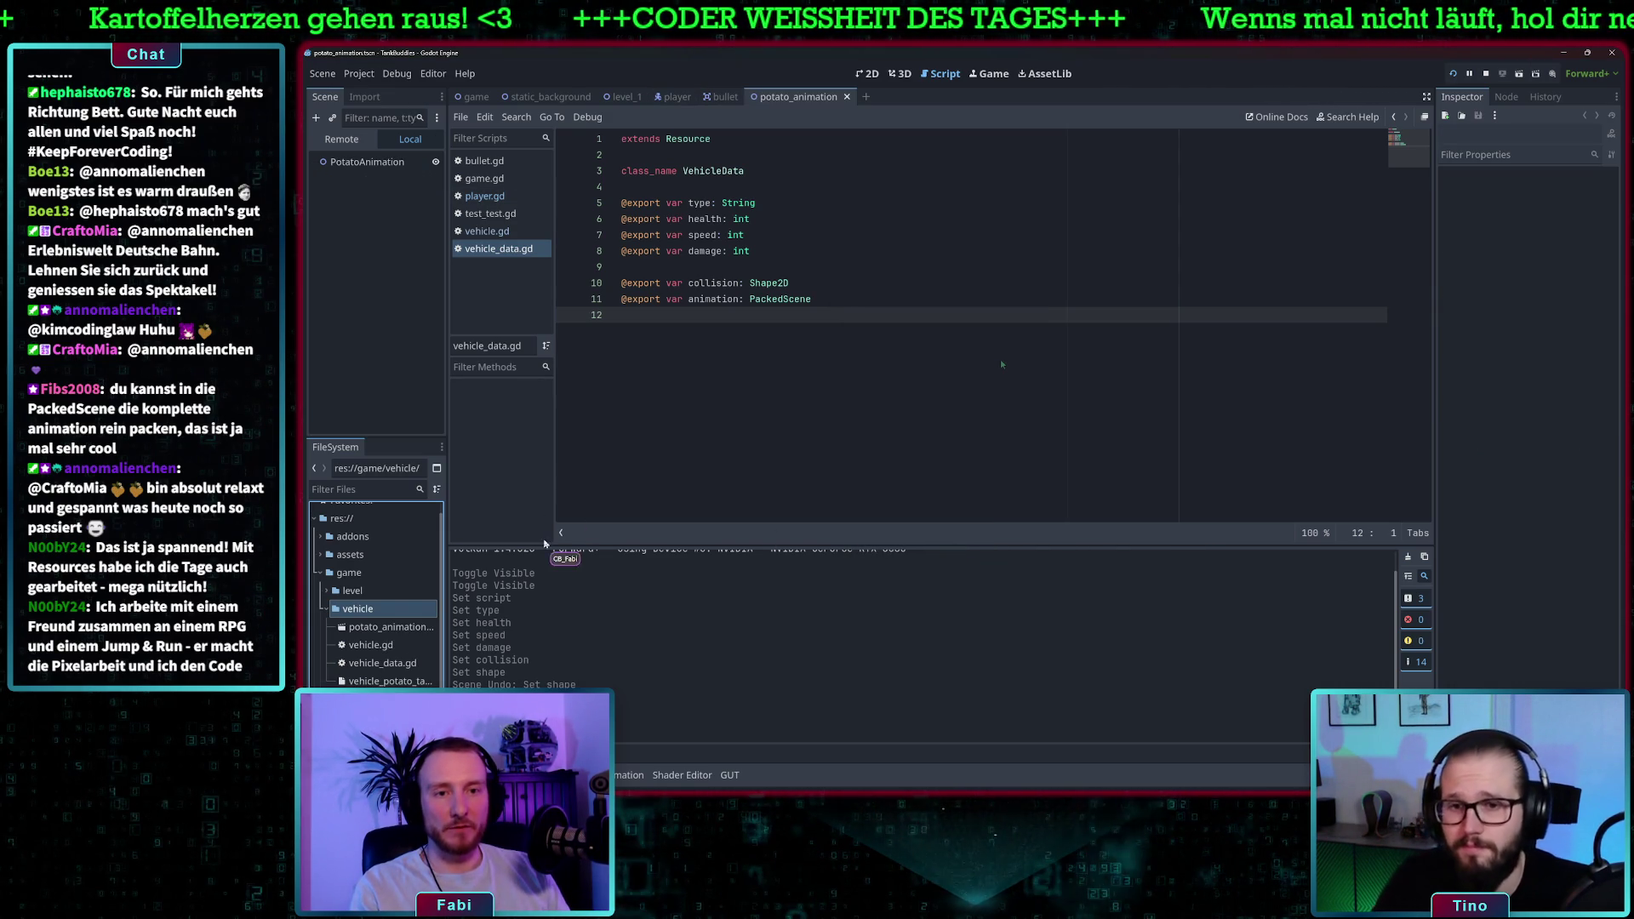
Change the PotatoAnimation root node's type to AnimatedSprite2D.
click(359, 163)
right_click(360, 167)
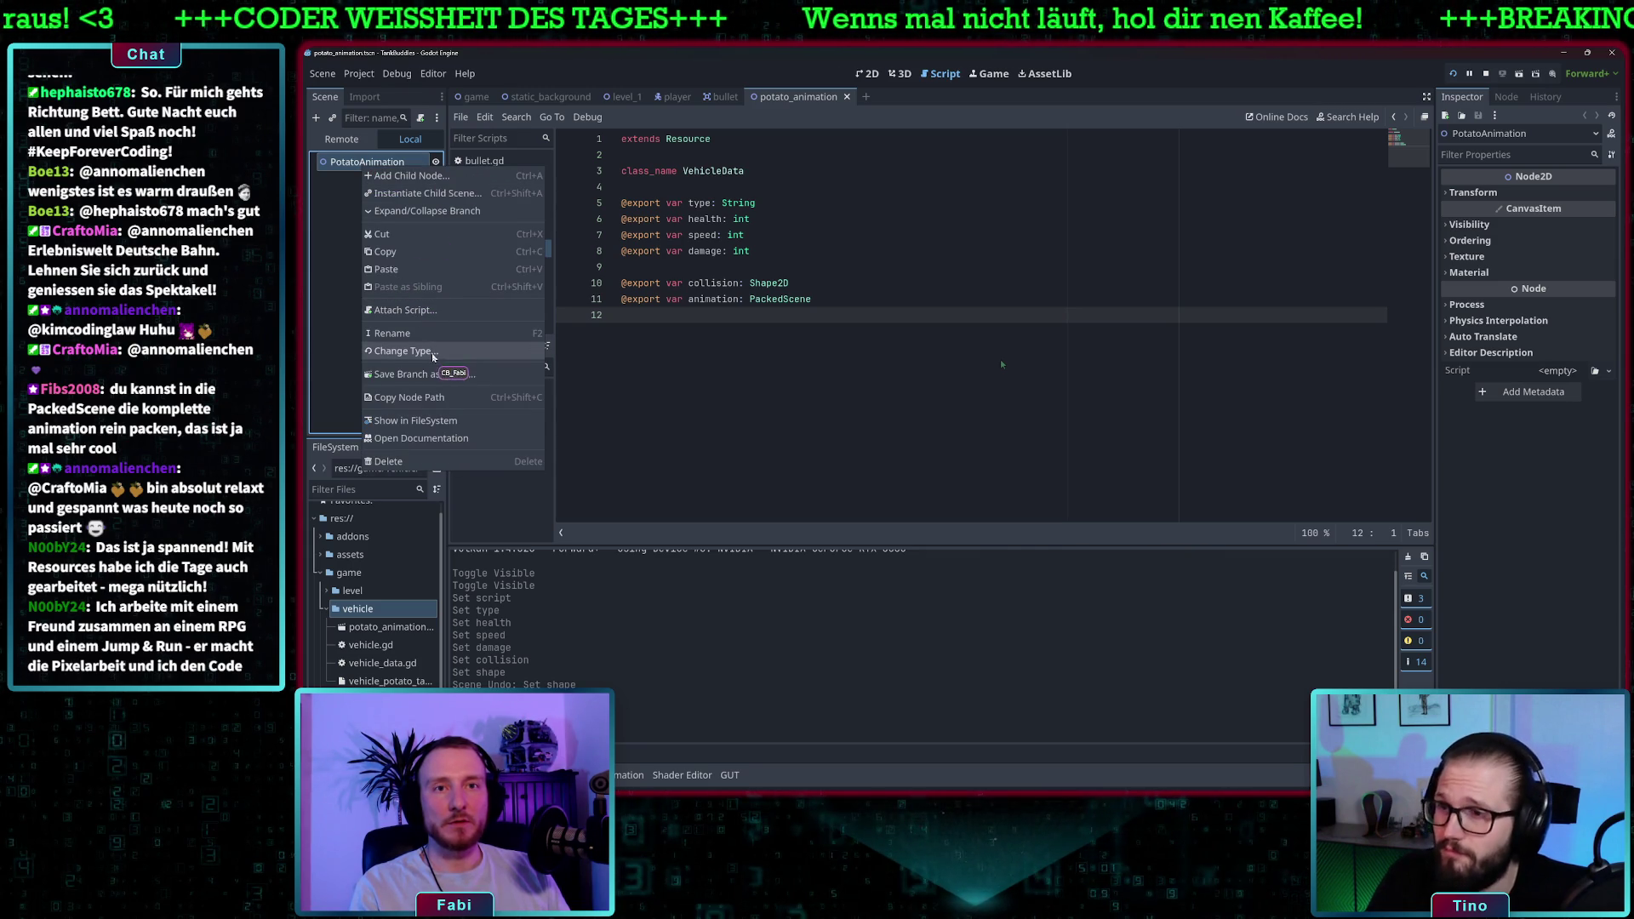
click(406, 351)
key(ctrl+a)
text(Anim)
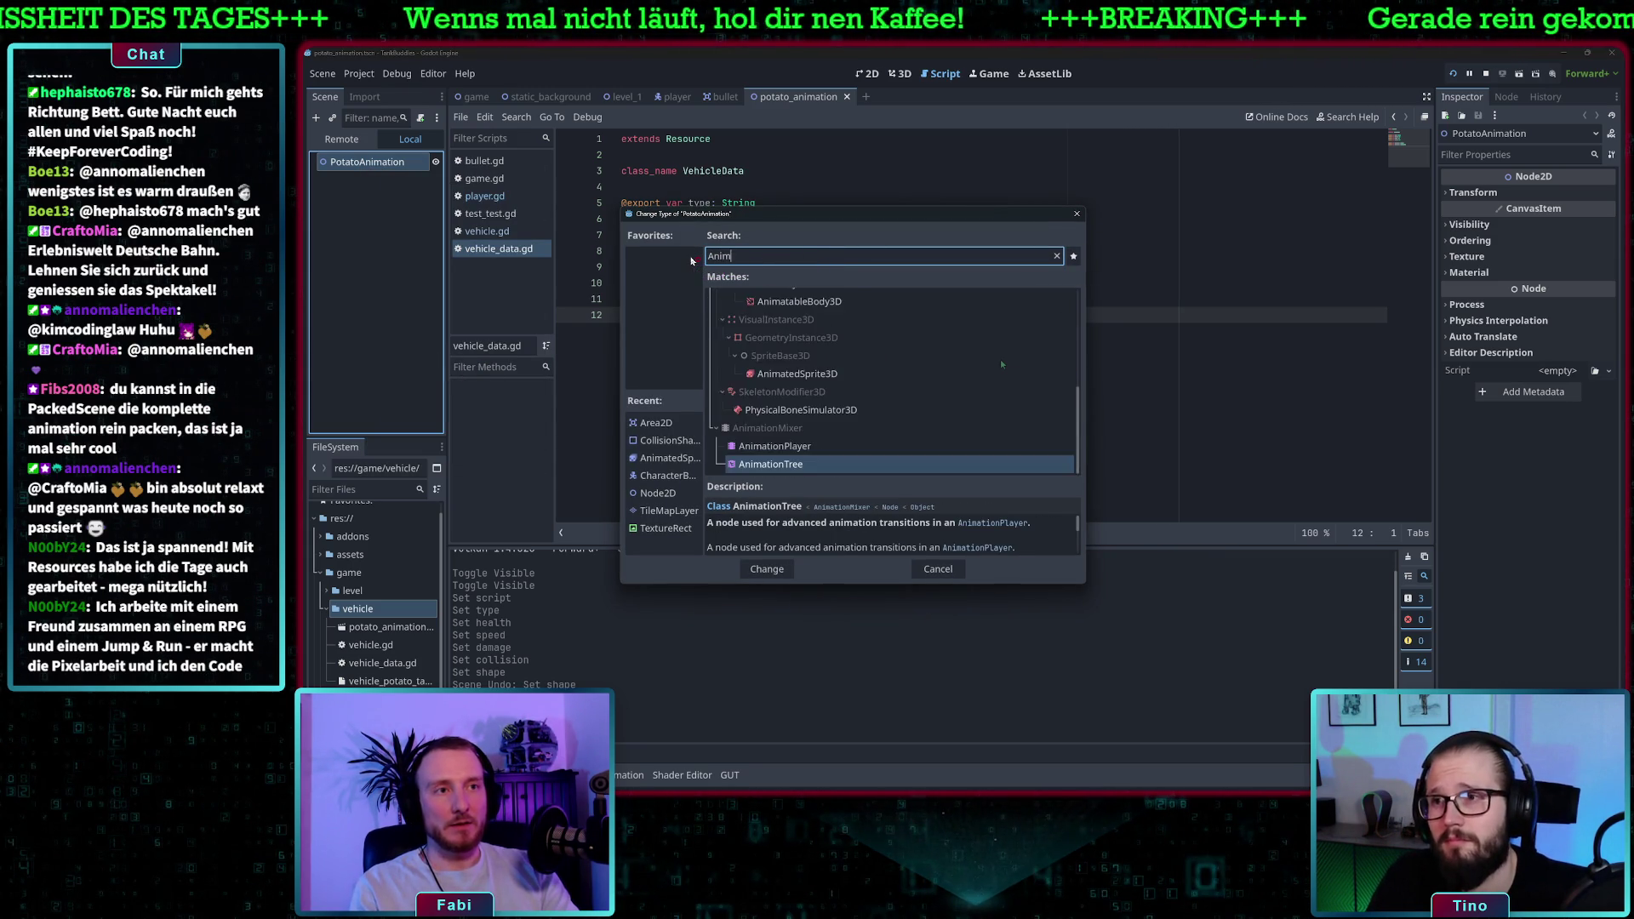
text(ation)
key(BackSpace)
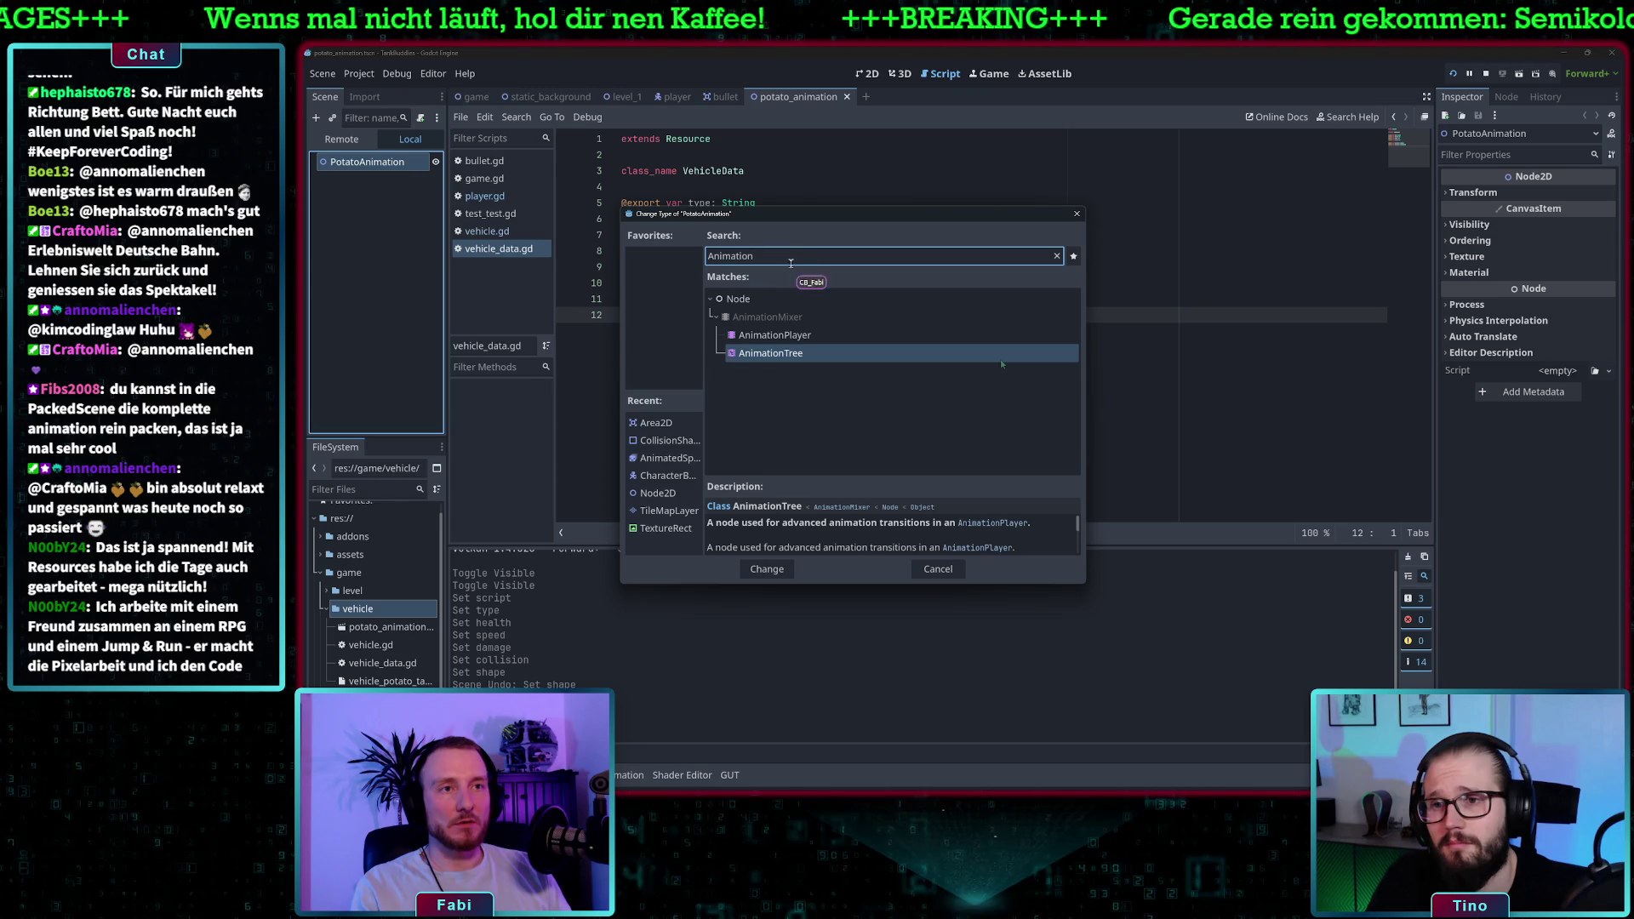
key(BackSpace)
key(BackSpace)
key(BackSpace)
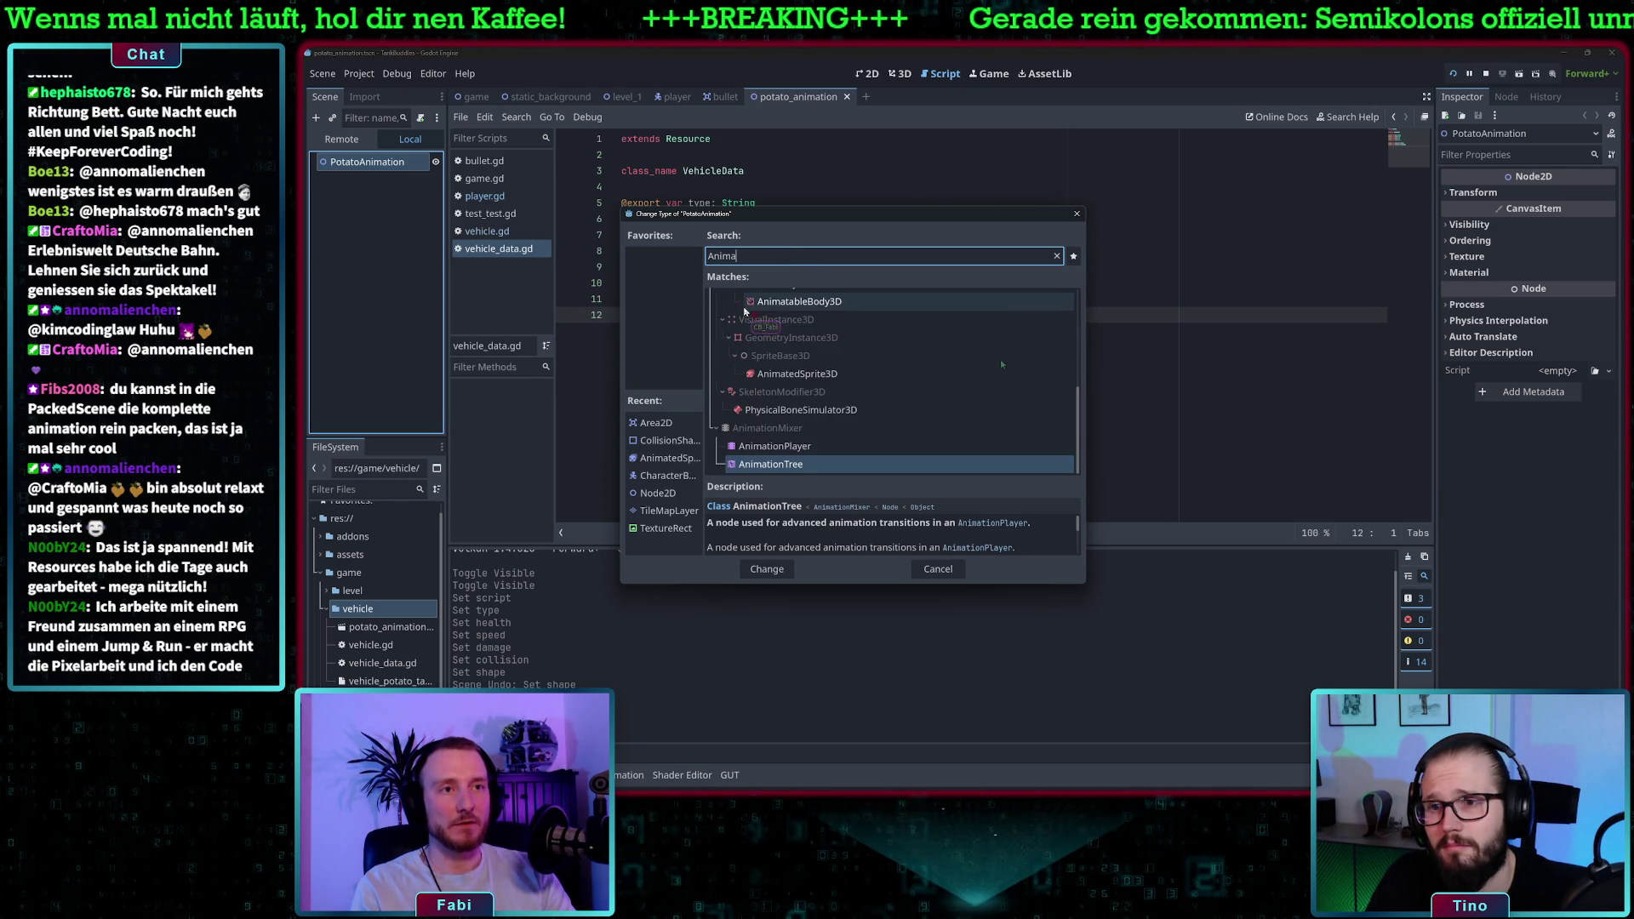
text(an)
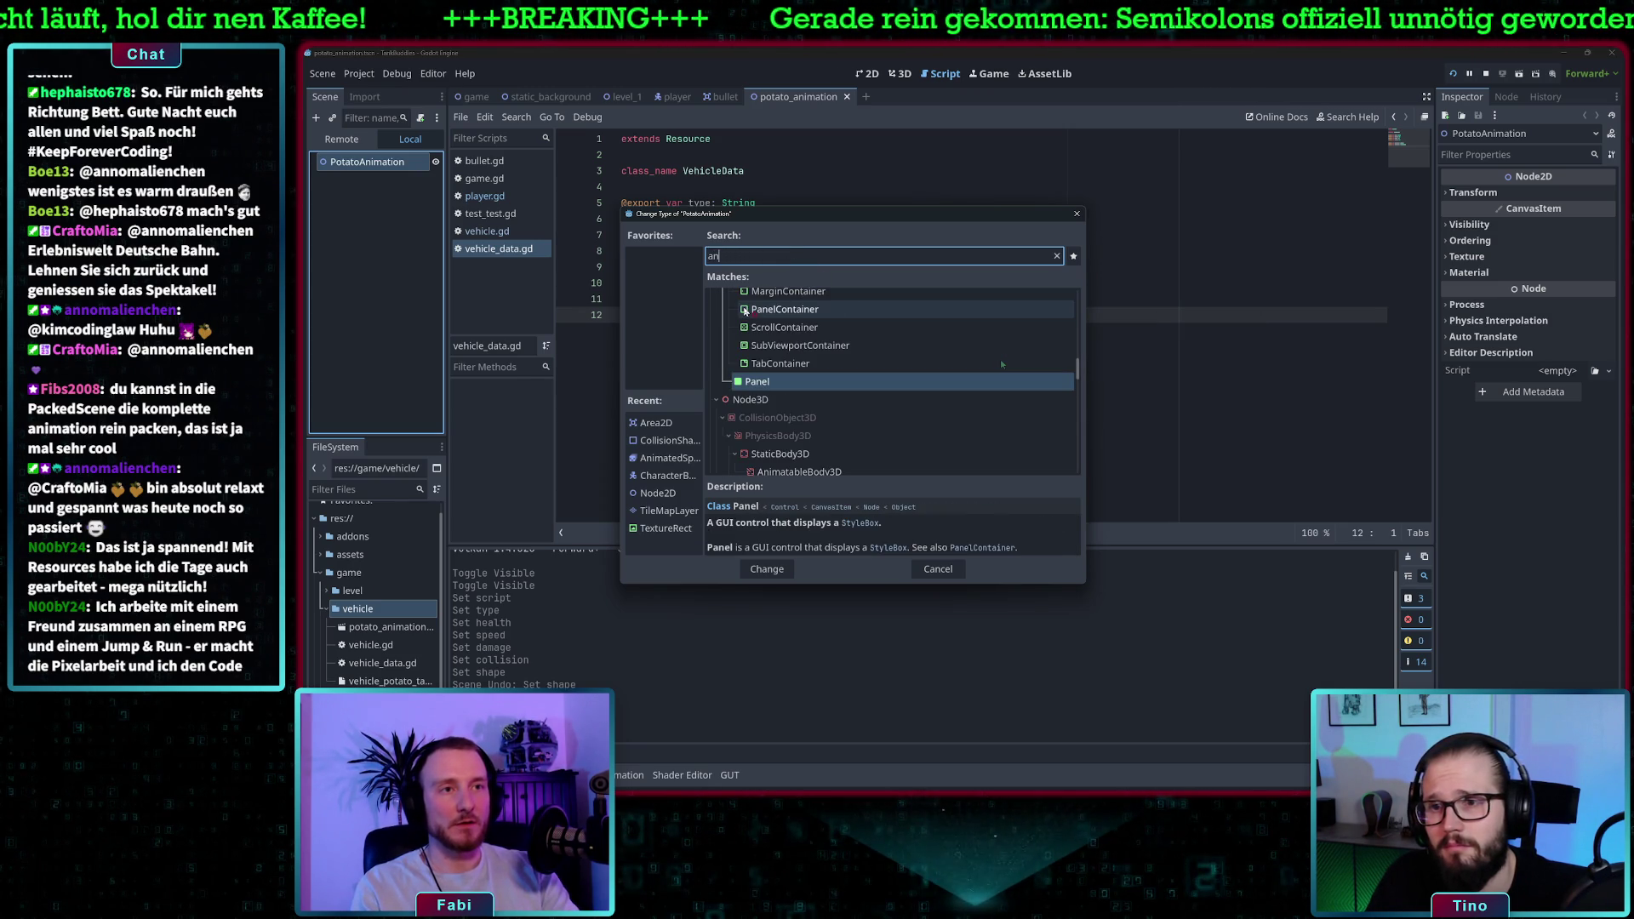
scroll(809, 365, up, 10)
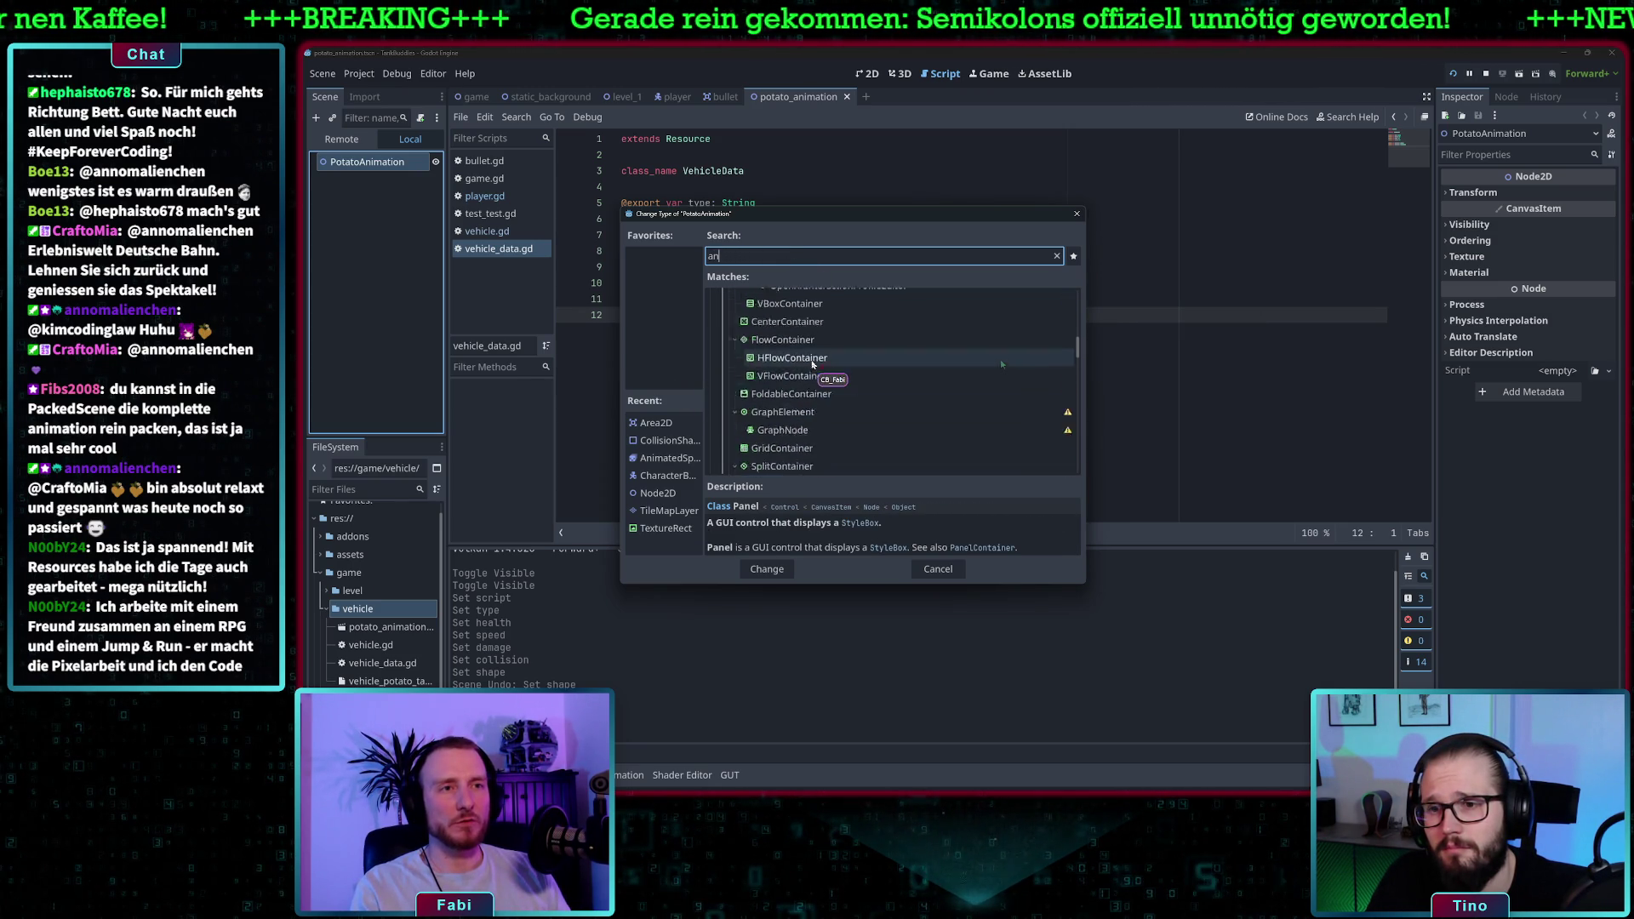
scroll(801, 373, up, 3)
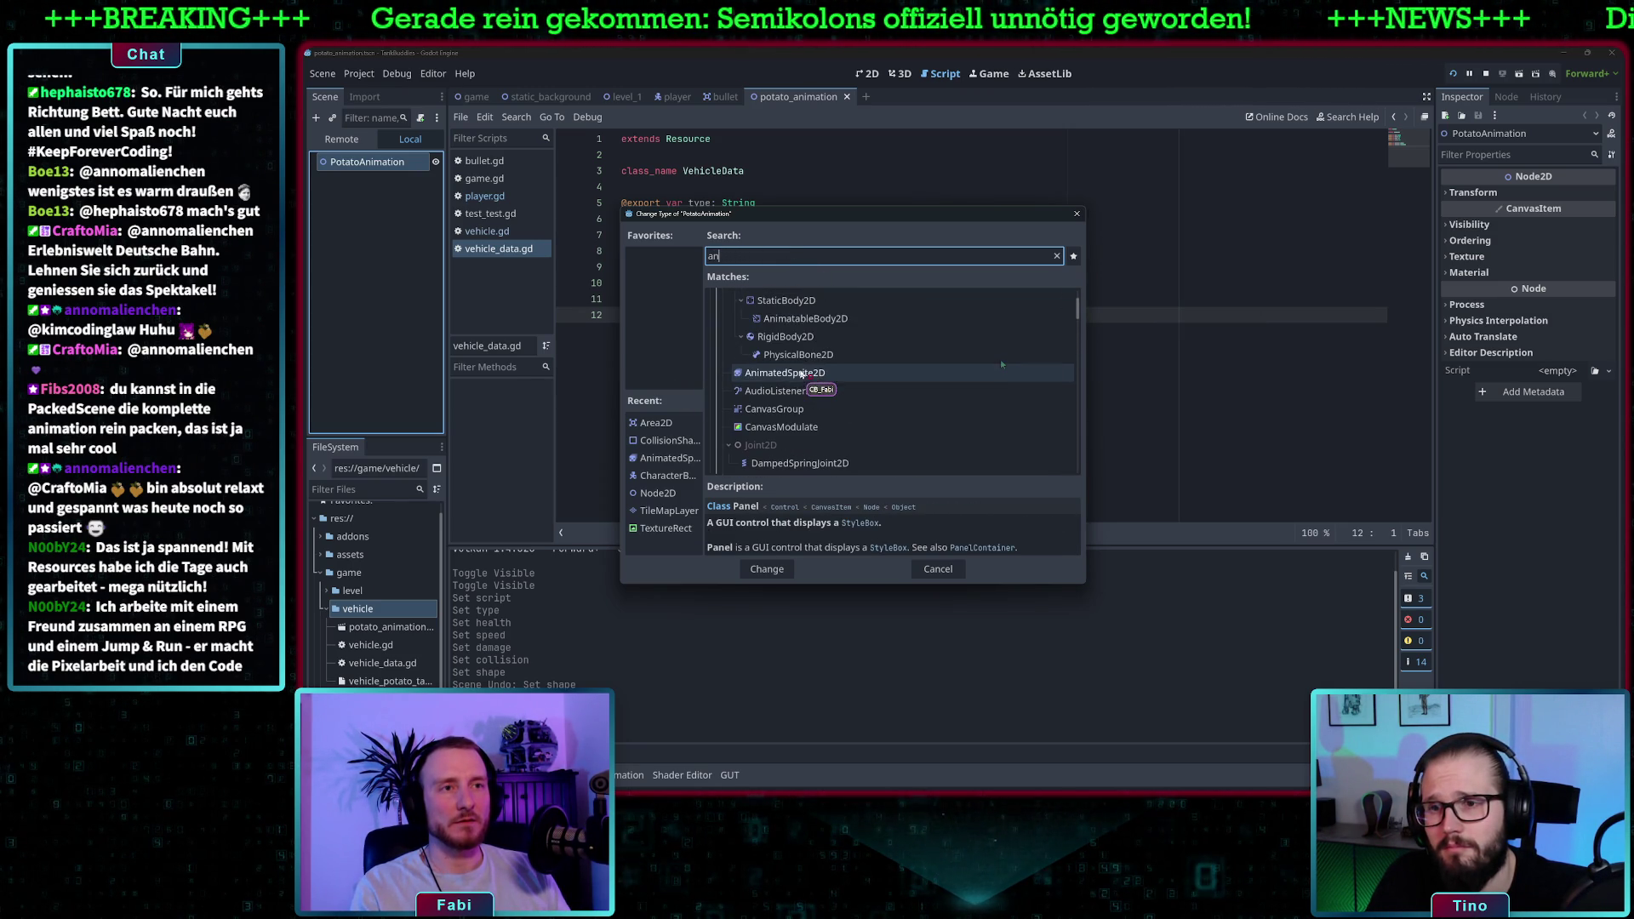
click(846, 376)
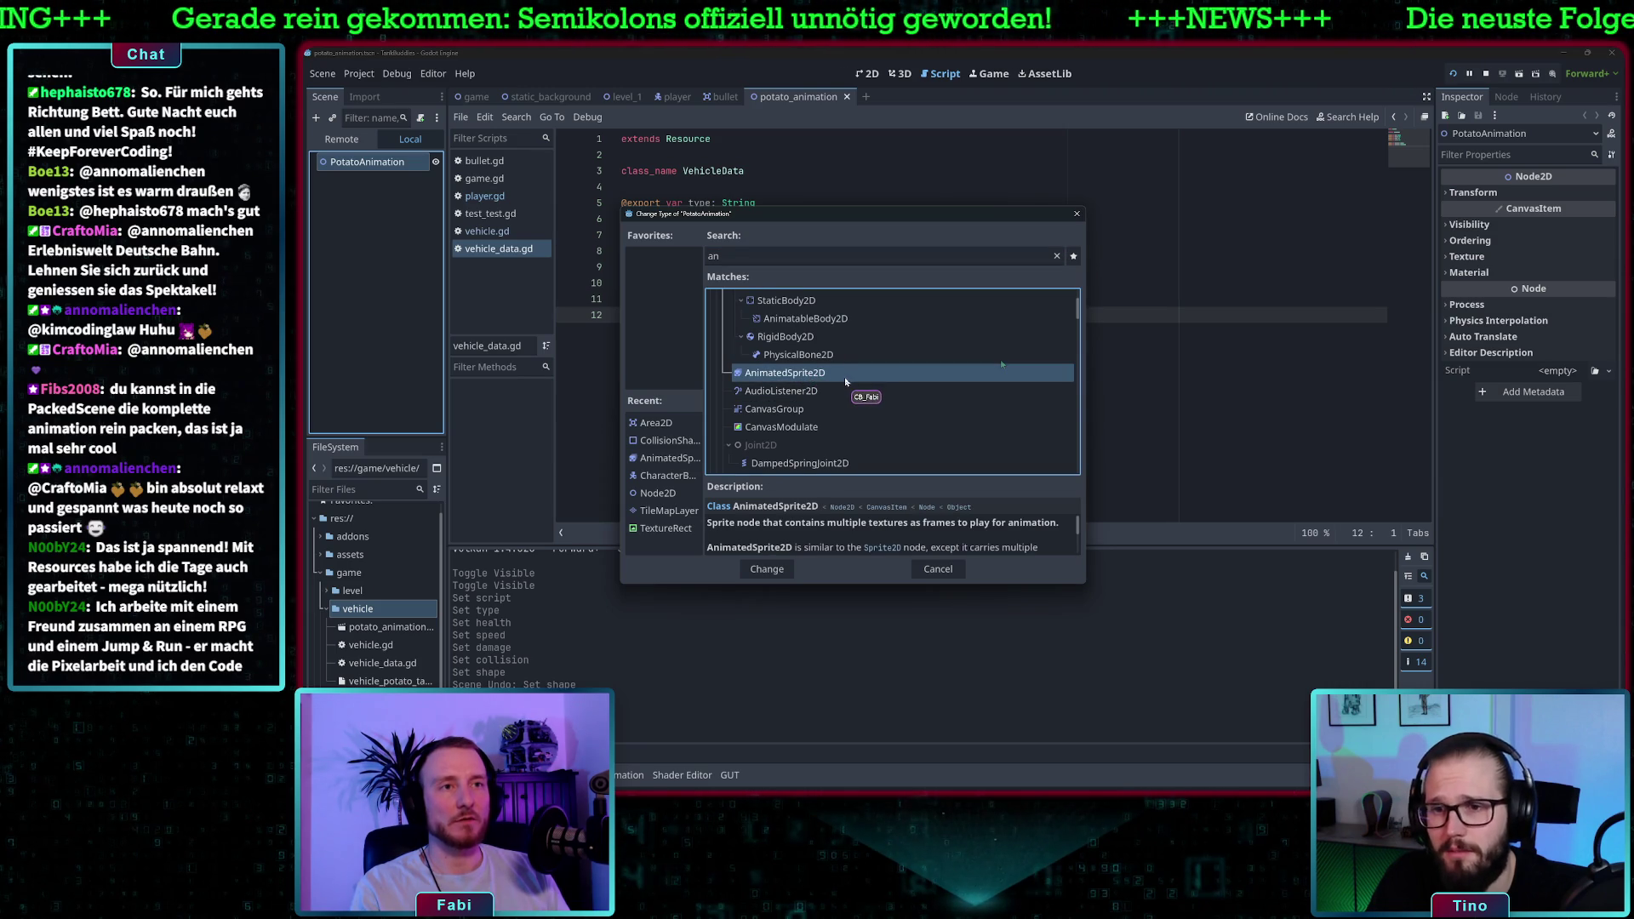
double_click(826, 374)
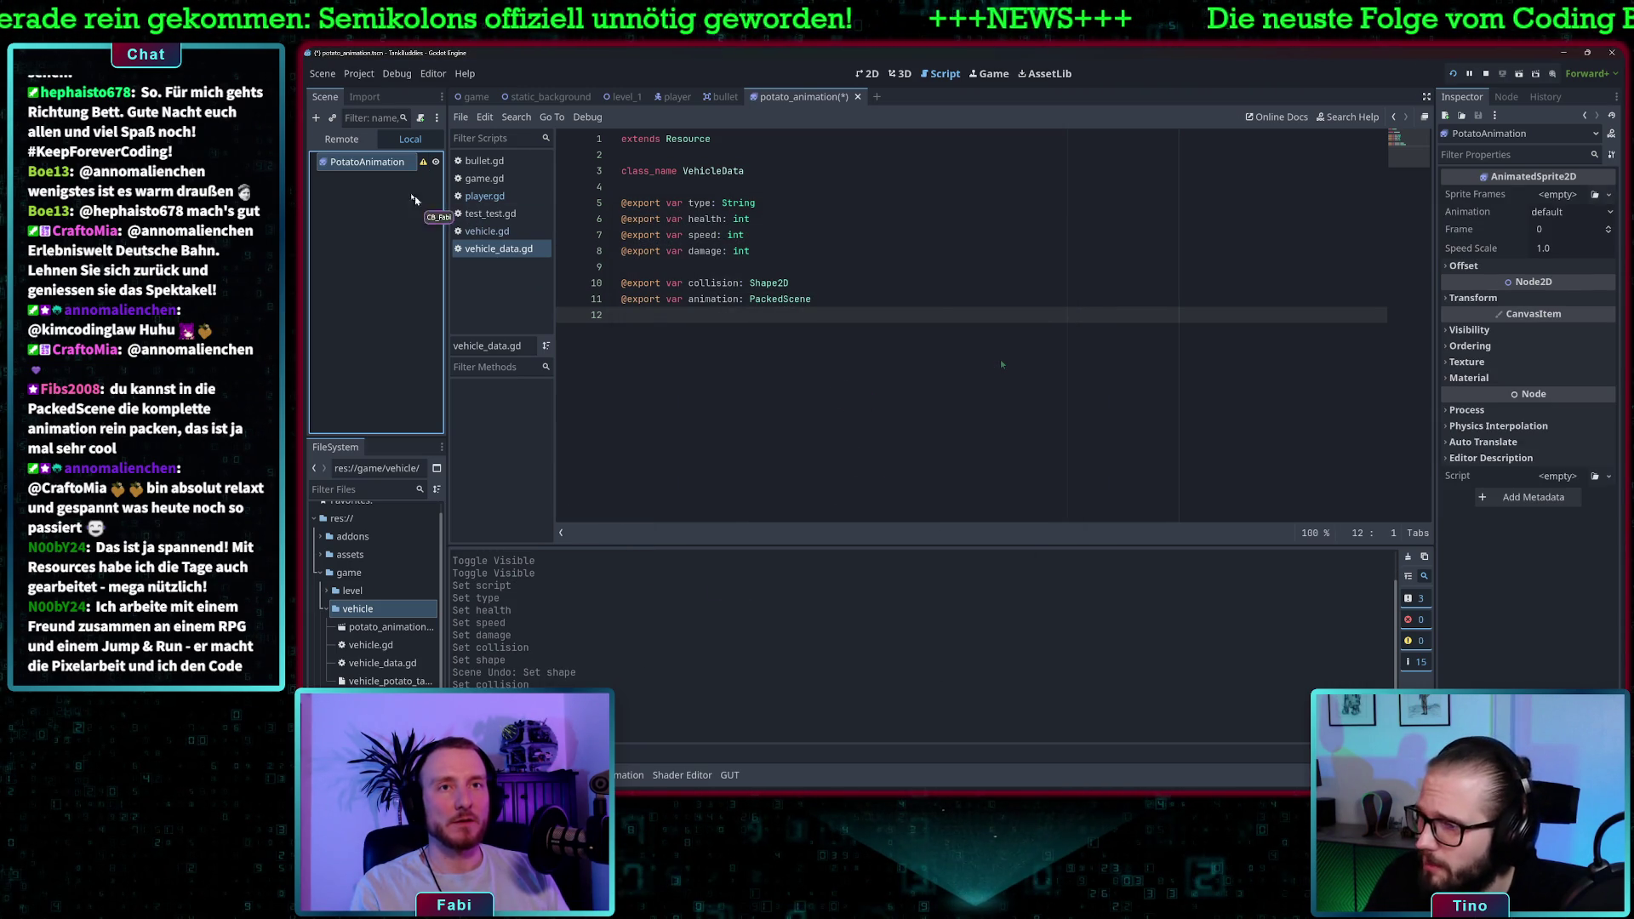
Assign a new SpriteFrames resource to Sprite Frames, save the scene, and open the SpriteFrames editor.
click(1609, 198)
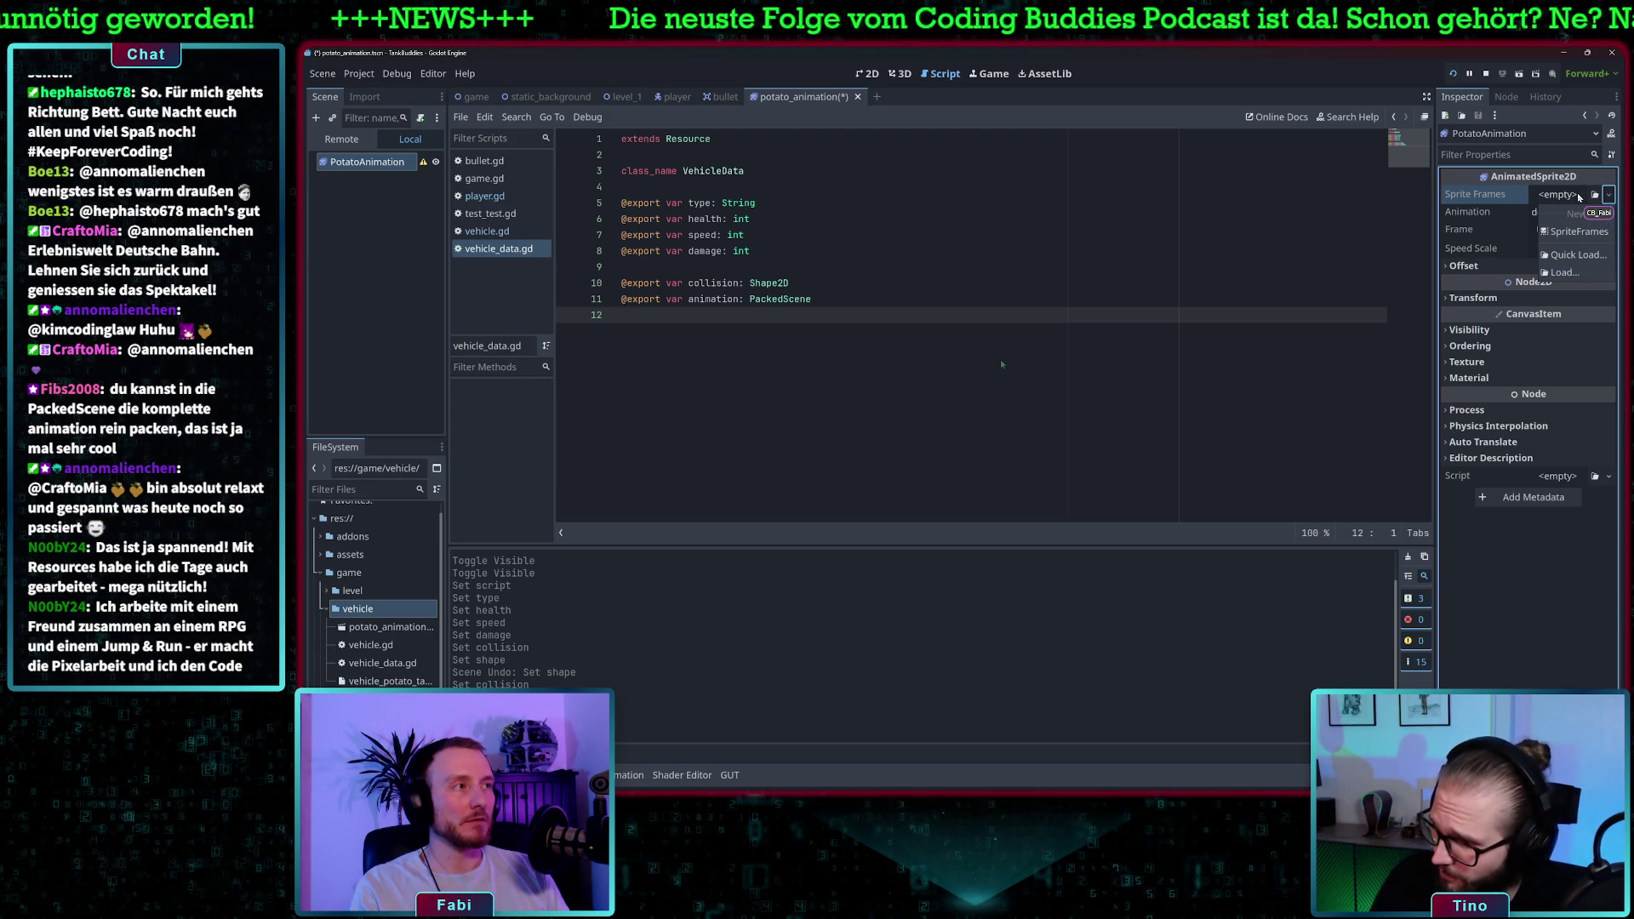
click(1573, 232)
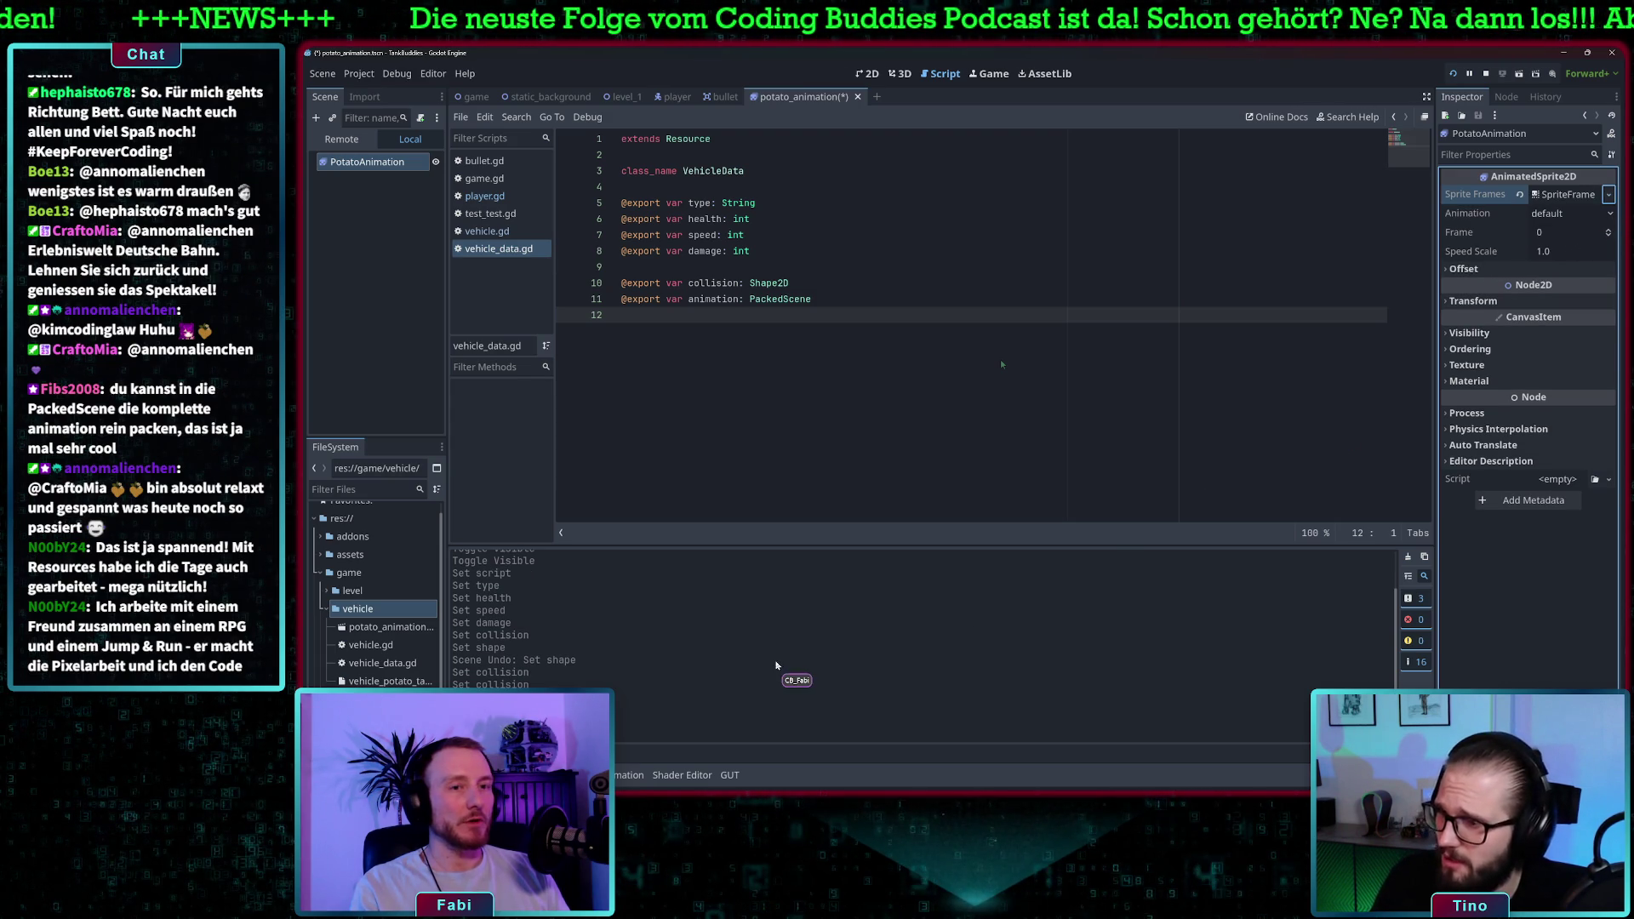
click(1580, 193)
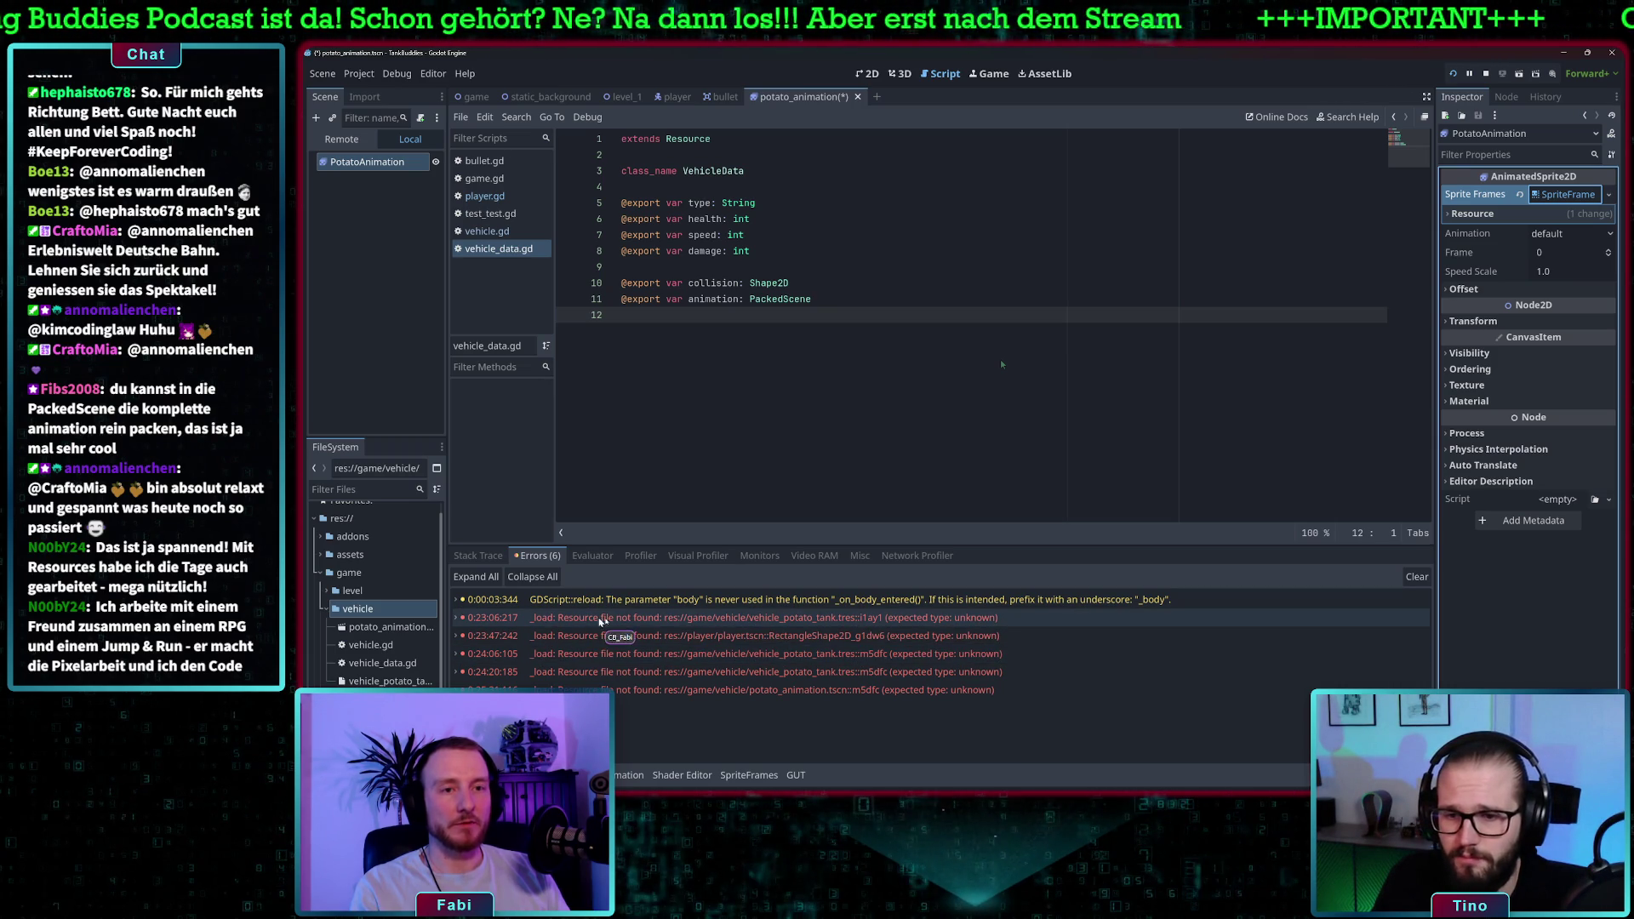
mouse_move(607, 622)
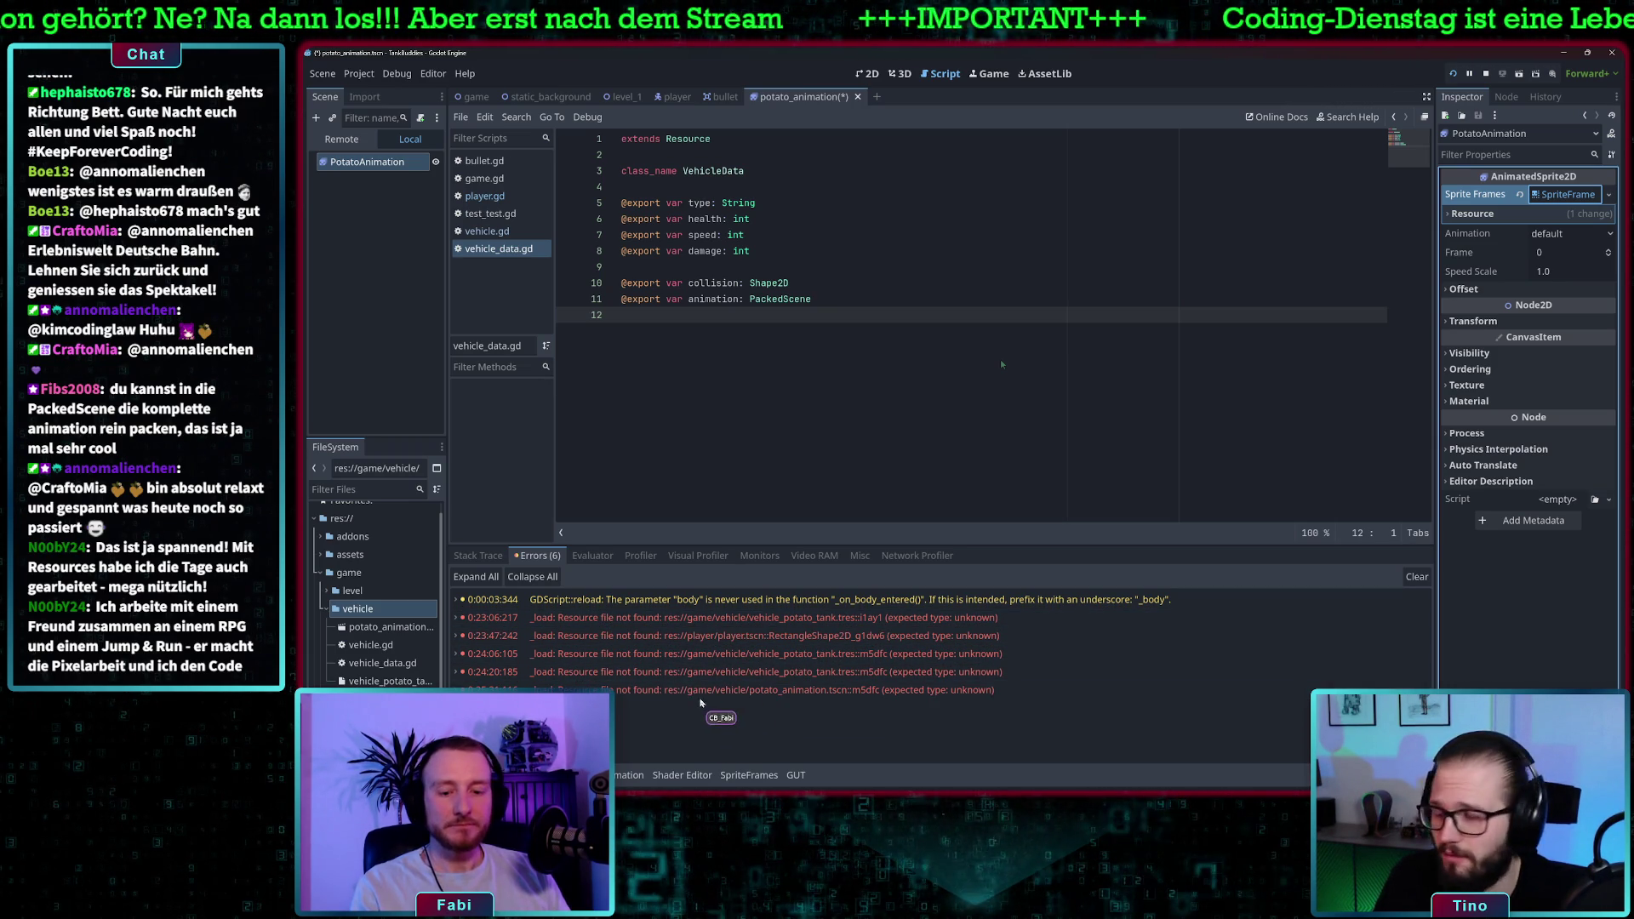
key(ctrl+s)
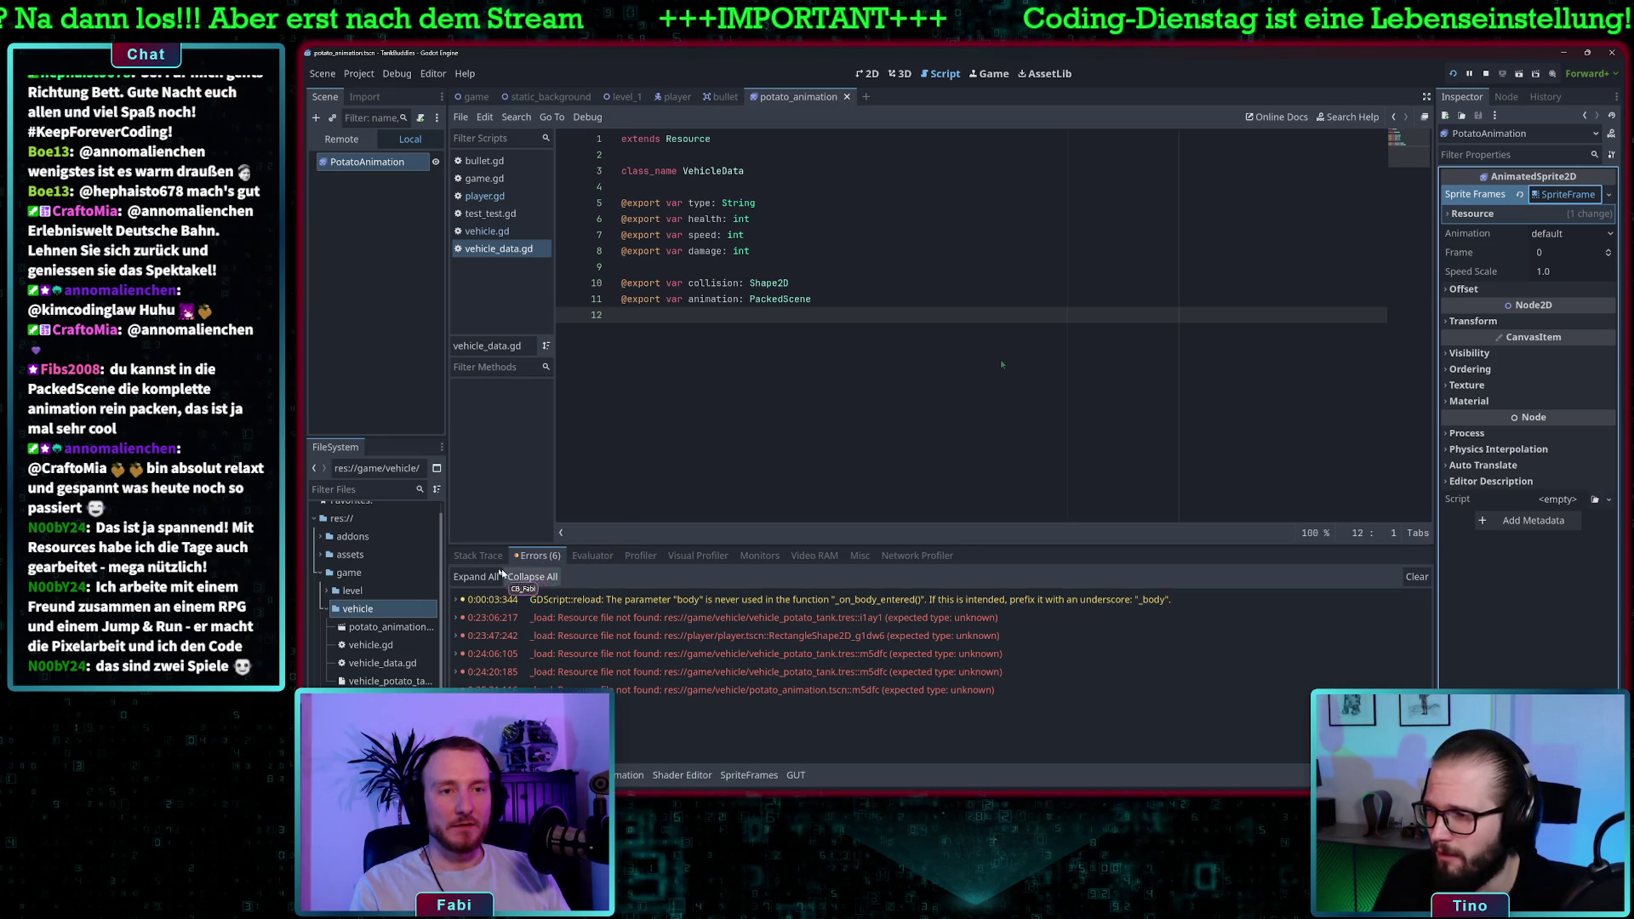
click(1562, 194)
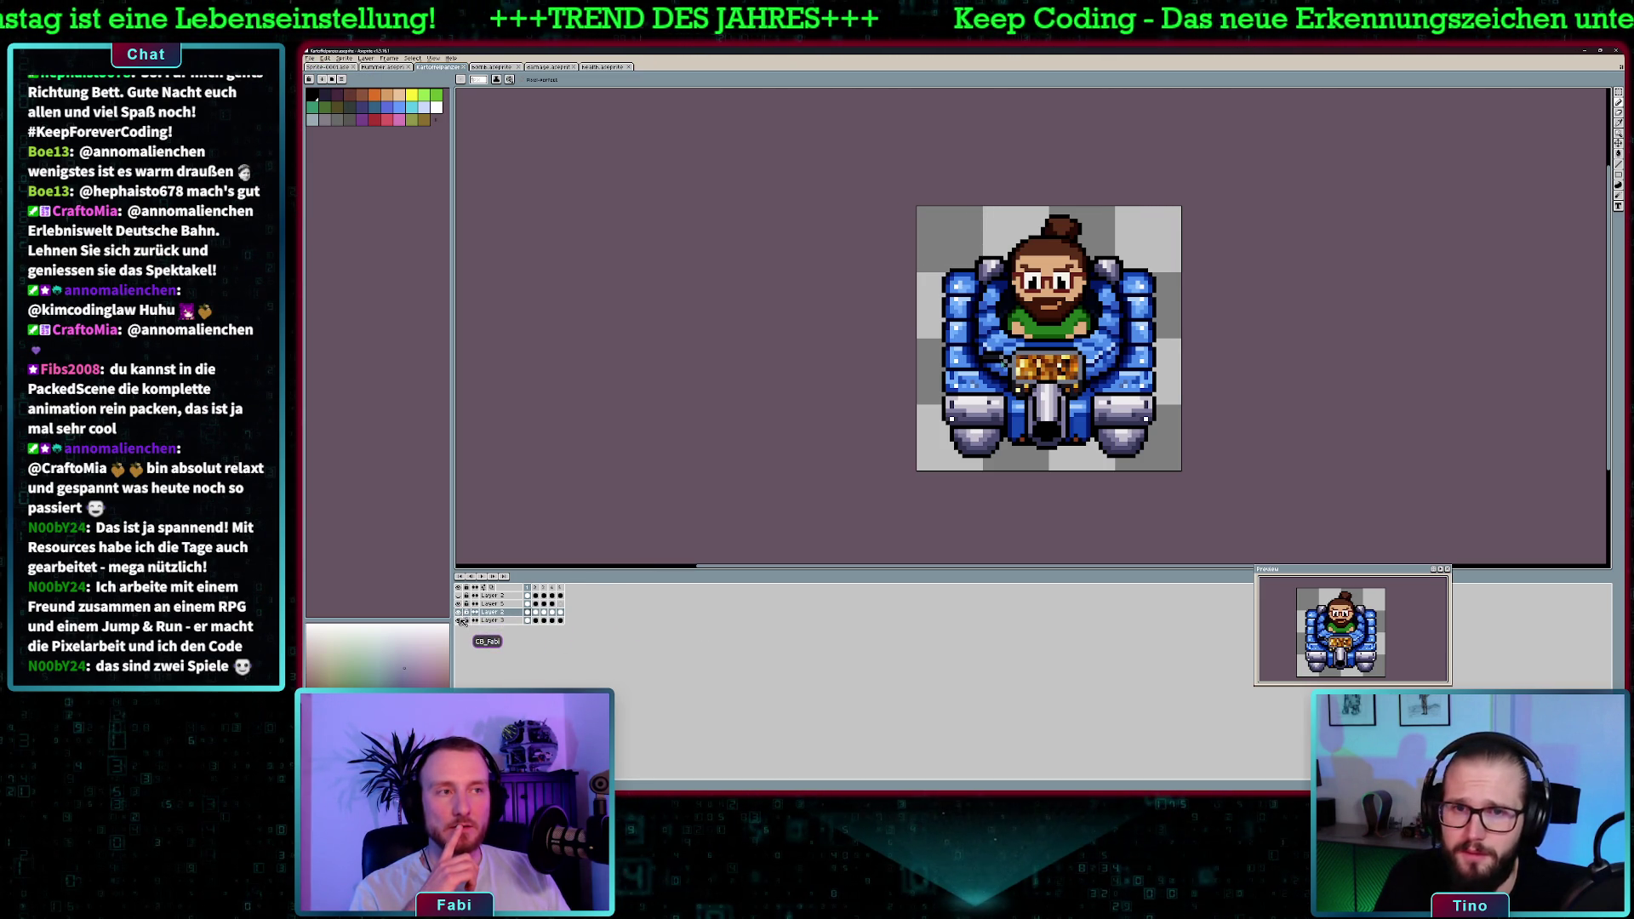
Export the potato tank frames from Aseprite as a sprite sheet and inspect the new strip.
click(312, 59)
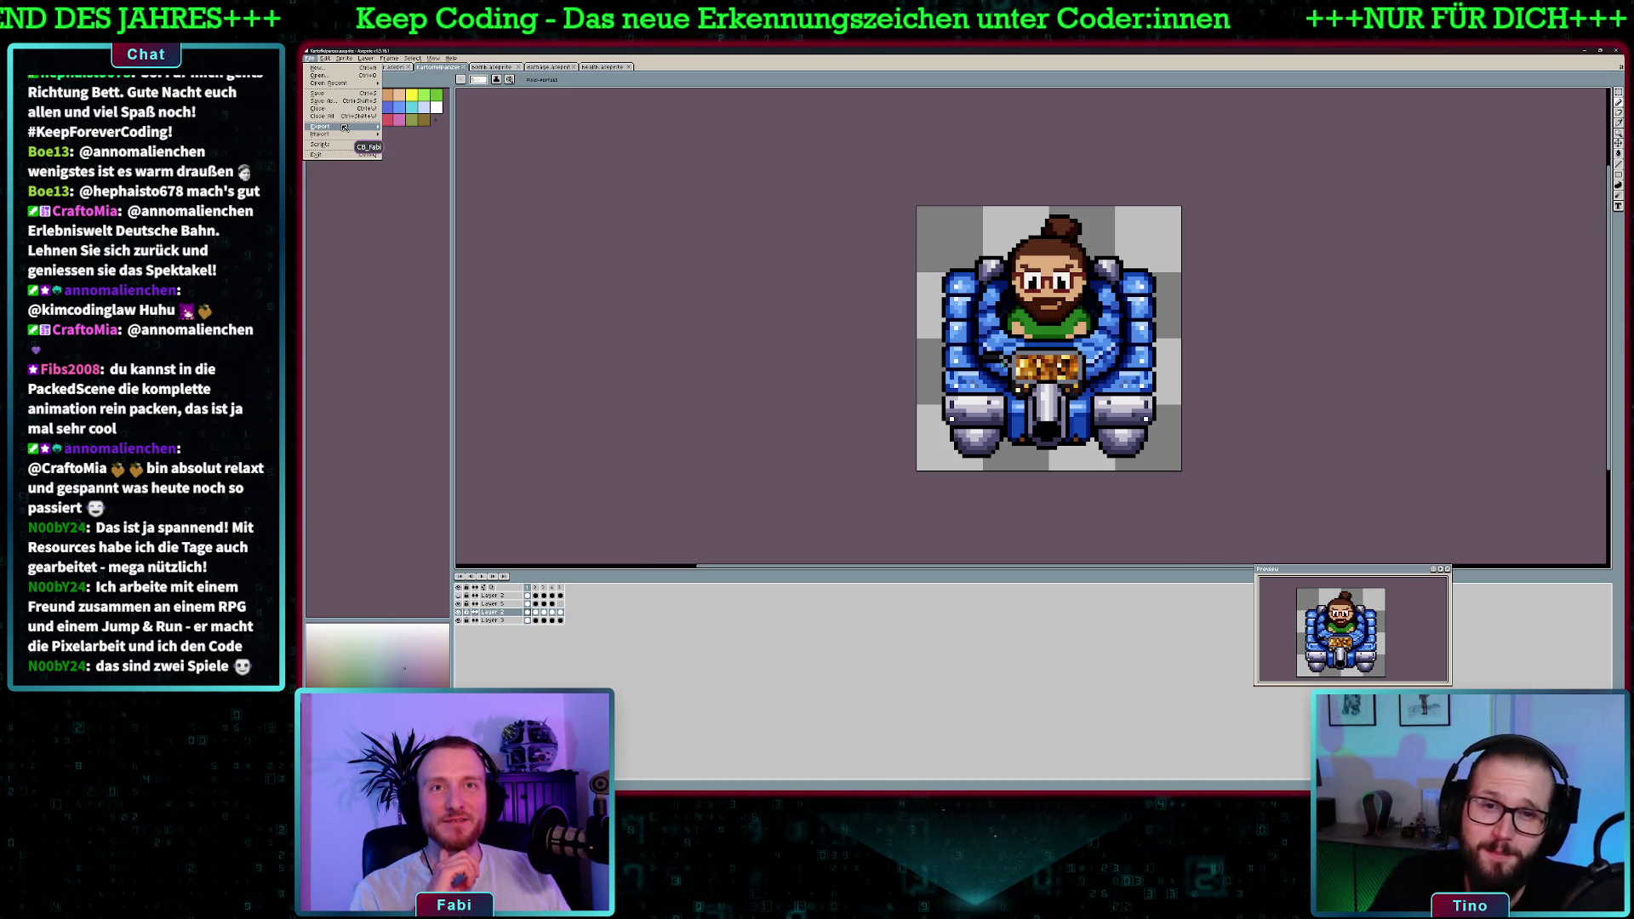
mouse_move(357, 126)
click(452, 137)
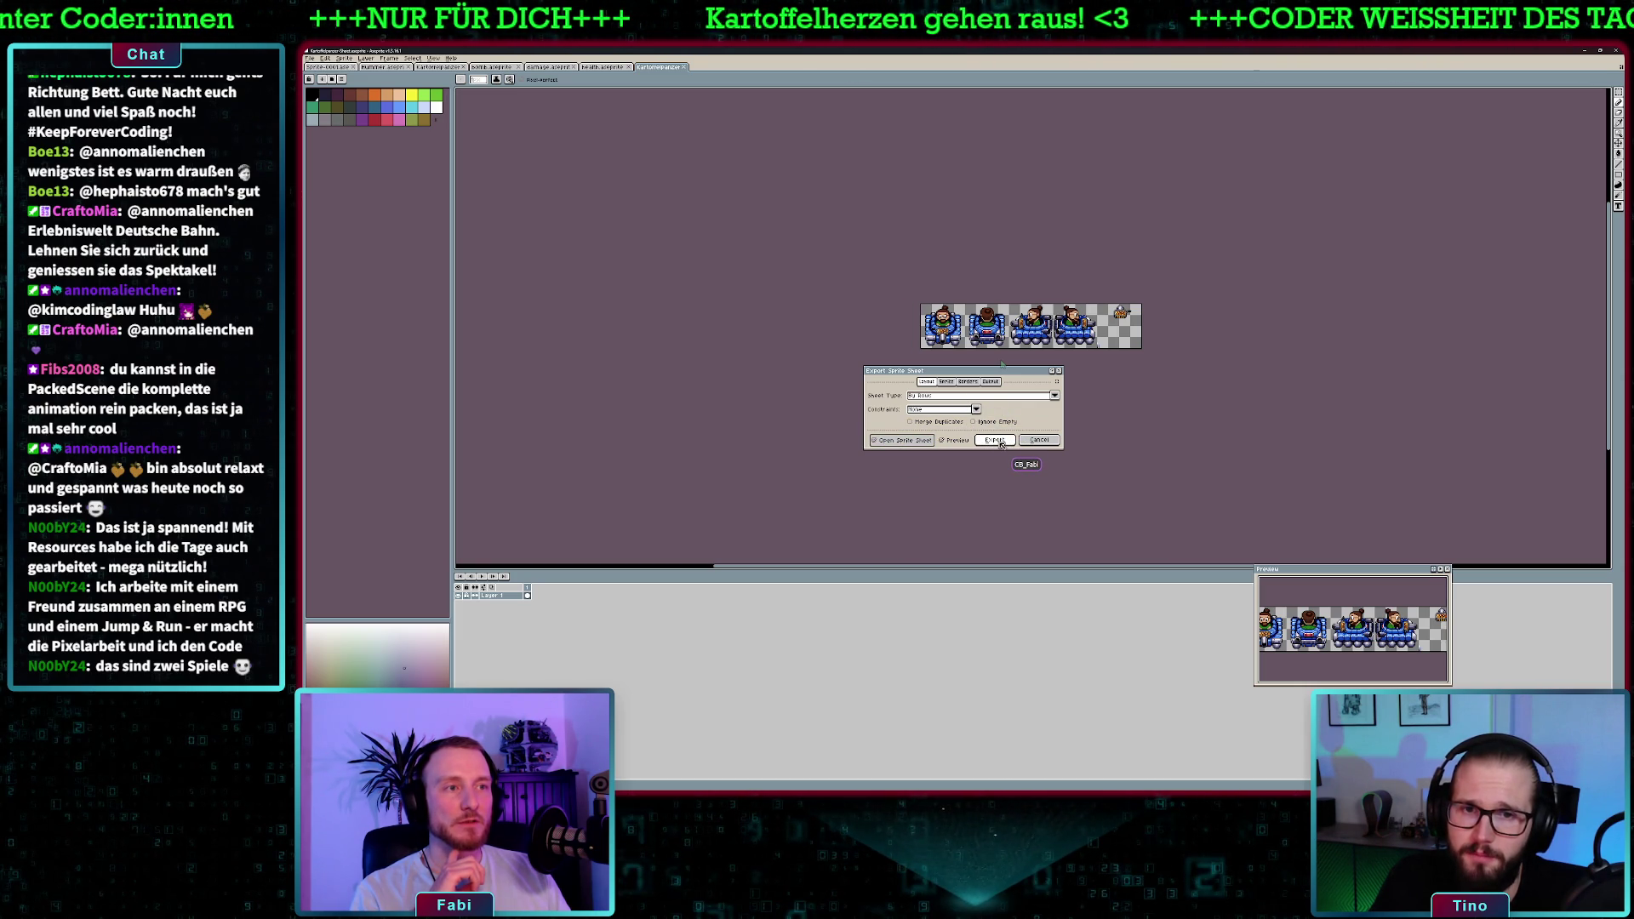
click(994, 440)
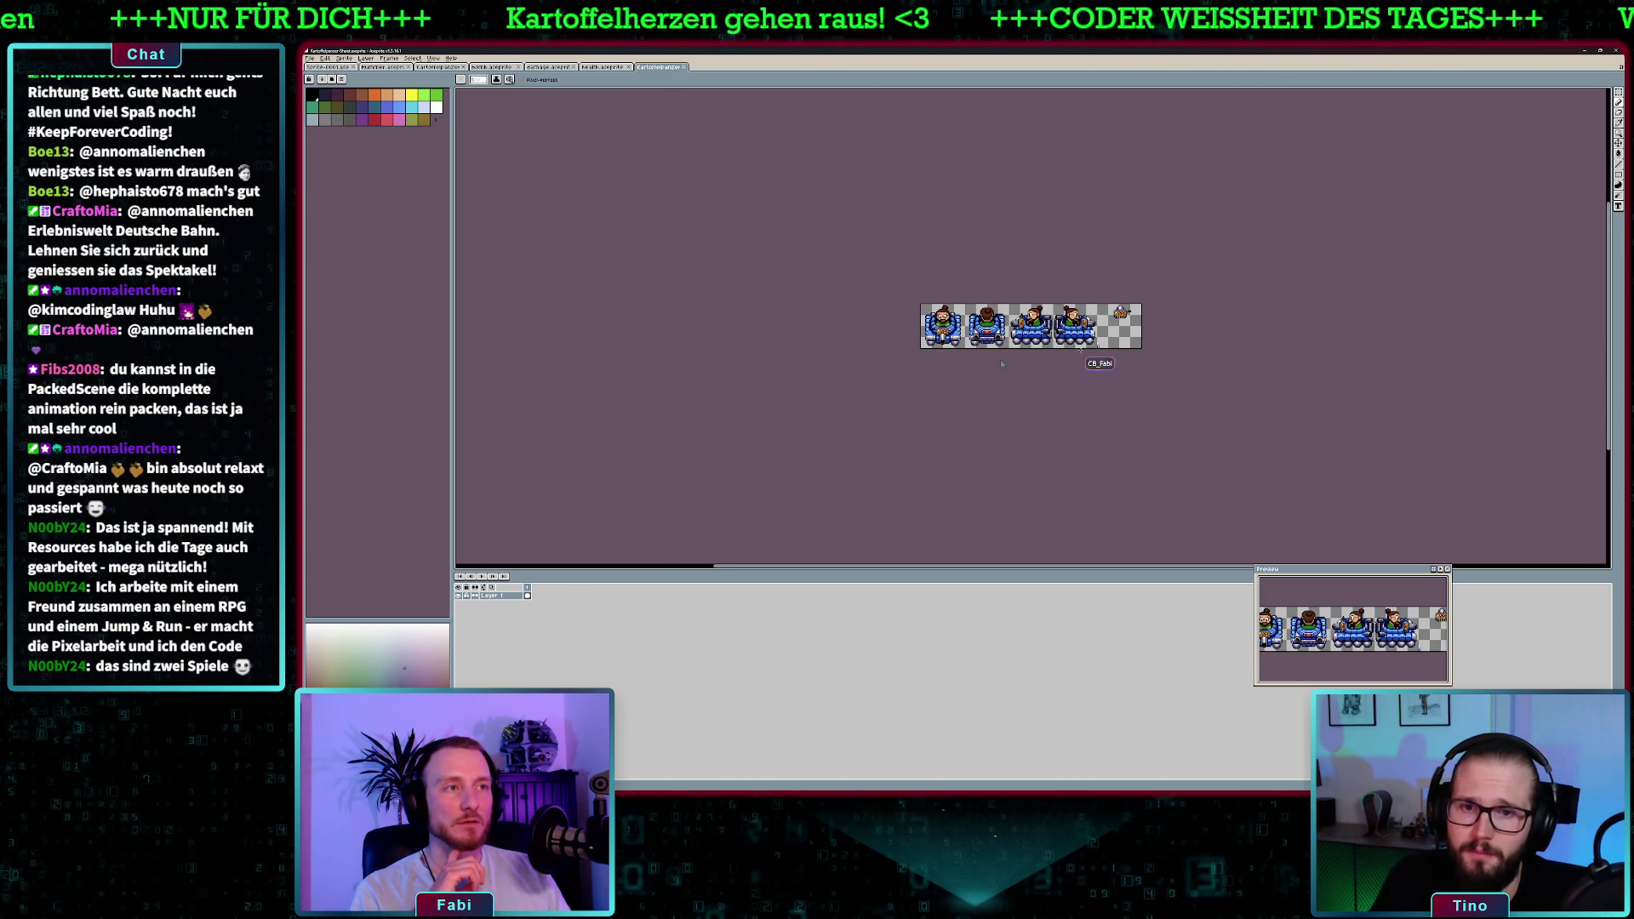
scroll(1097, 316, up, 2)
scroll(1102, 315, up, 1)
scroll(1230, 396, up, 1)
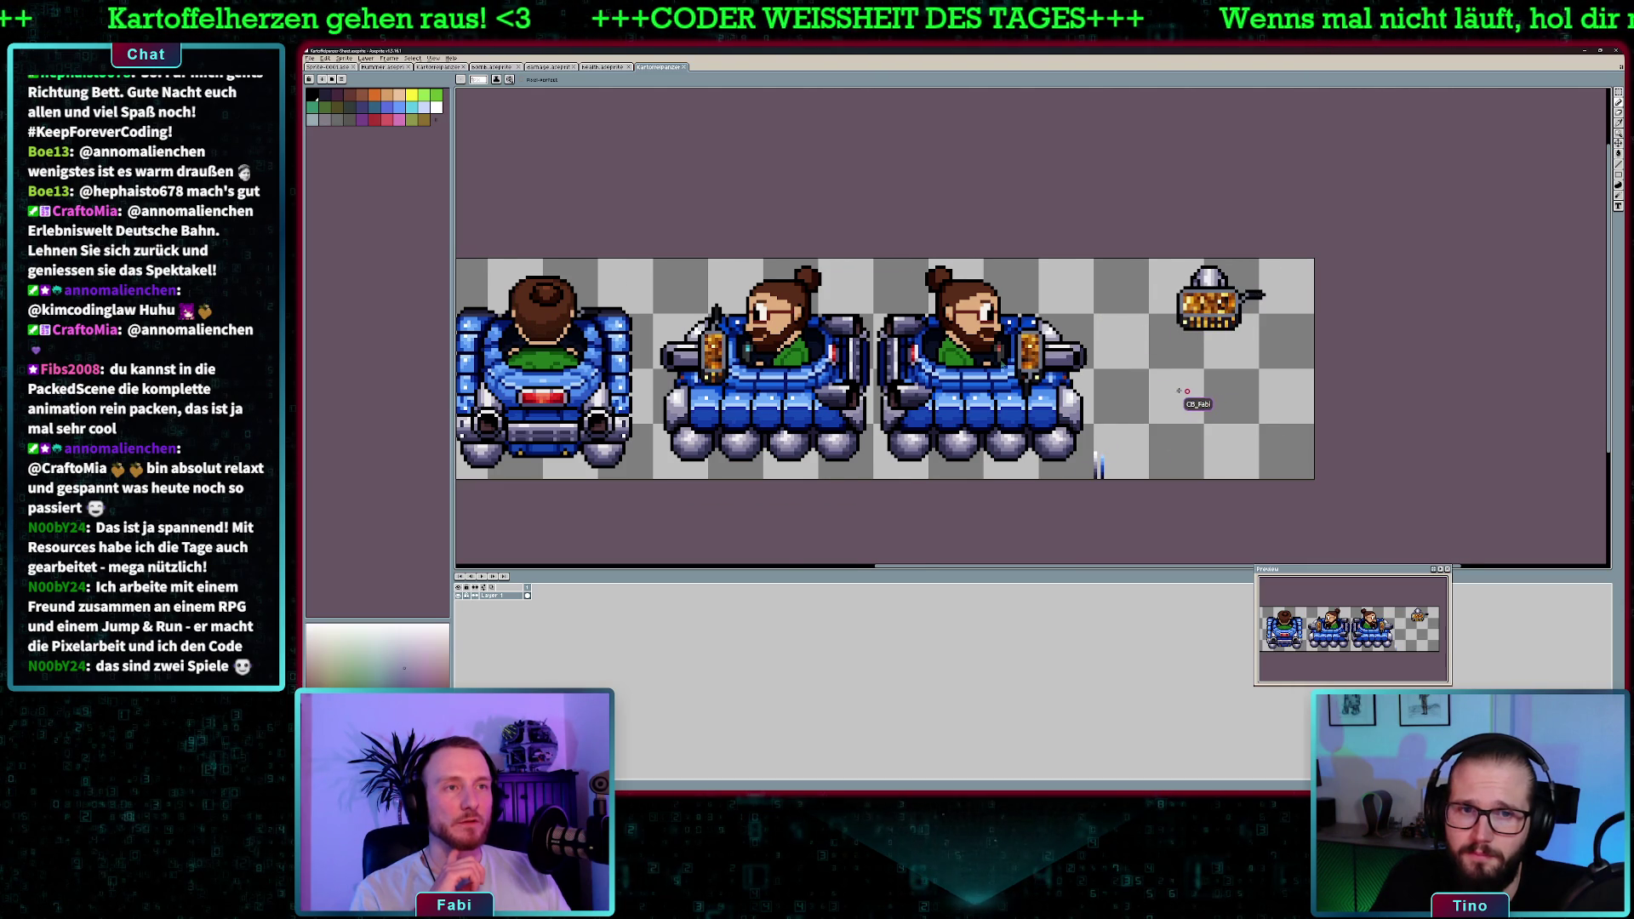
scroll(1209, 383, down, 2)
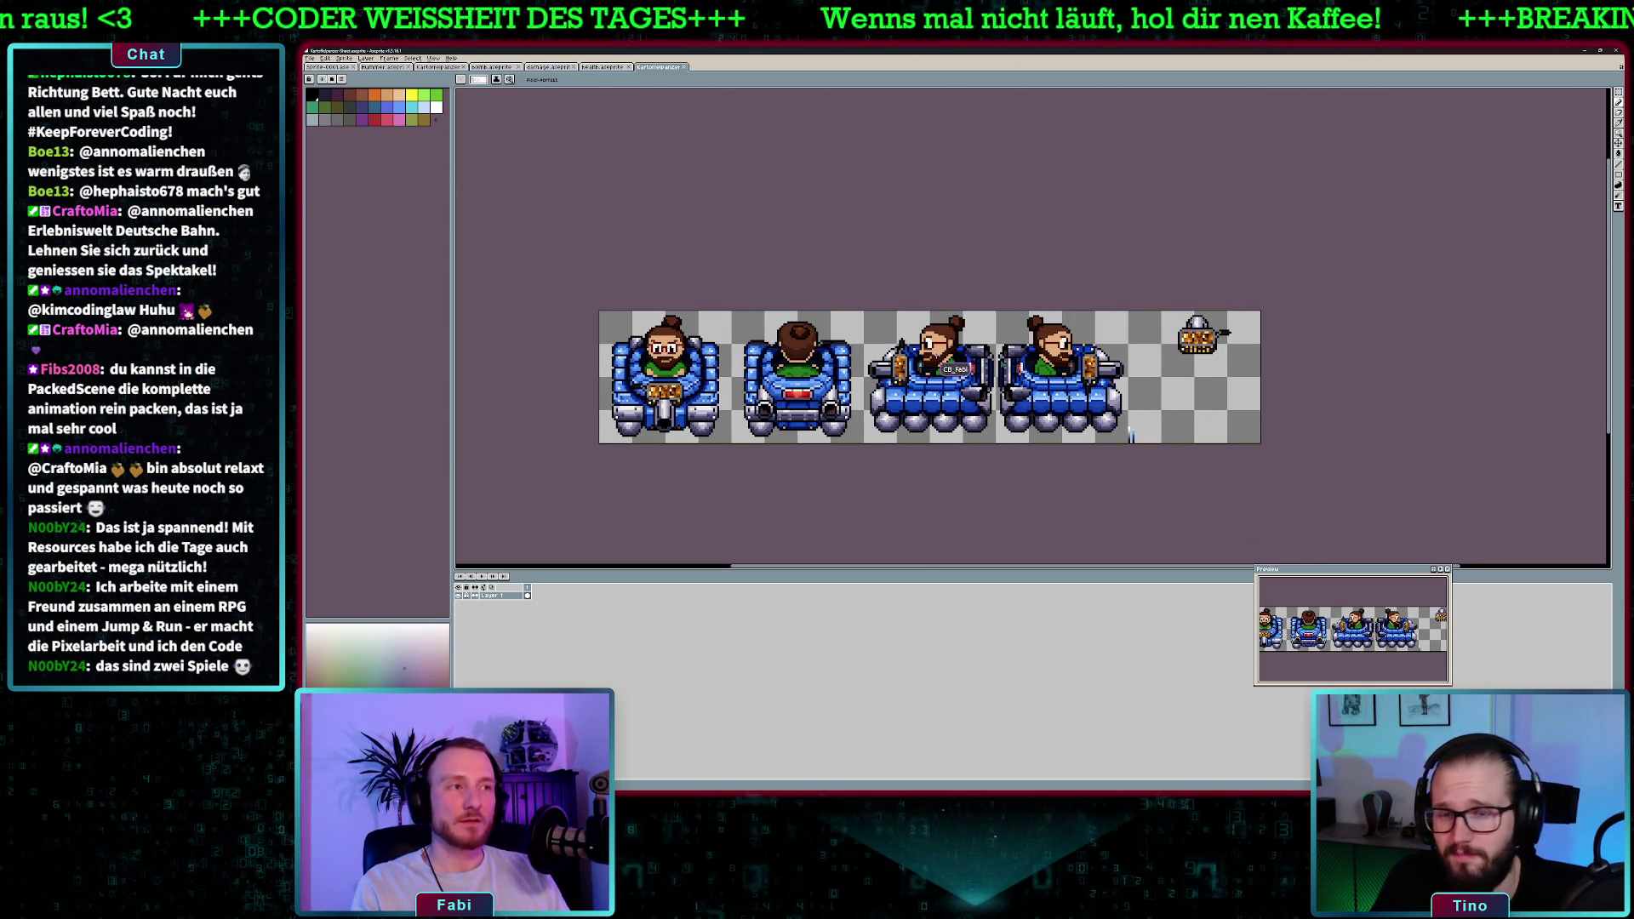
click(325, 58)
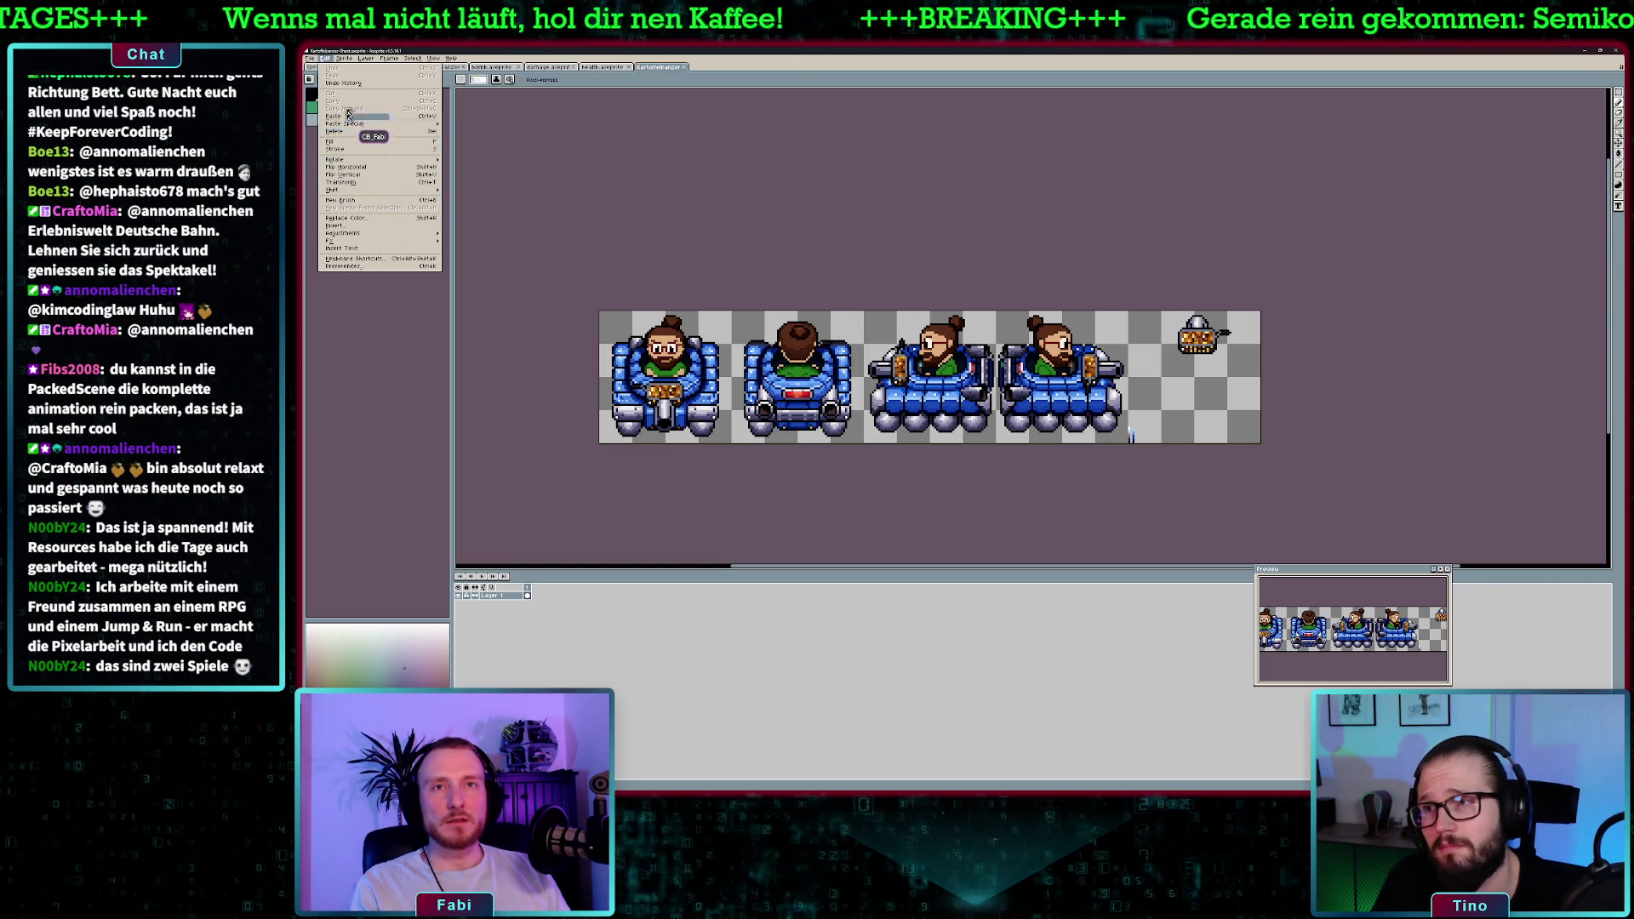
Resize the sprite sheet in Sprite Size, entering 32 and 040, to make it narrower.
mouse_move(352, 61)
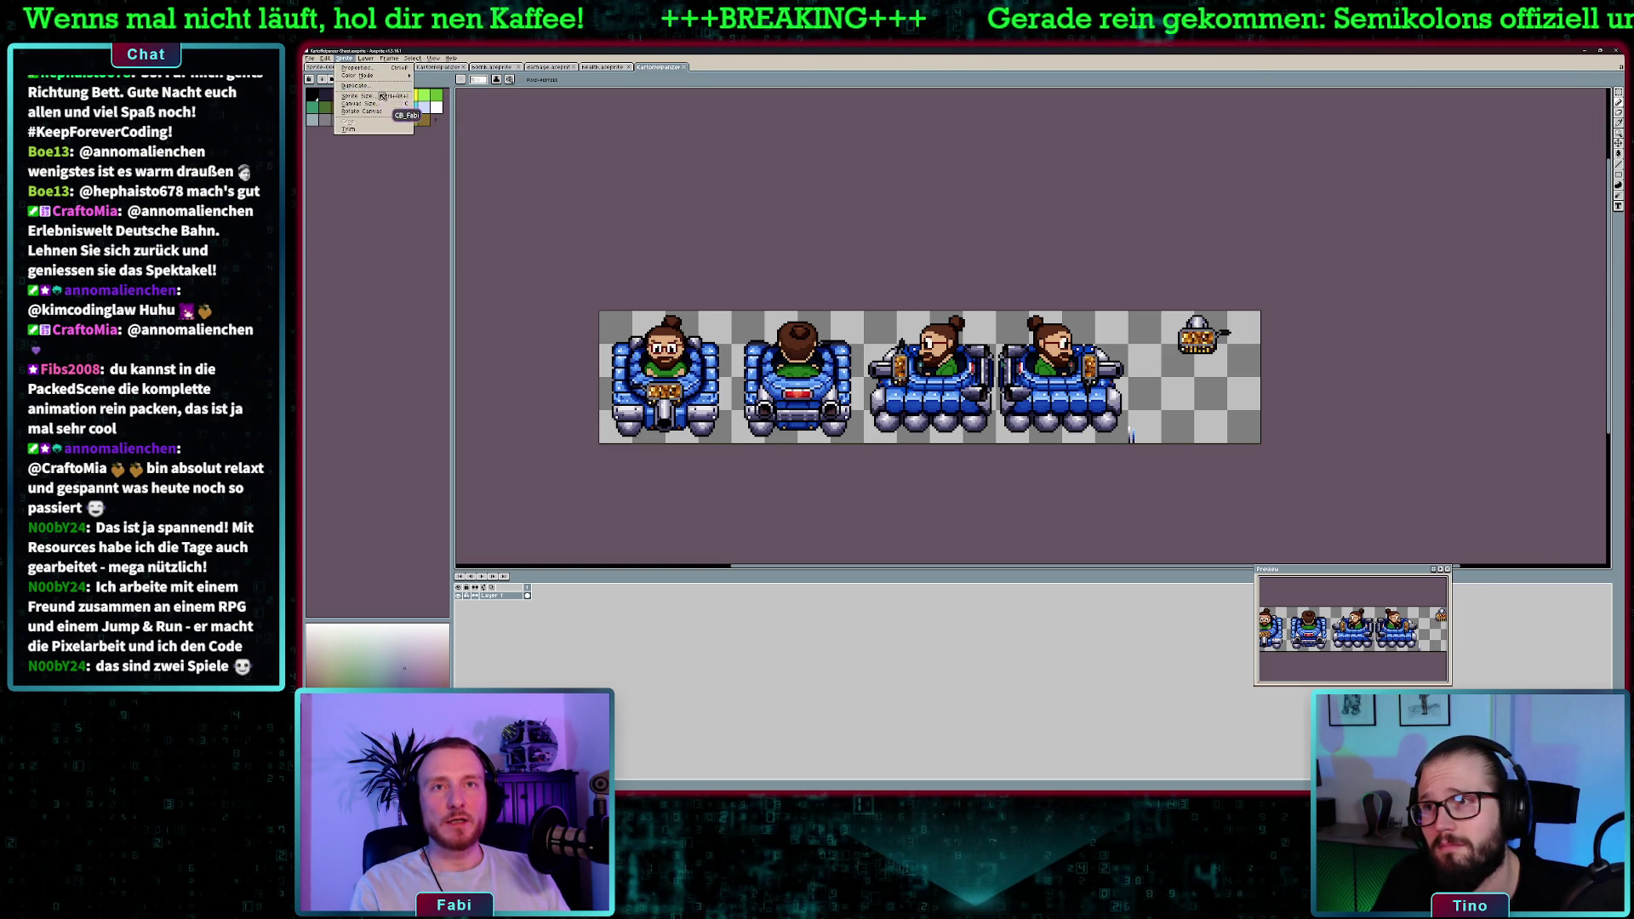
click(356, 95)
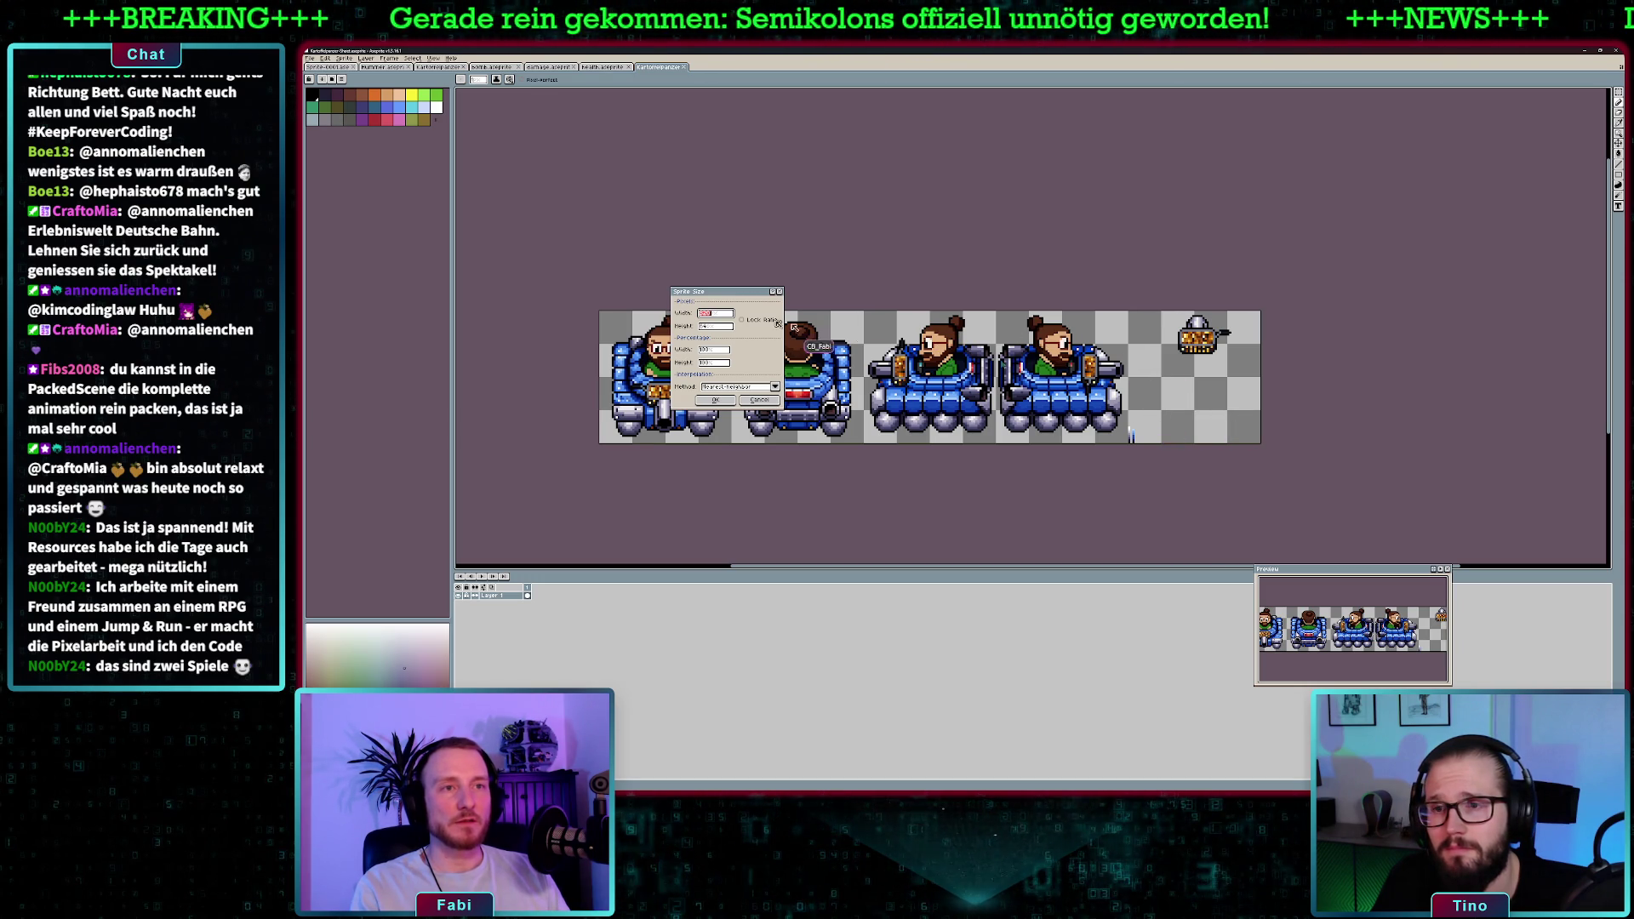
text(32)
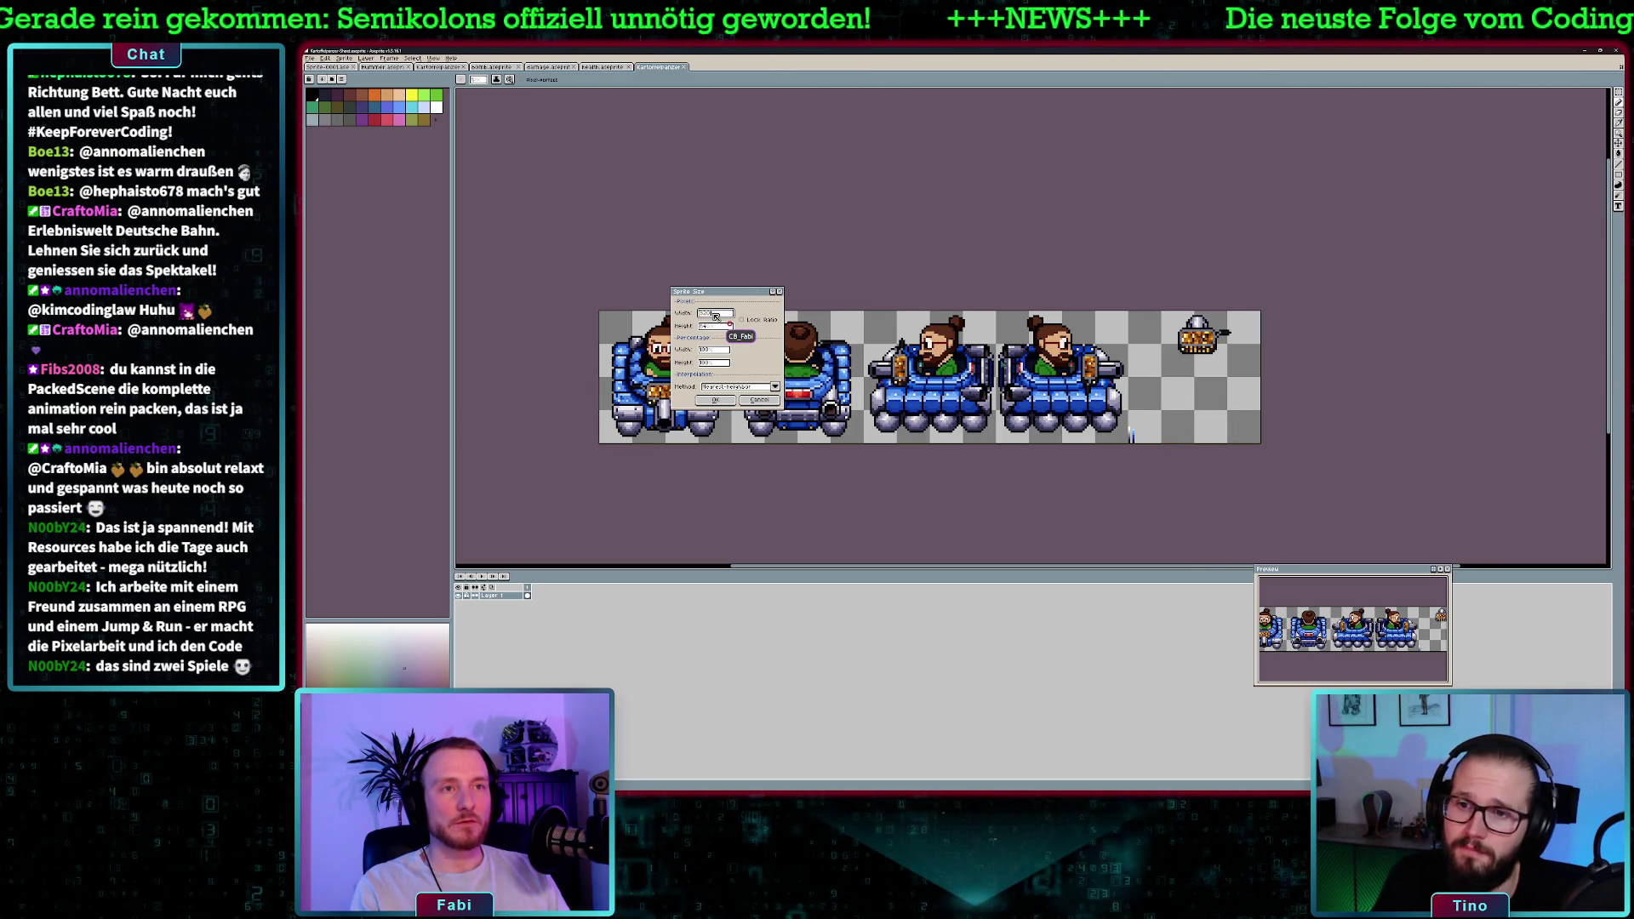
key(Tab)
text(0)
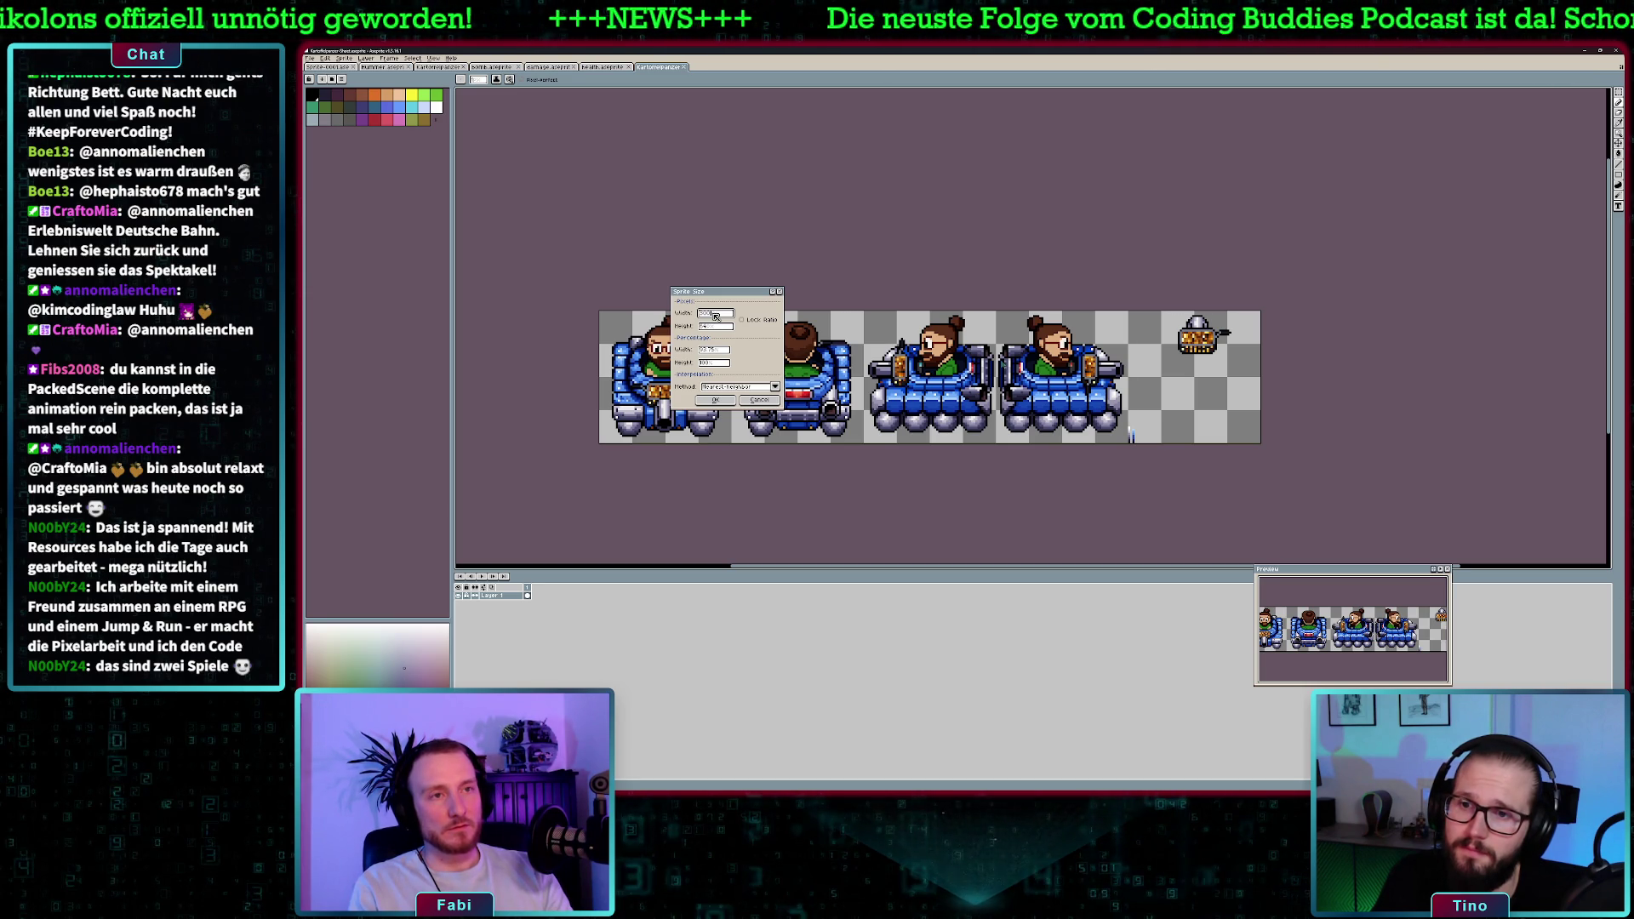
text(40)
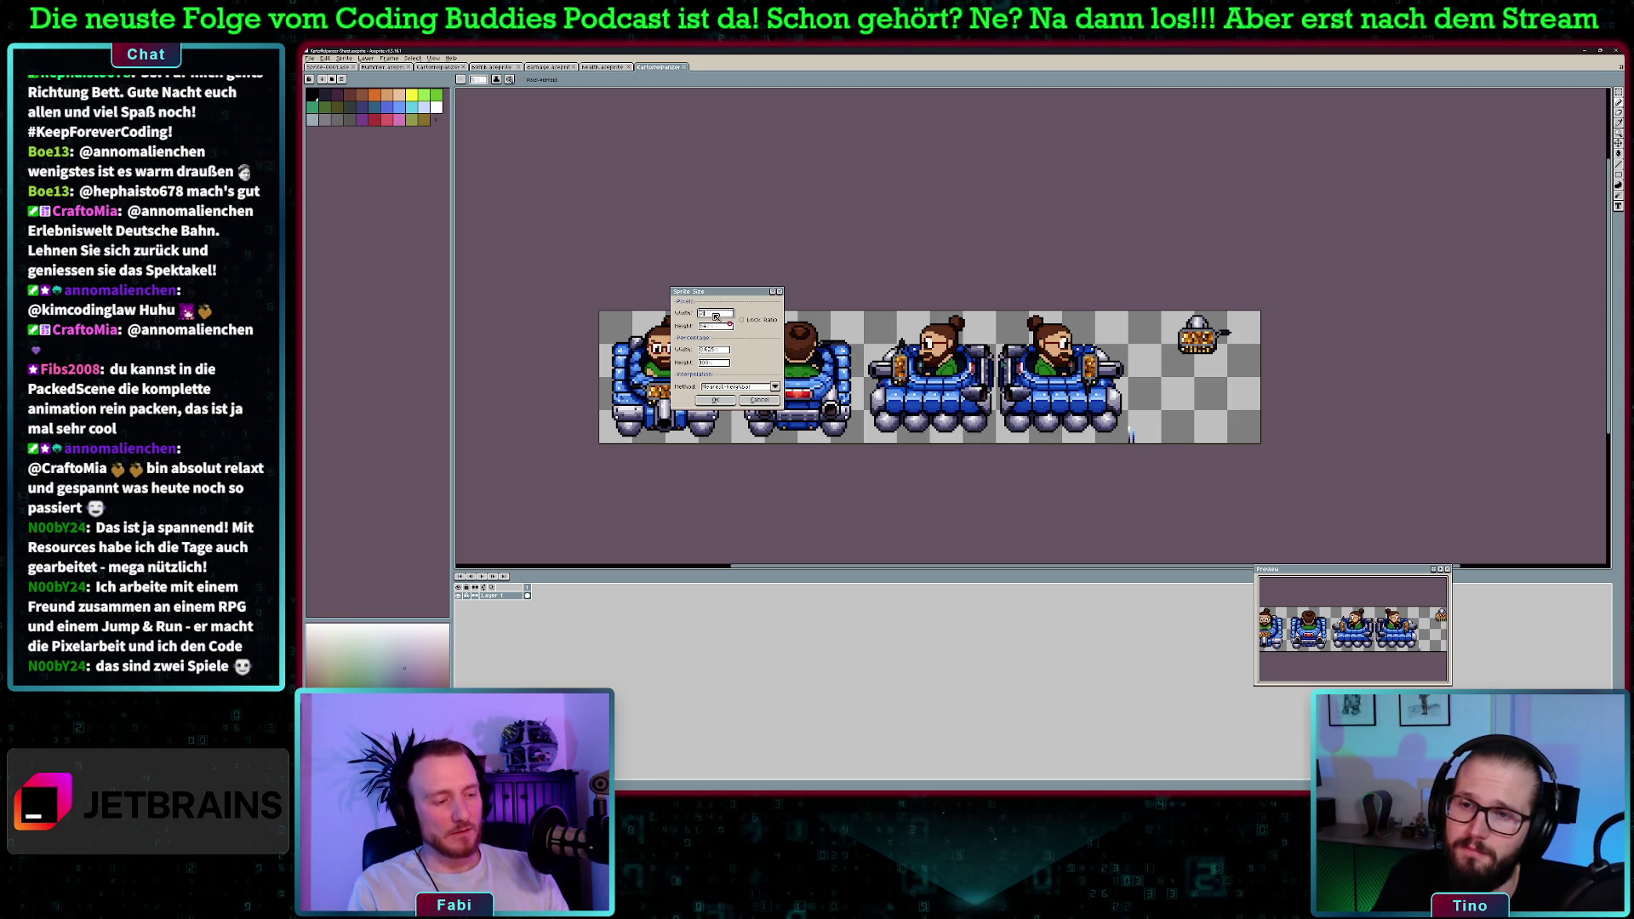
click(714, 400)
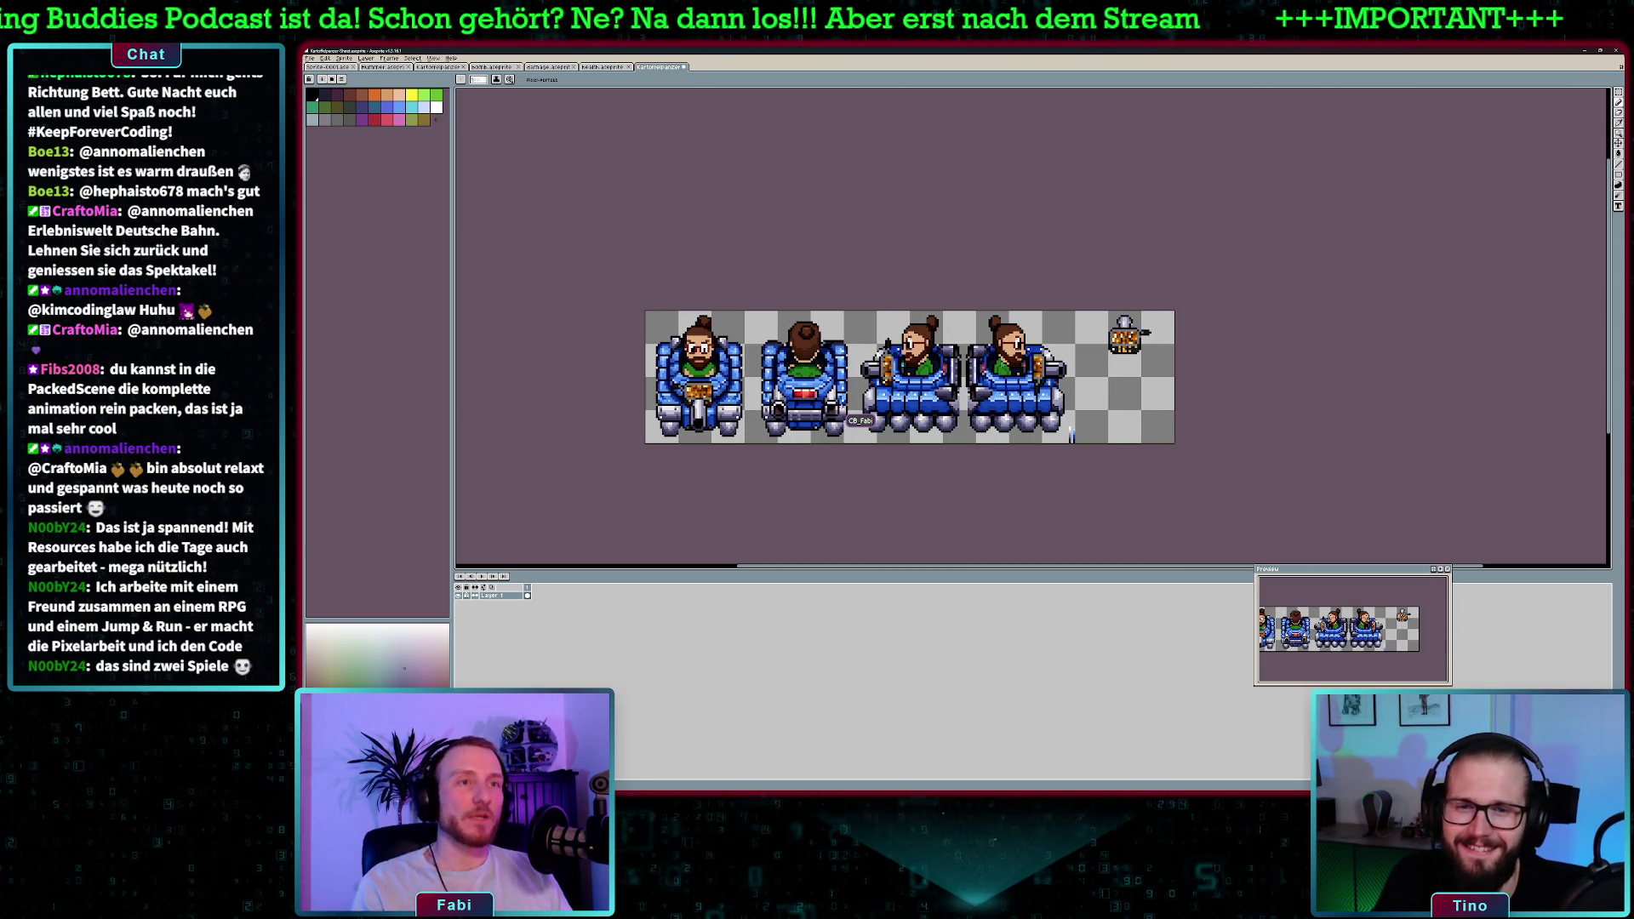
Undo the narrowing resize of the potato tank sprite sheet.
key(ctrl+z)
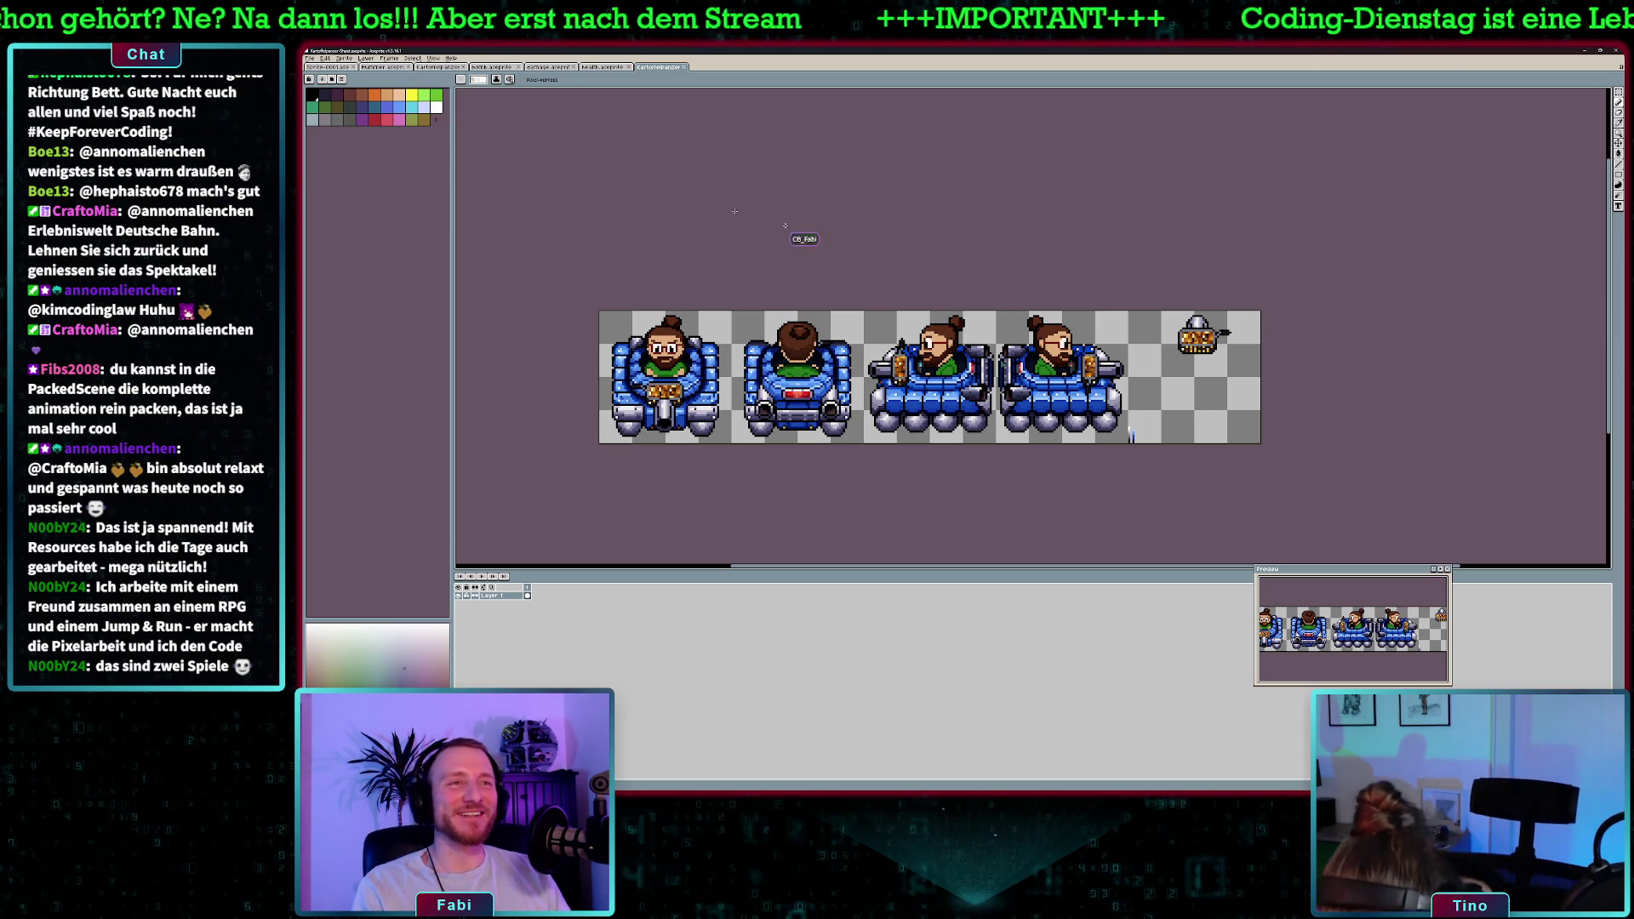
key(alt+e)
key(Escape)
key(alt+f)
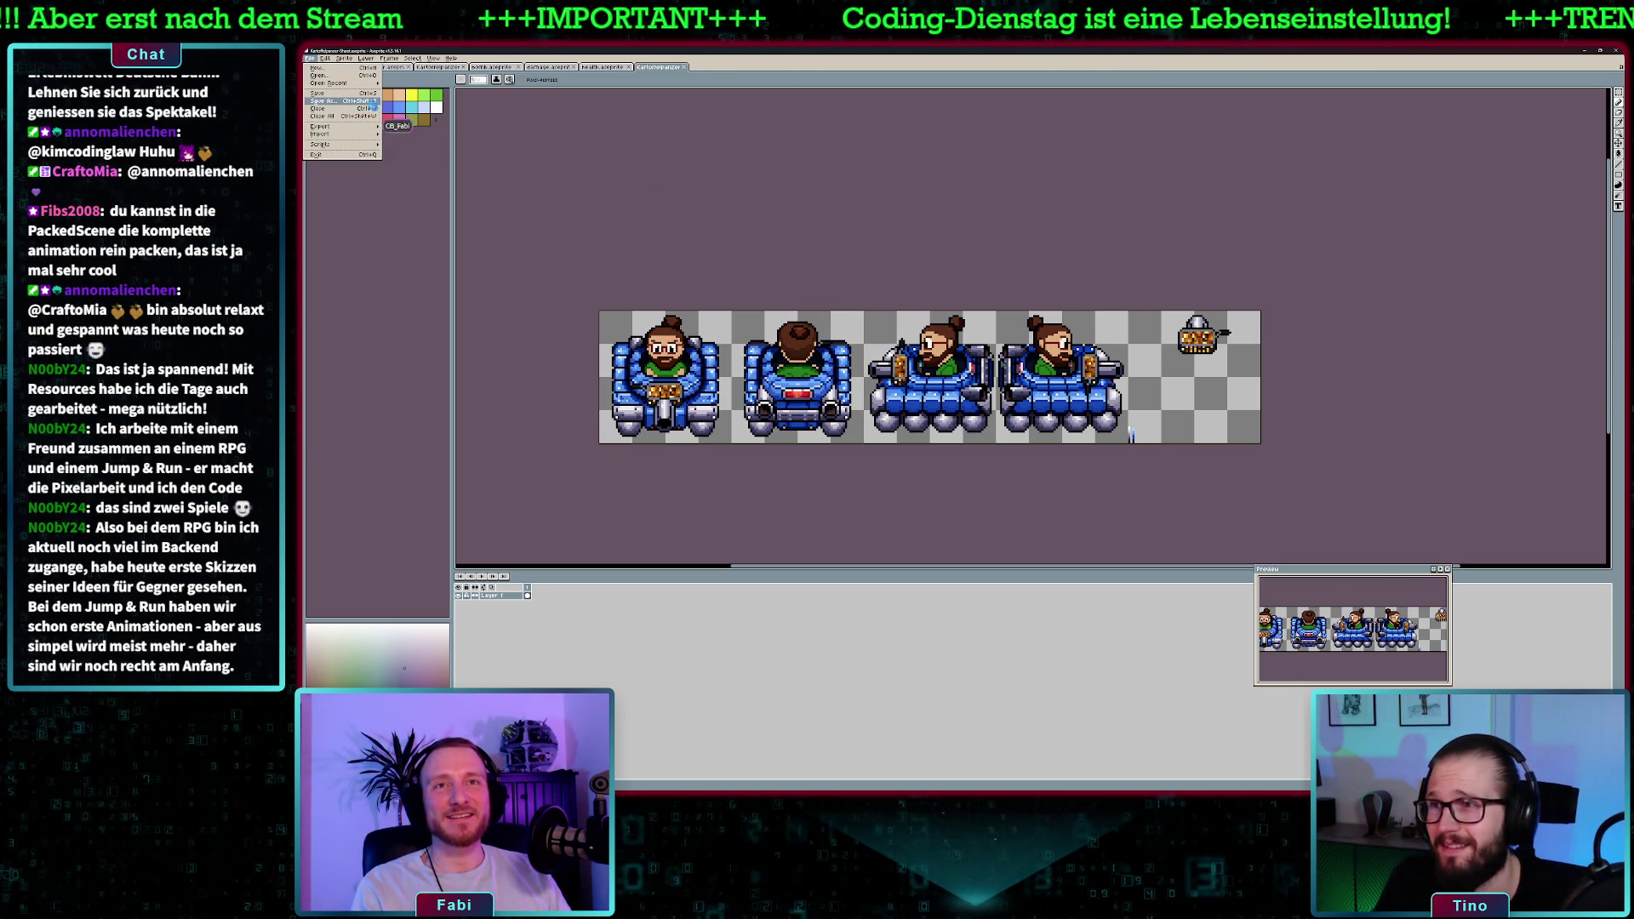
Save As, browsing to Godot > TankBuddies > game > tank-buddies > assets.
click(321, 102)
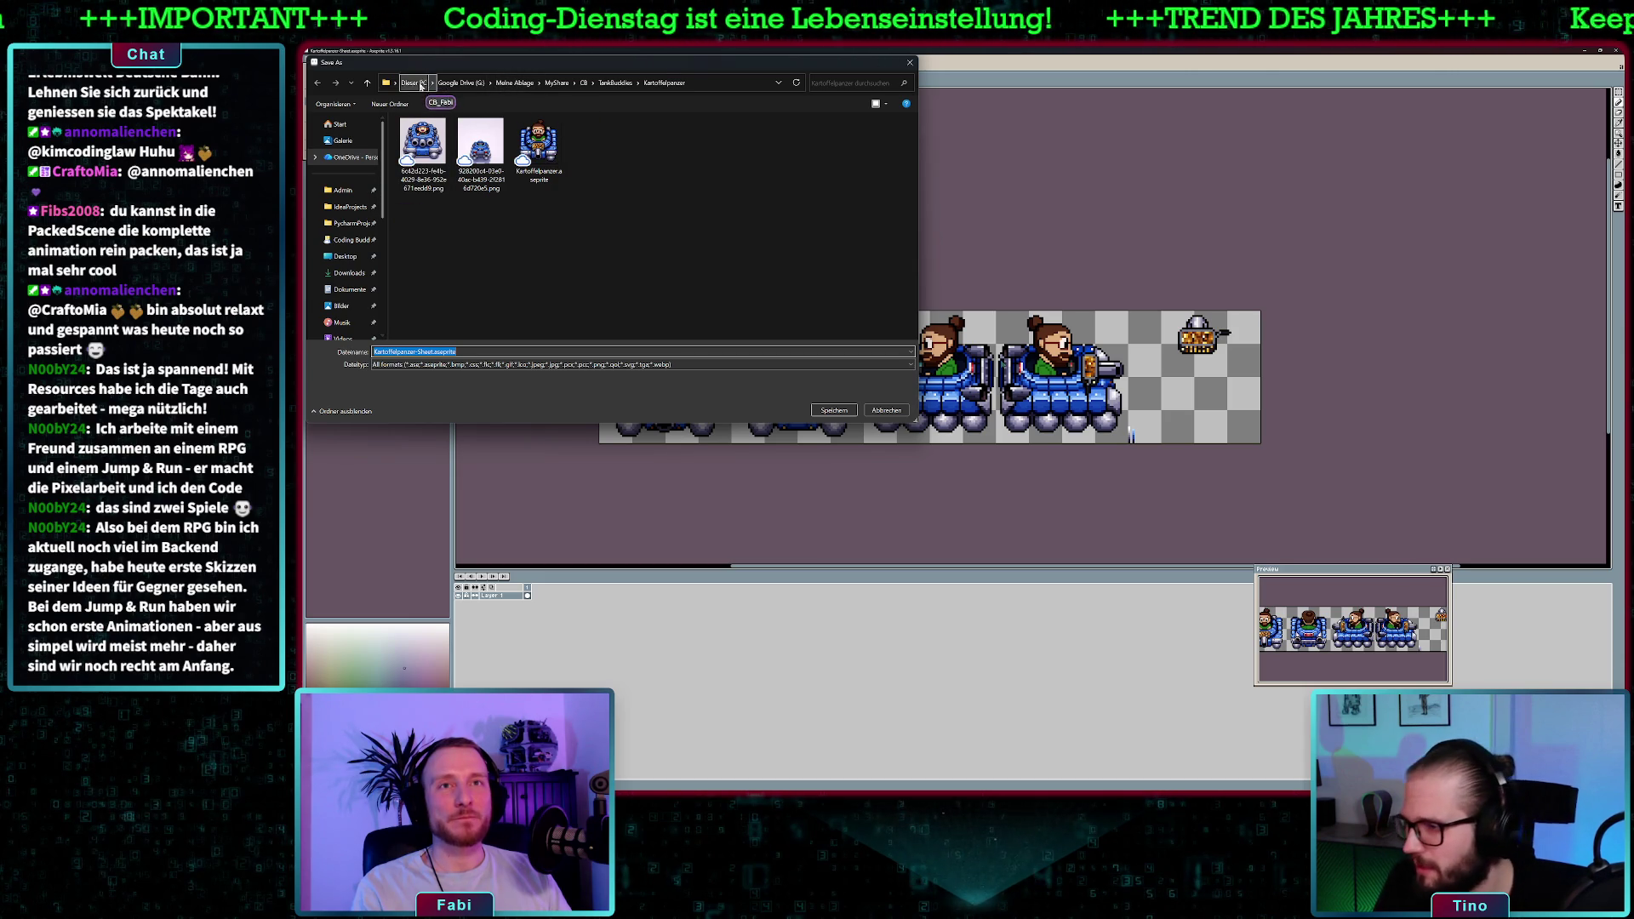
click(414, 82)
click(343, 190)
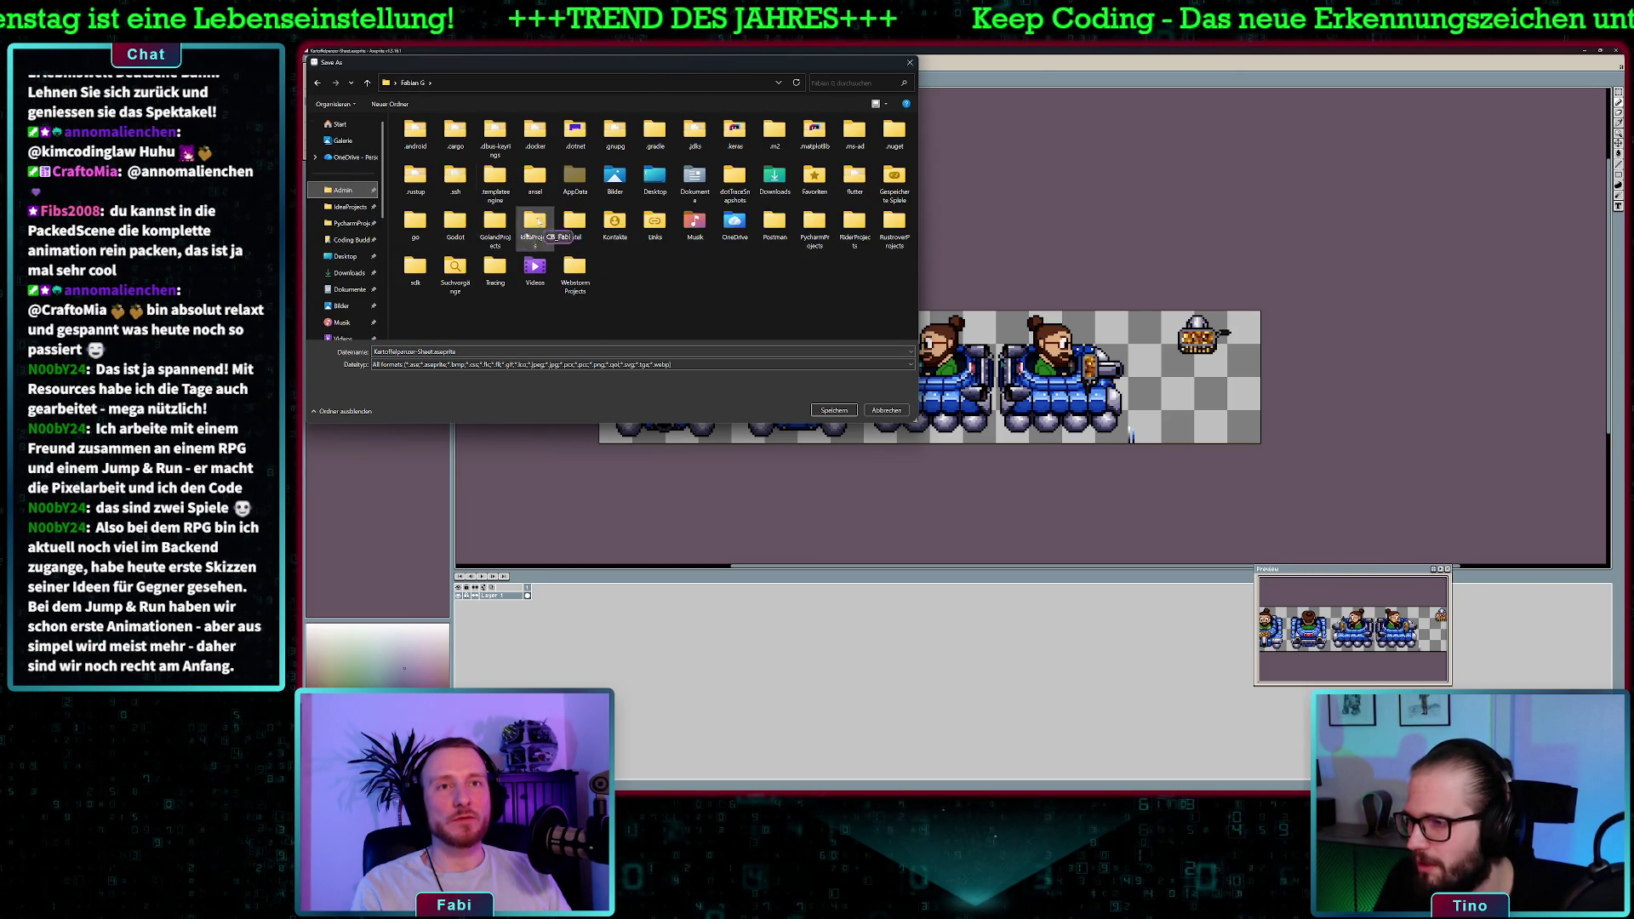
double_click(456, 223)
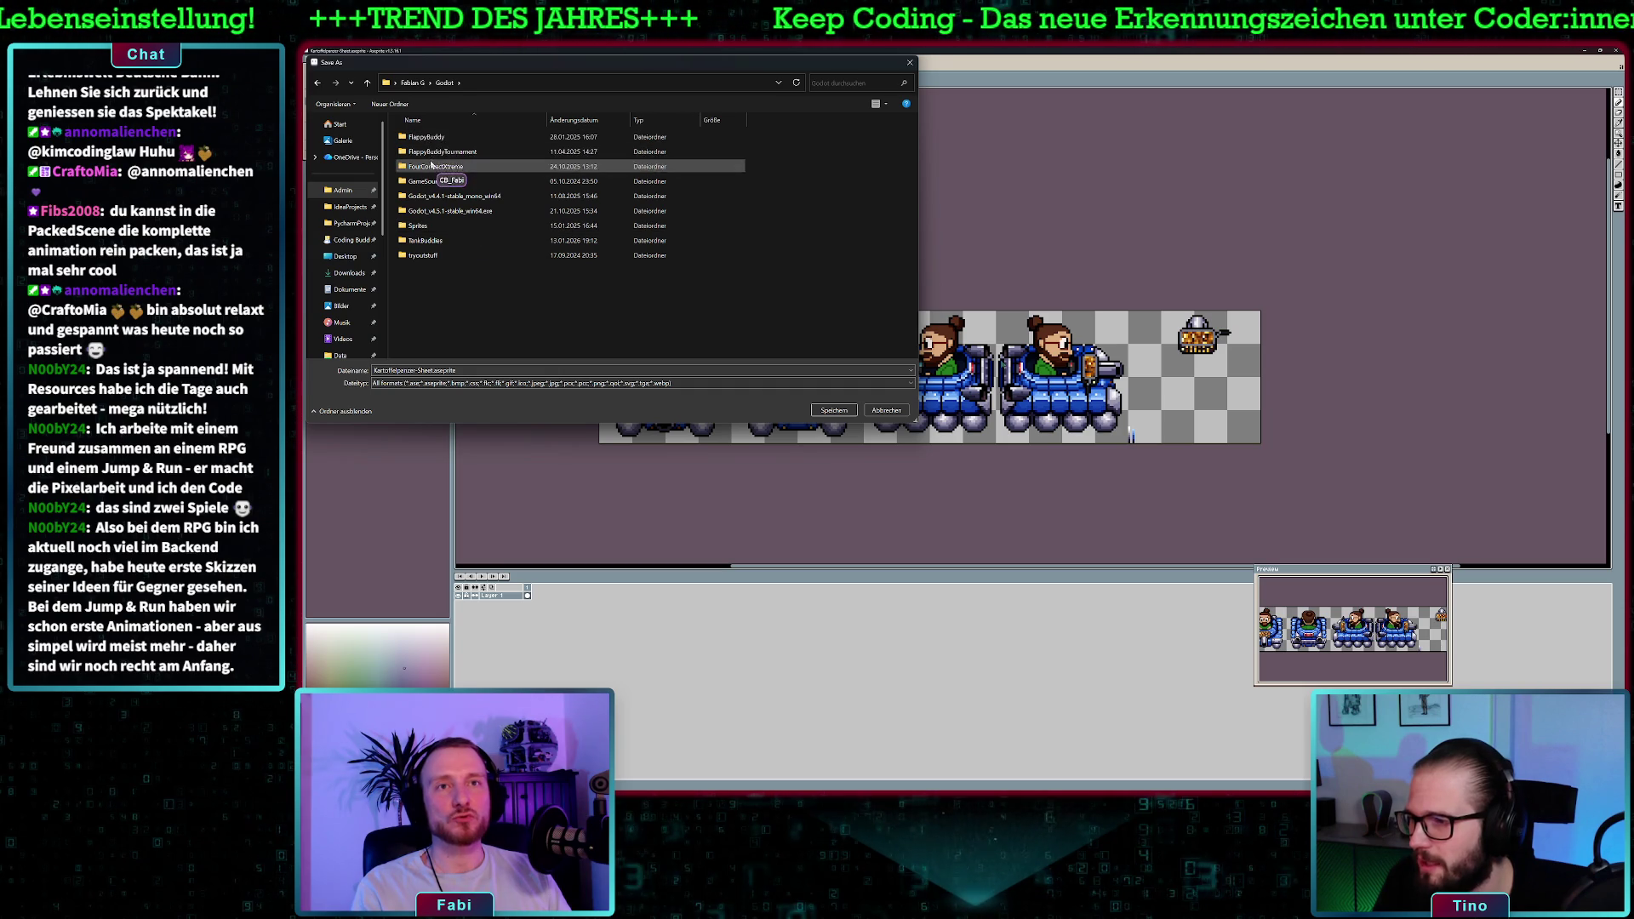
click(434, 242)
double_click(434, 242)
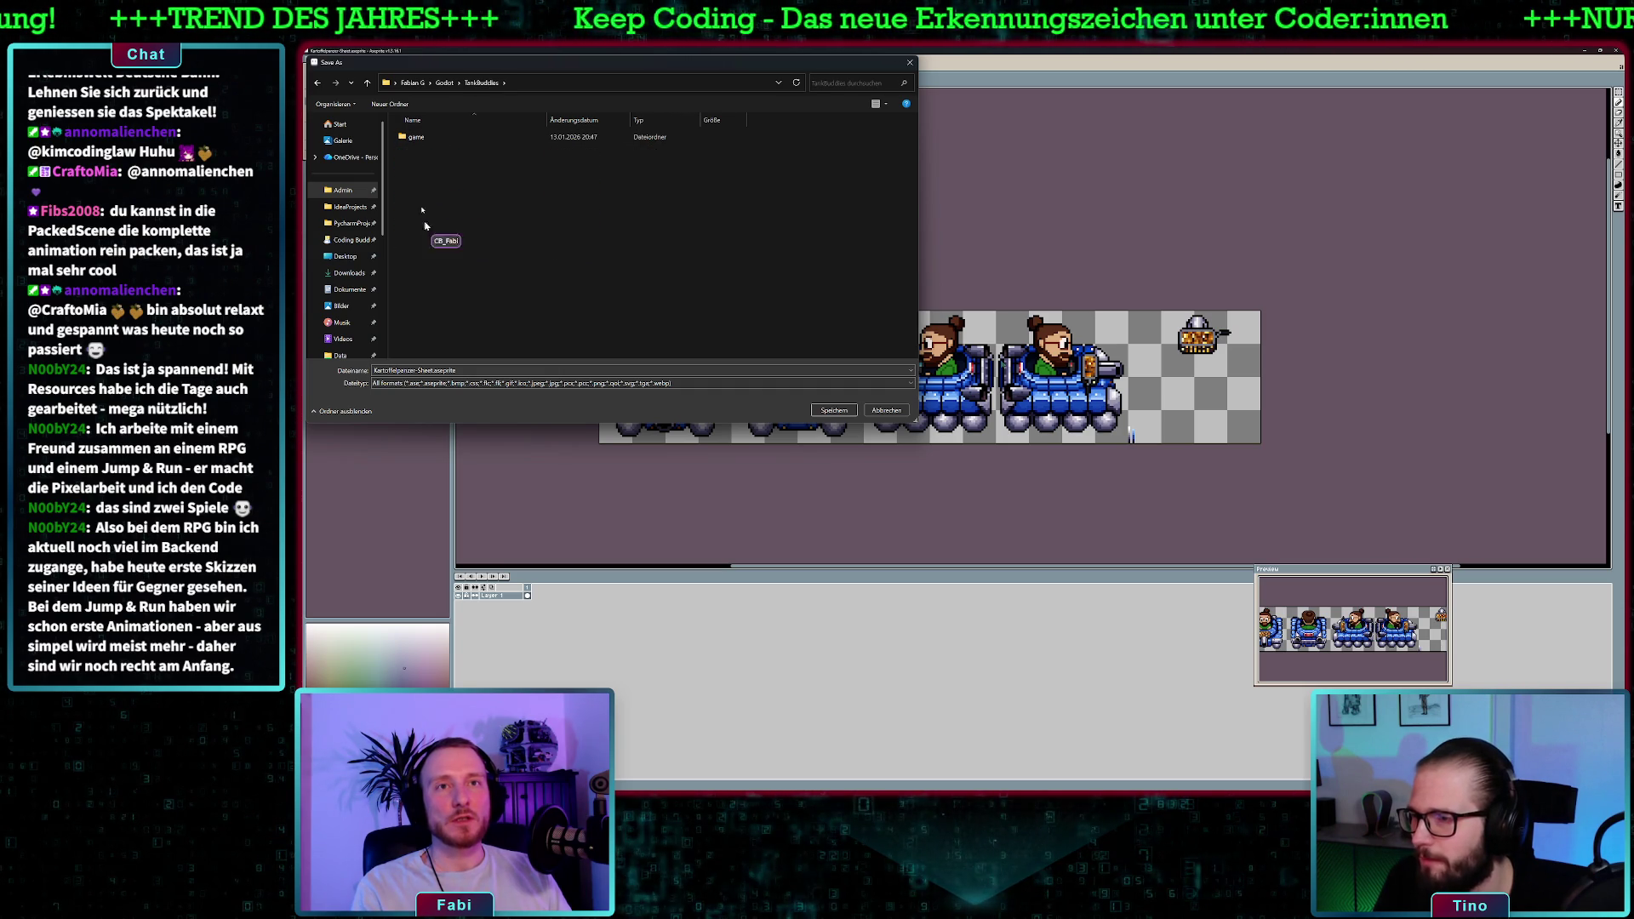
double_click(451, 138)
double_click(457, 138)
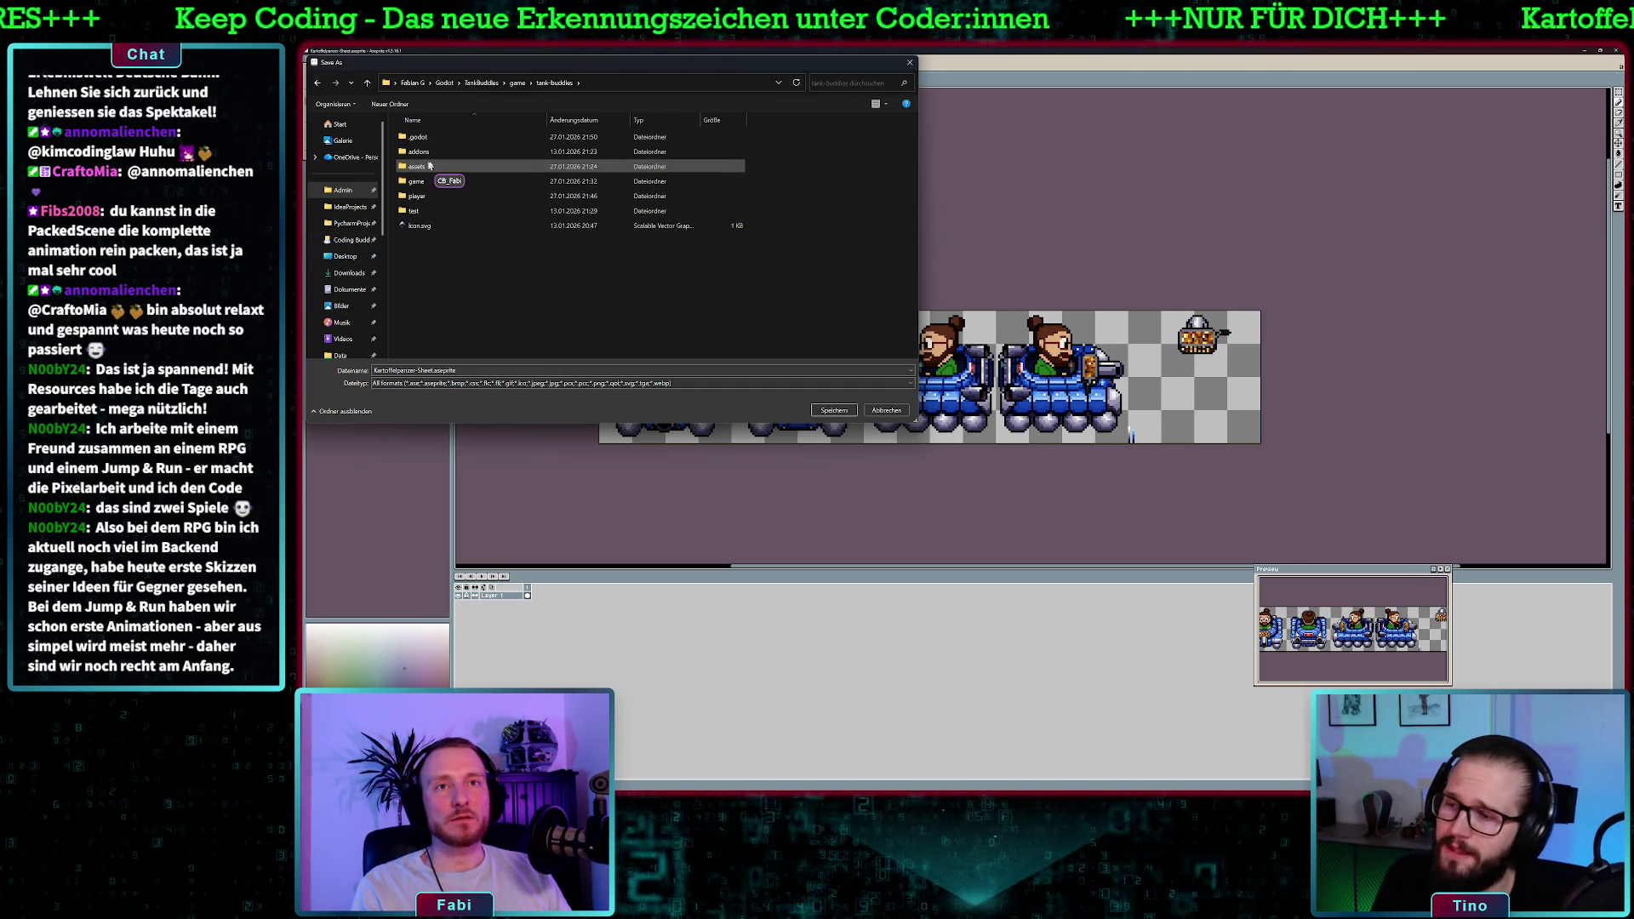
double_click(426, 166)
Replace the file name with potato_tank.png and save the sheet there.
double_click(432, 371)
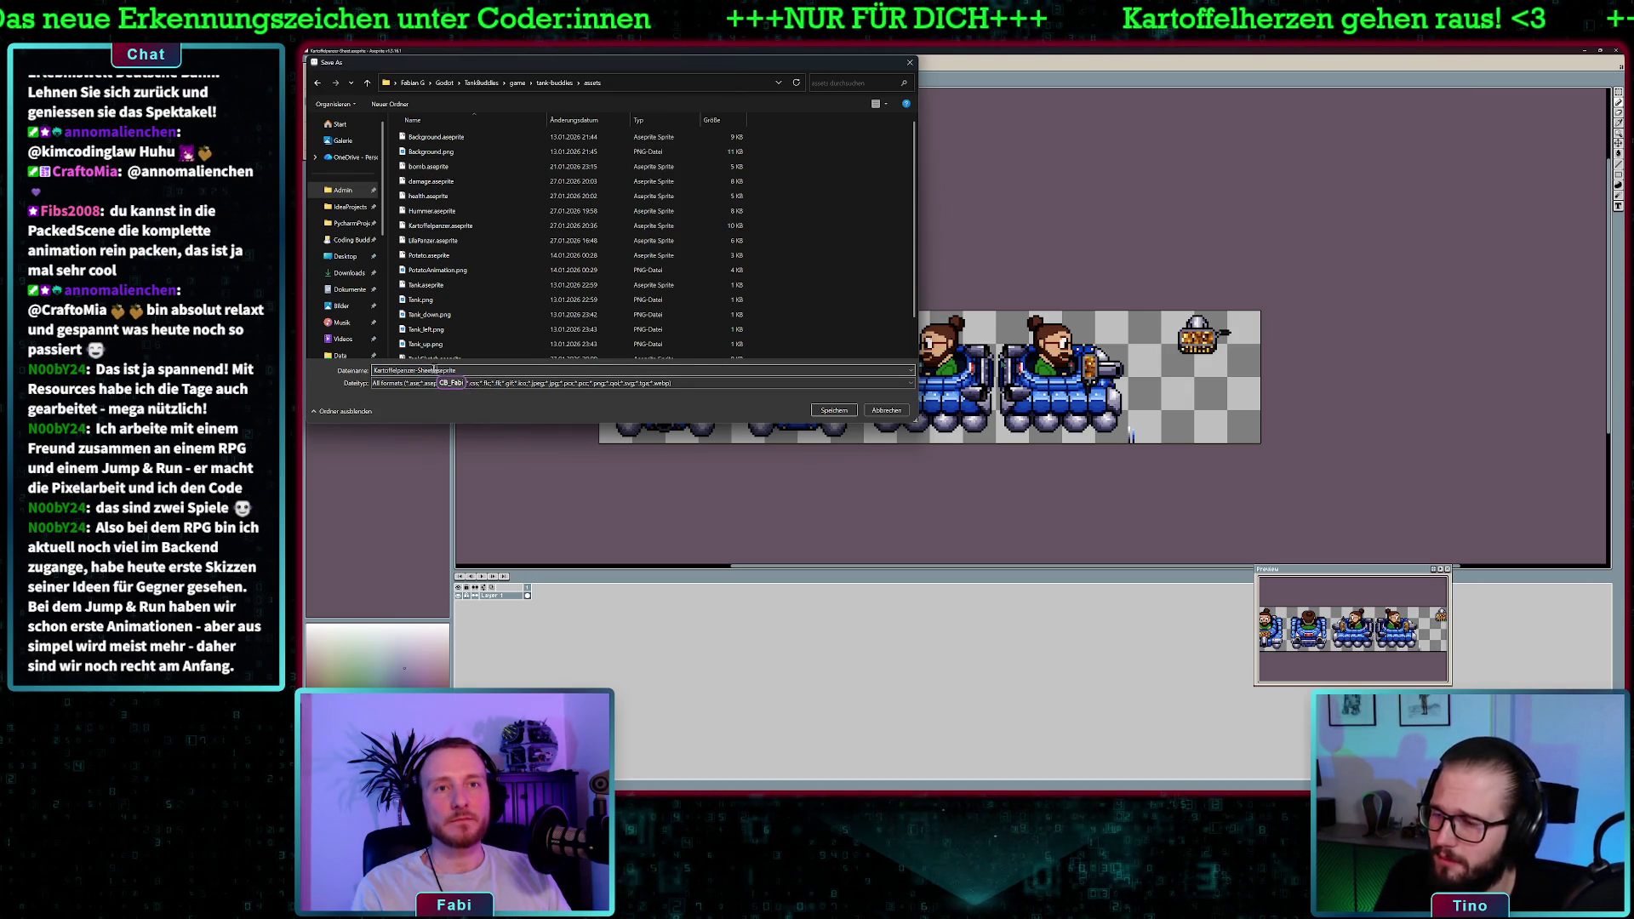
click(459, 370)
key(ctrl+a)
key(BackSpace)
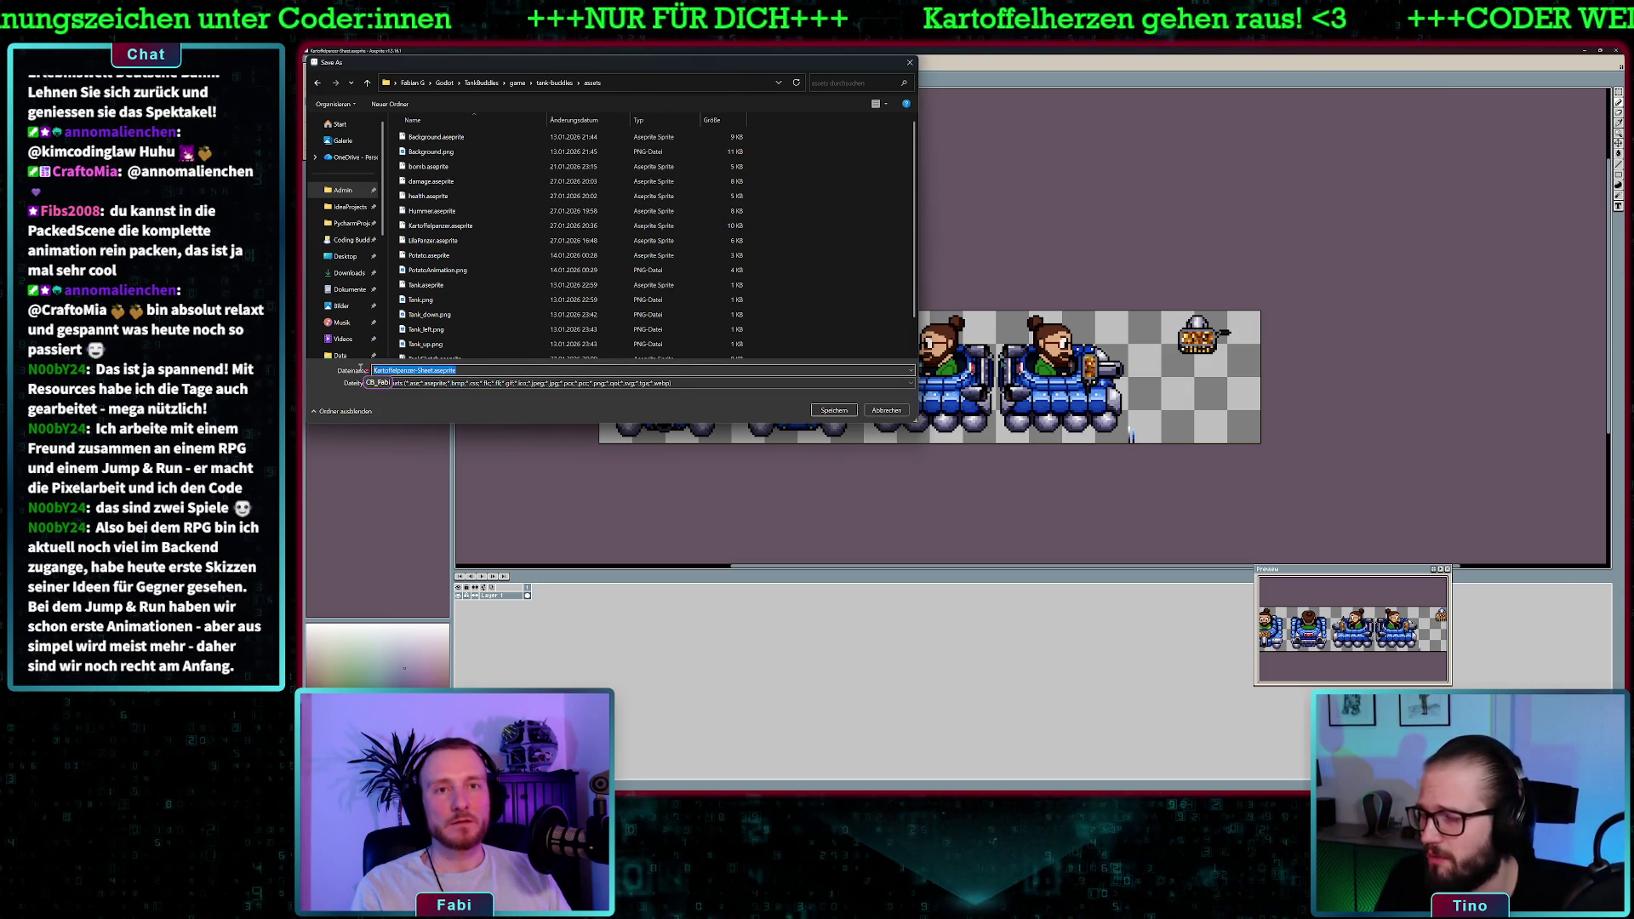
text(potato)
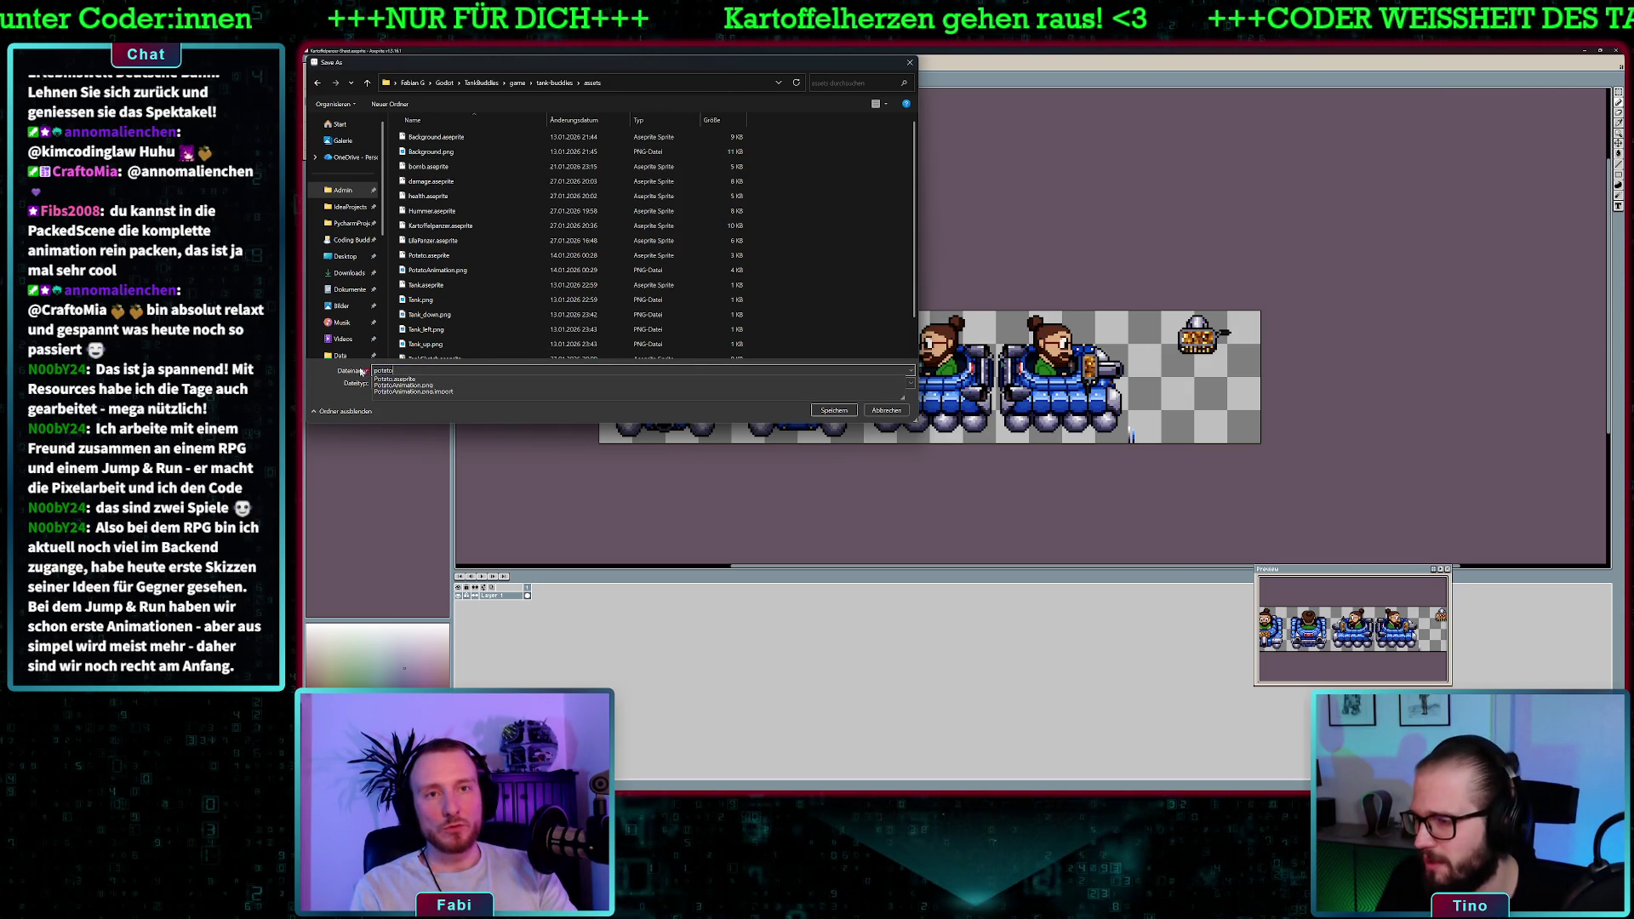
text(_tank)
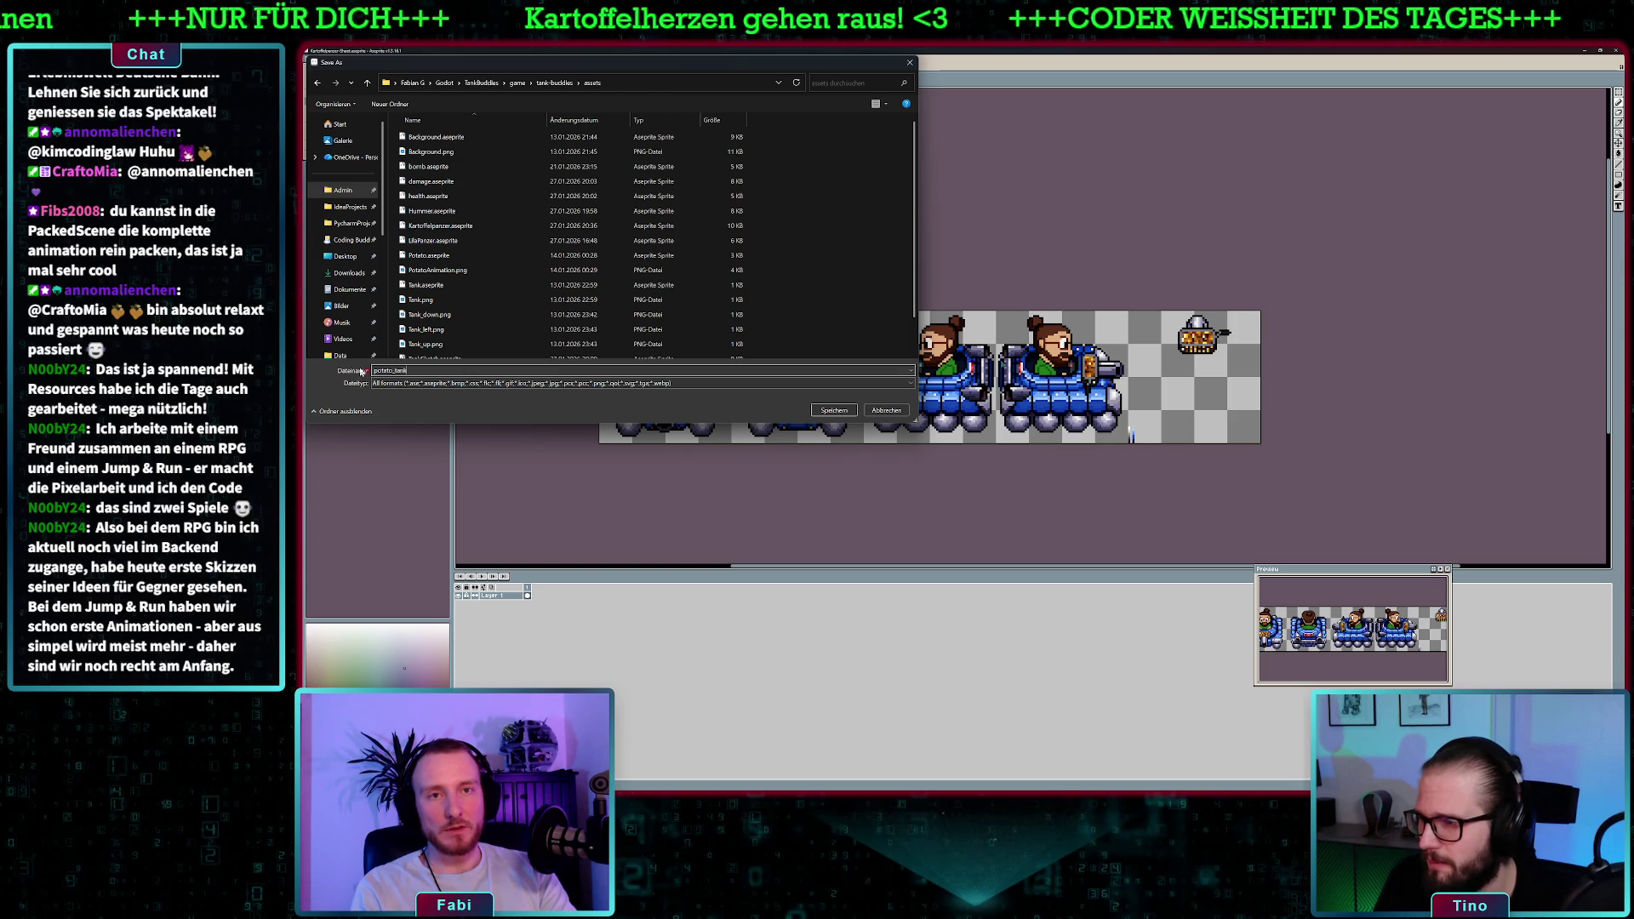
text(.png)
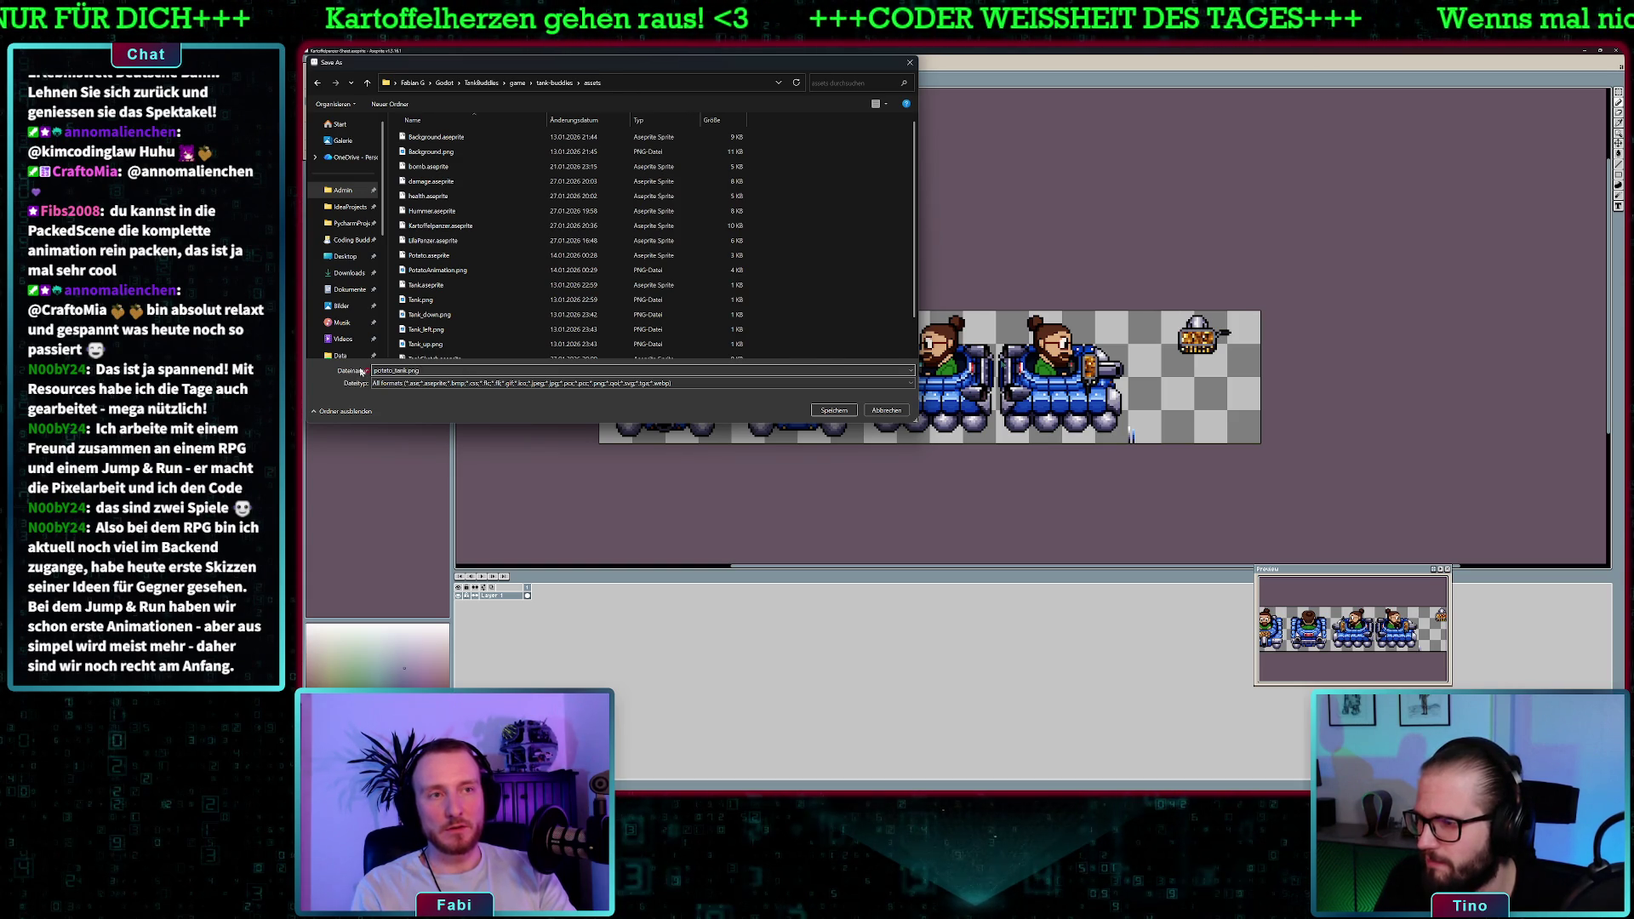
key(Return)
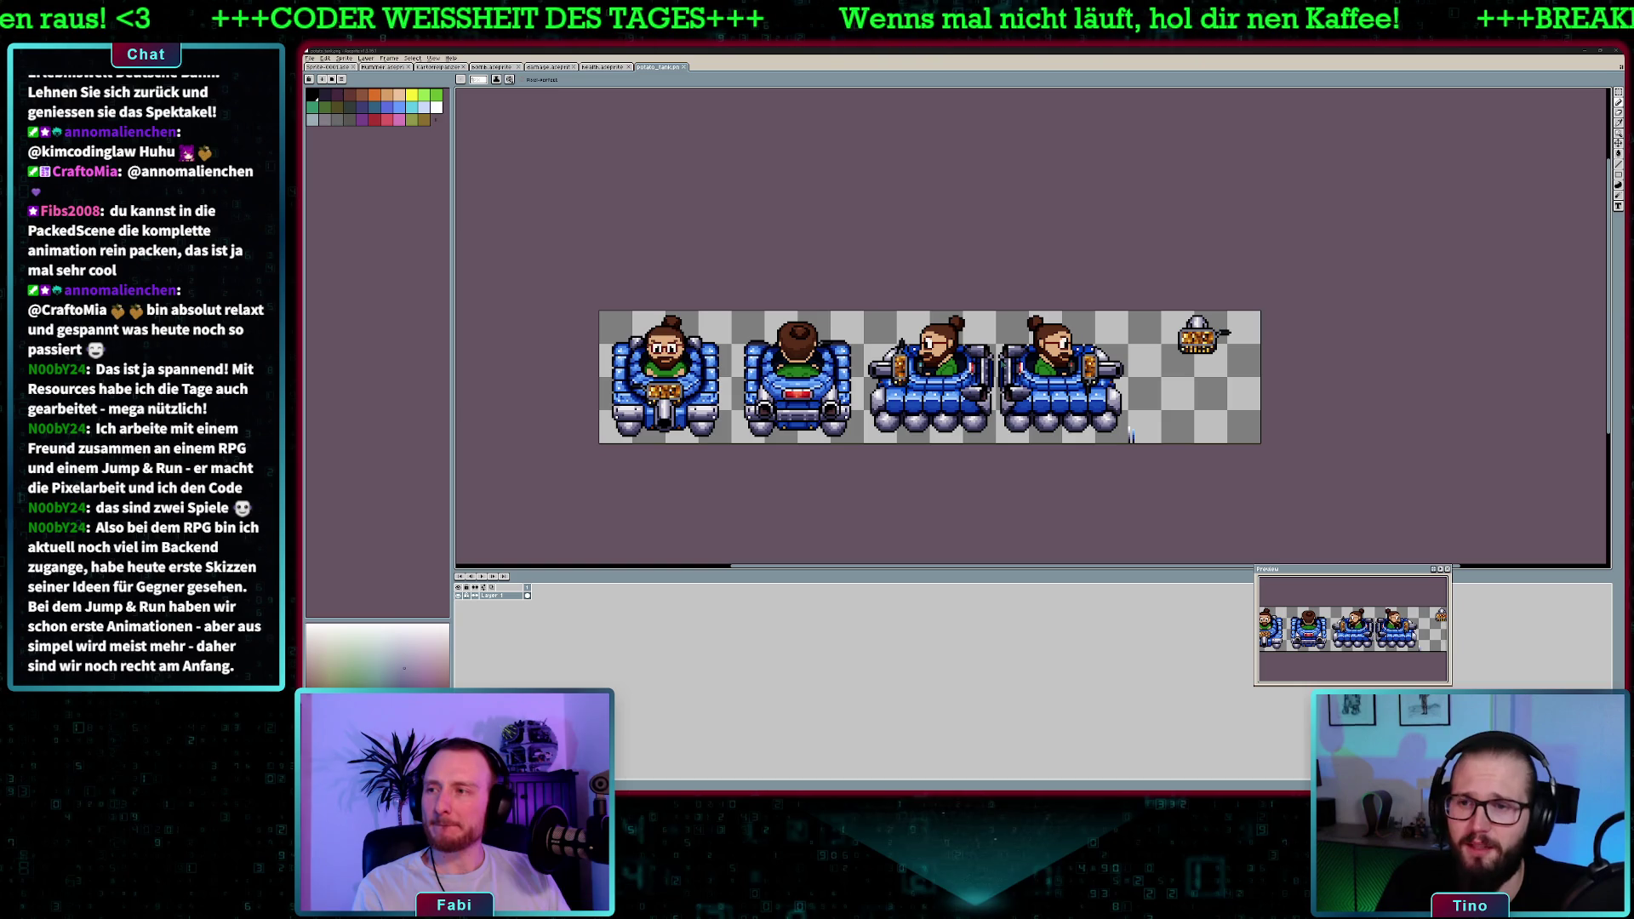
key(alt+Tab)
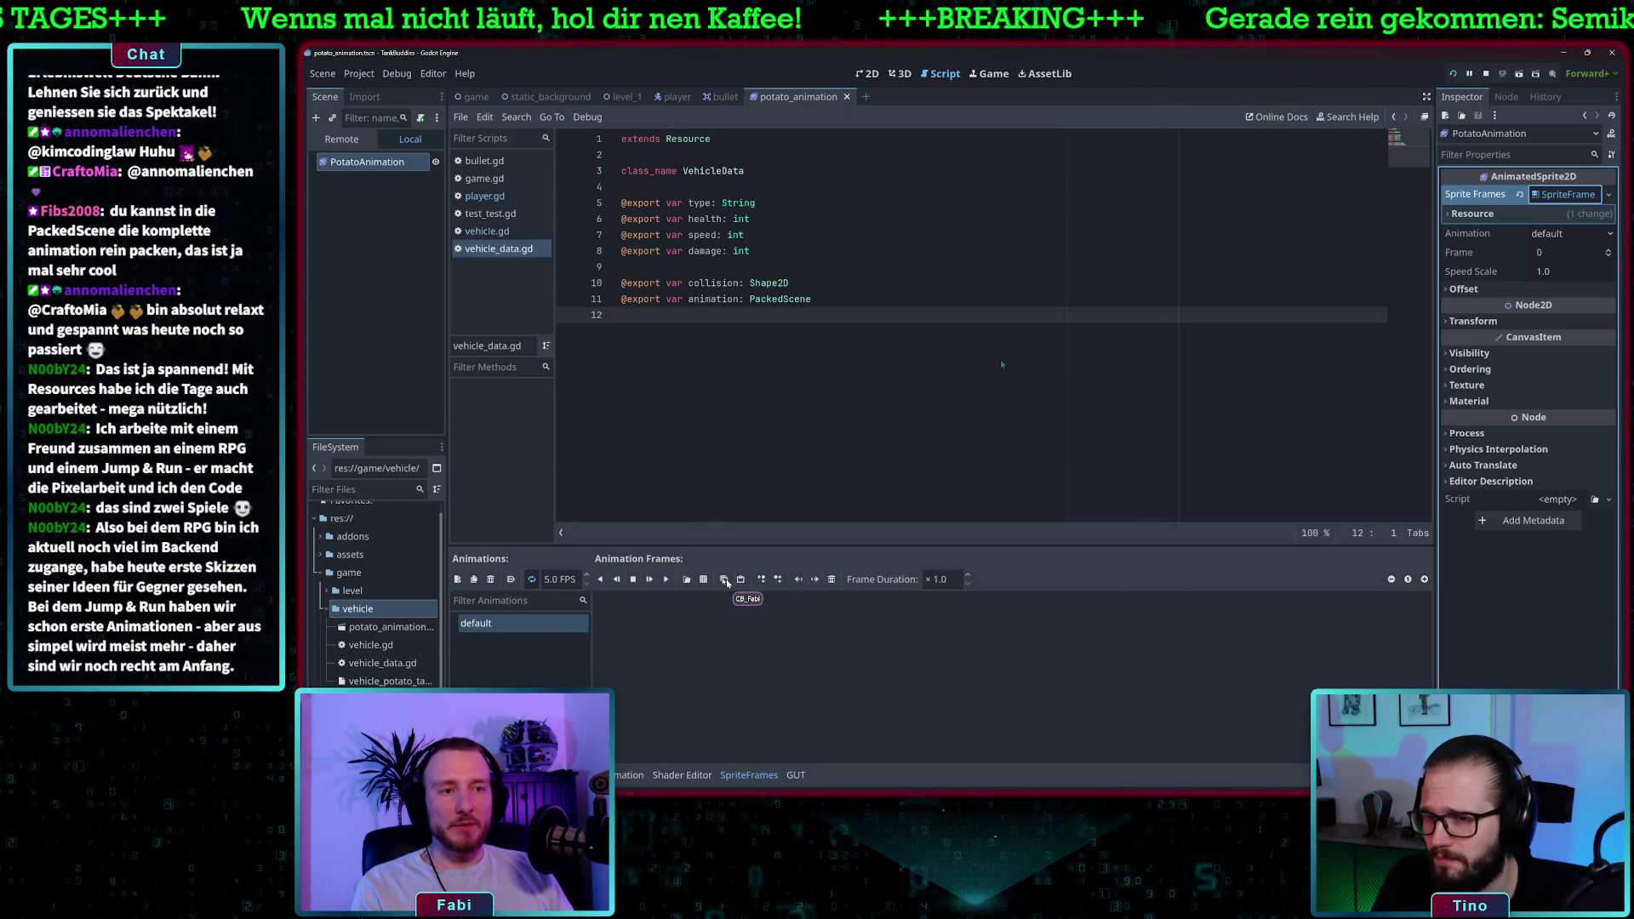
Load assets/potato_tank.png into the Add Frames from Sprite Sheet picker.
click(687, 578)
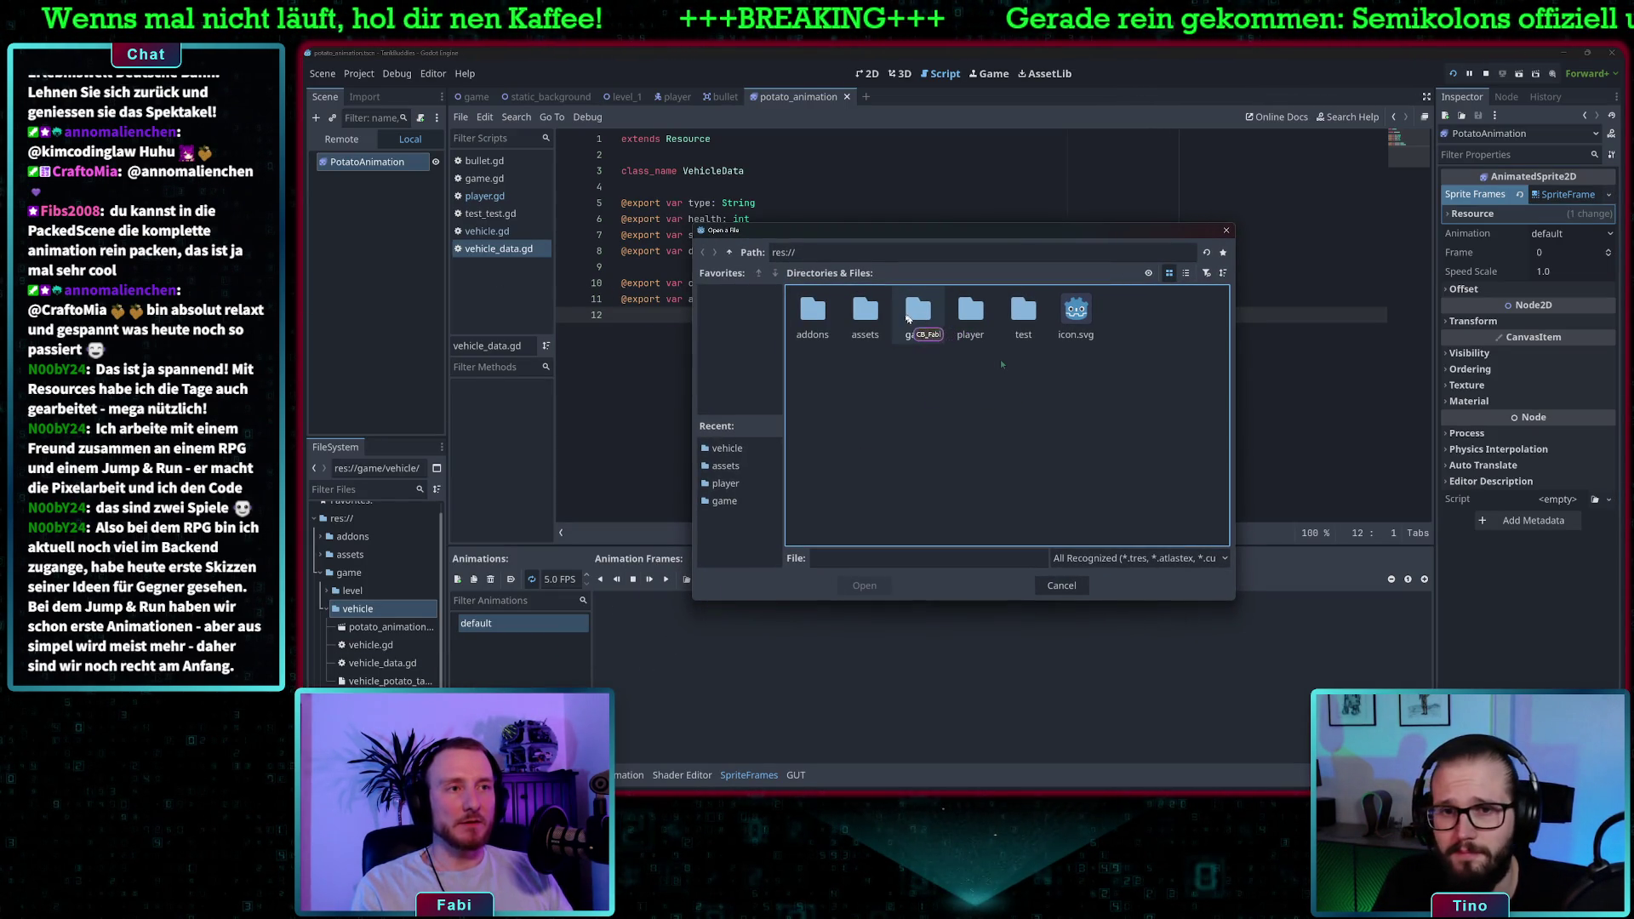
double_click(865, 310)
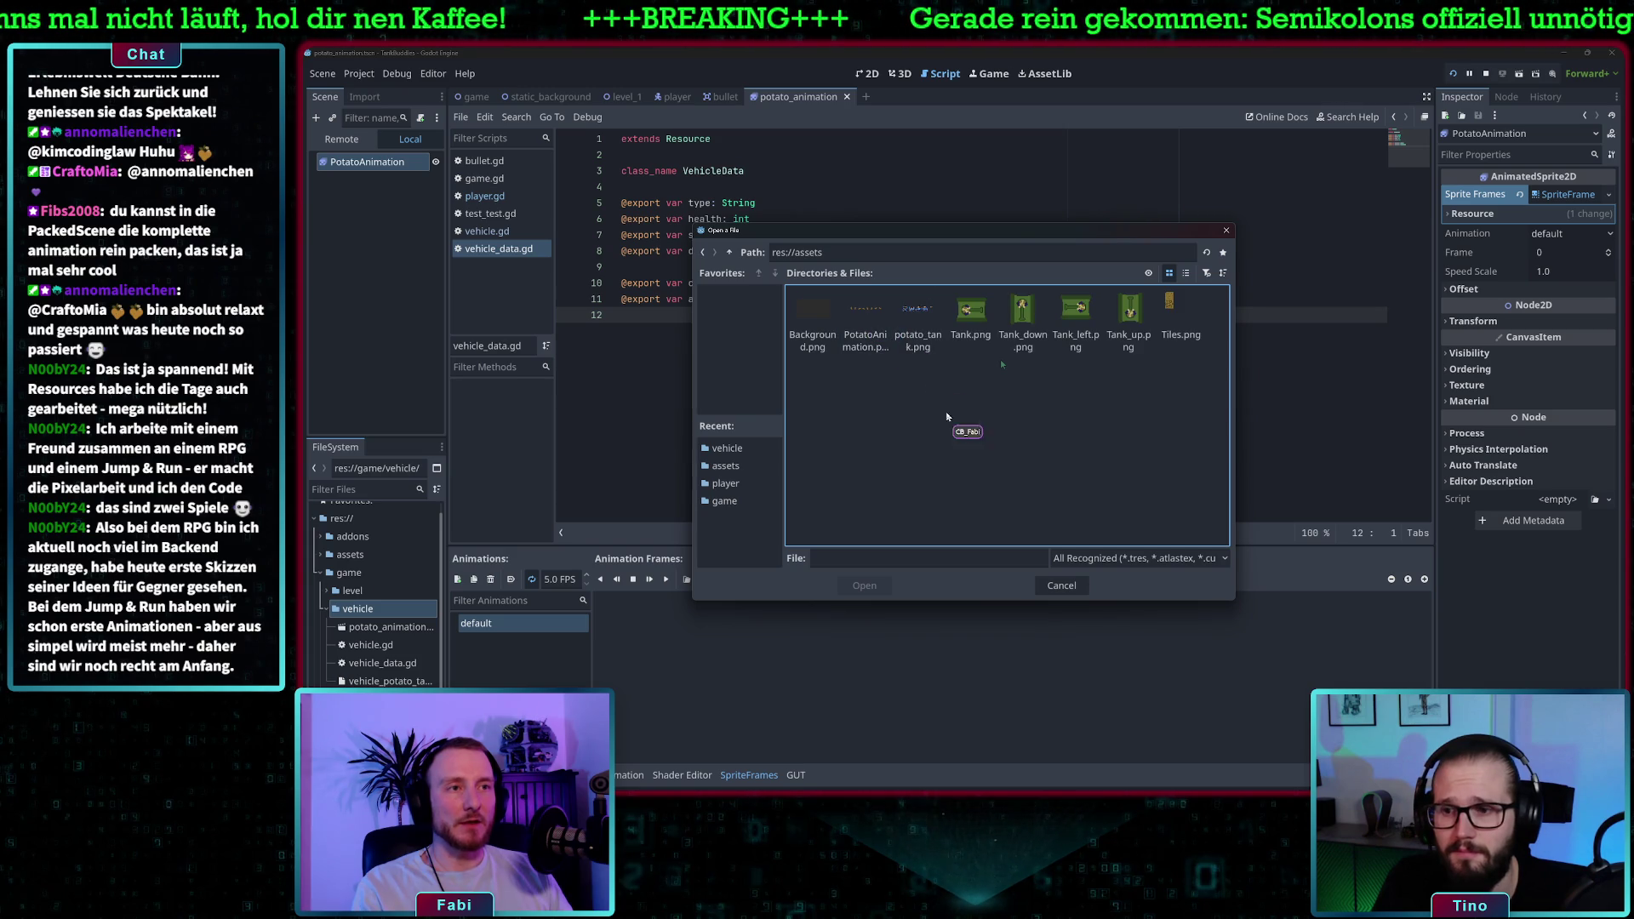
click(917, 319)
click(881, 587)
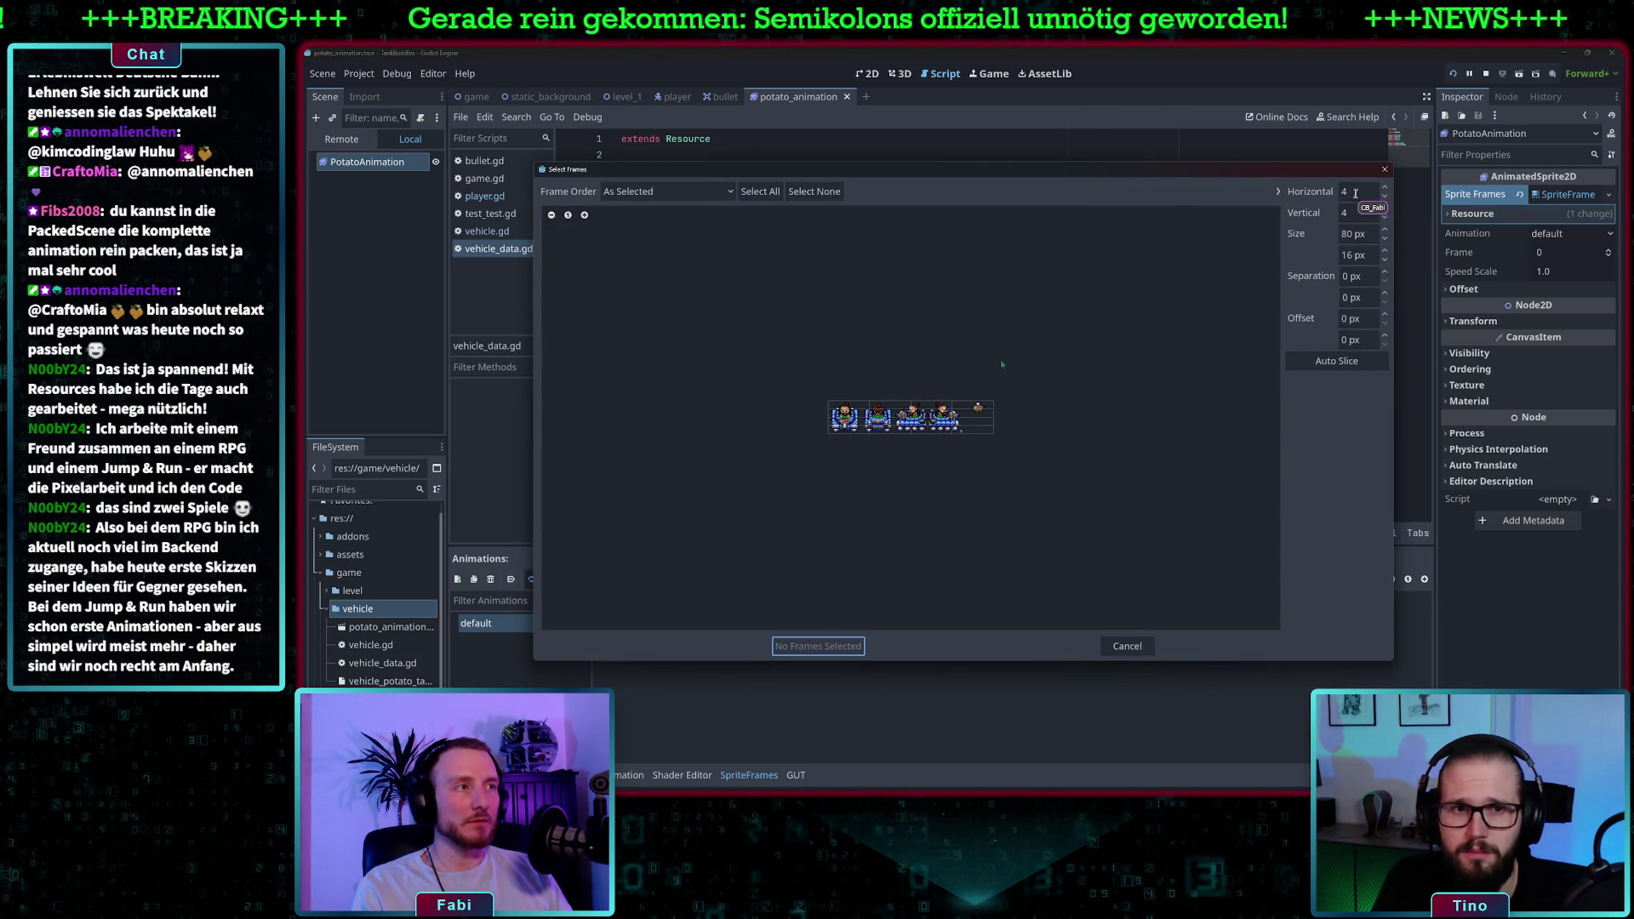
Set the sprite sheet frame size to 64 × 64 px.
text(64)
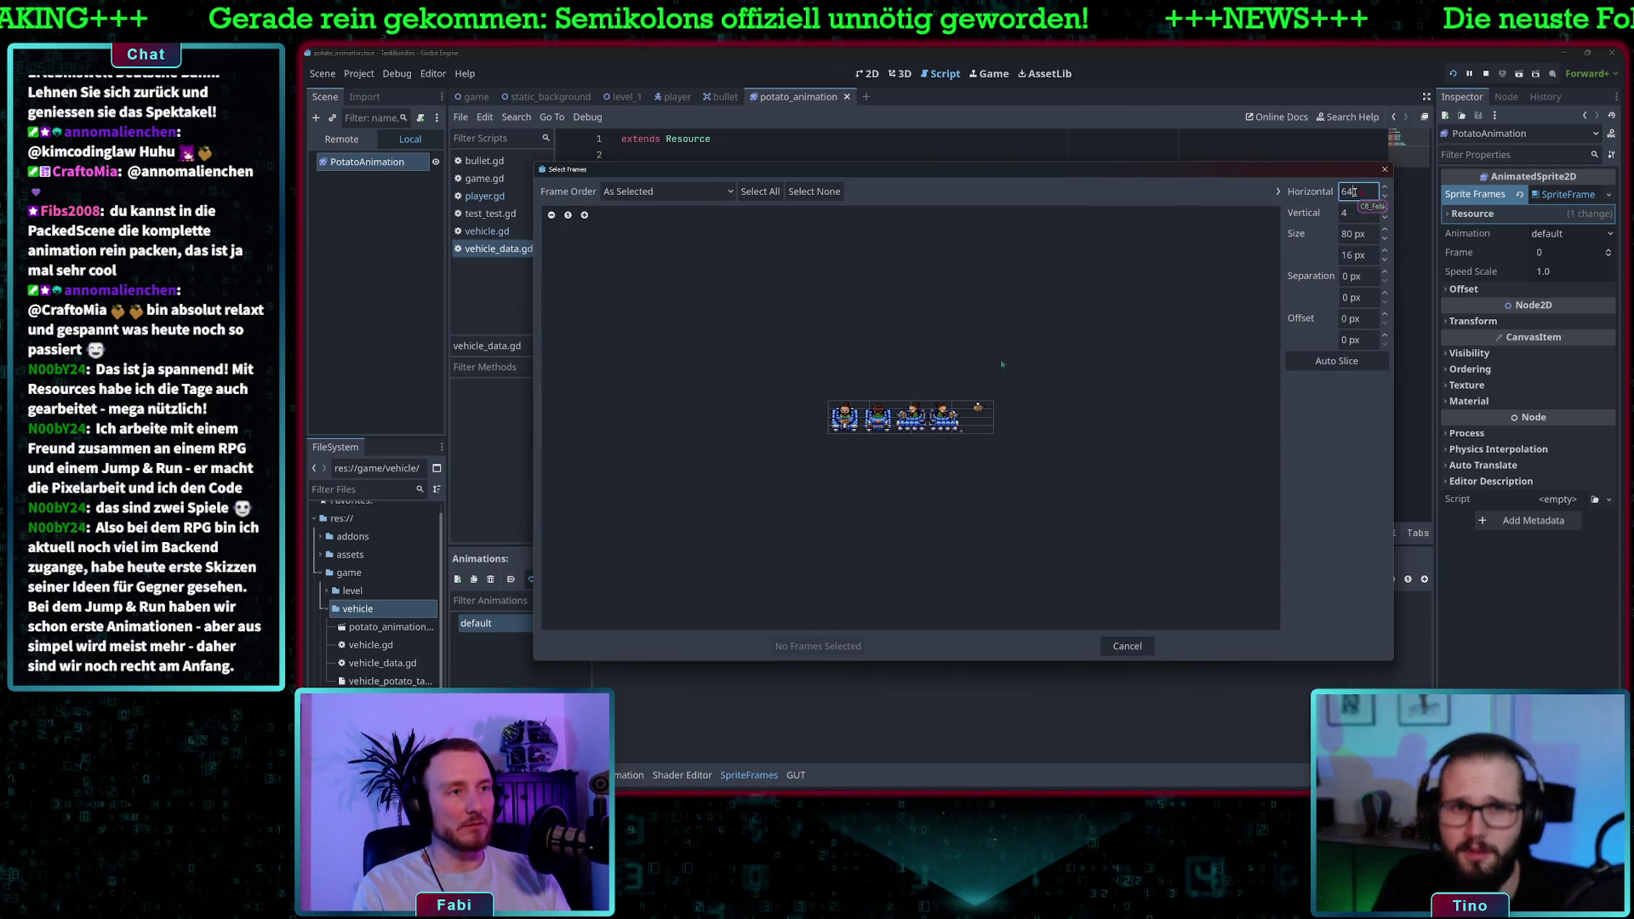
key(Tab)
text(64)
key(Tab)
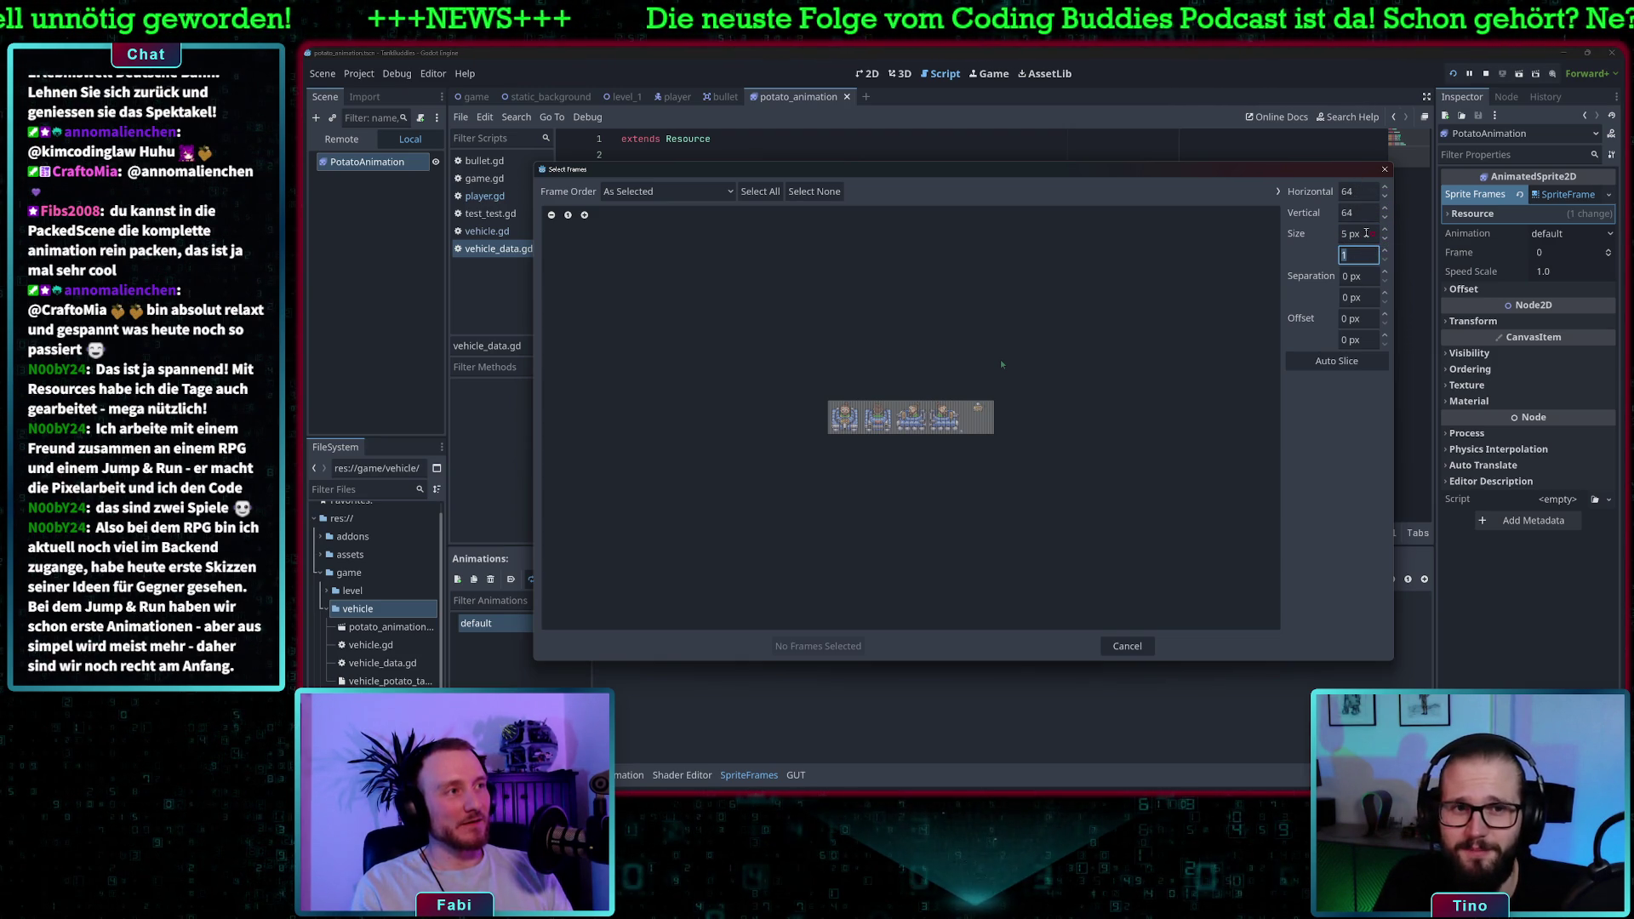
click(1359, 233)
text(64)
key(Tab)
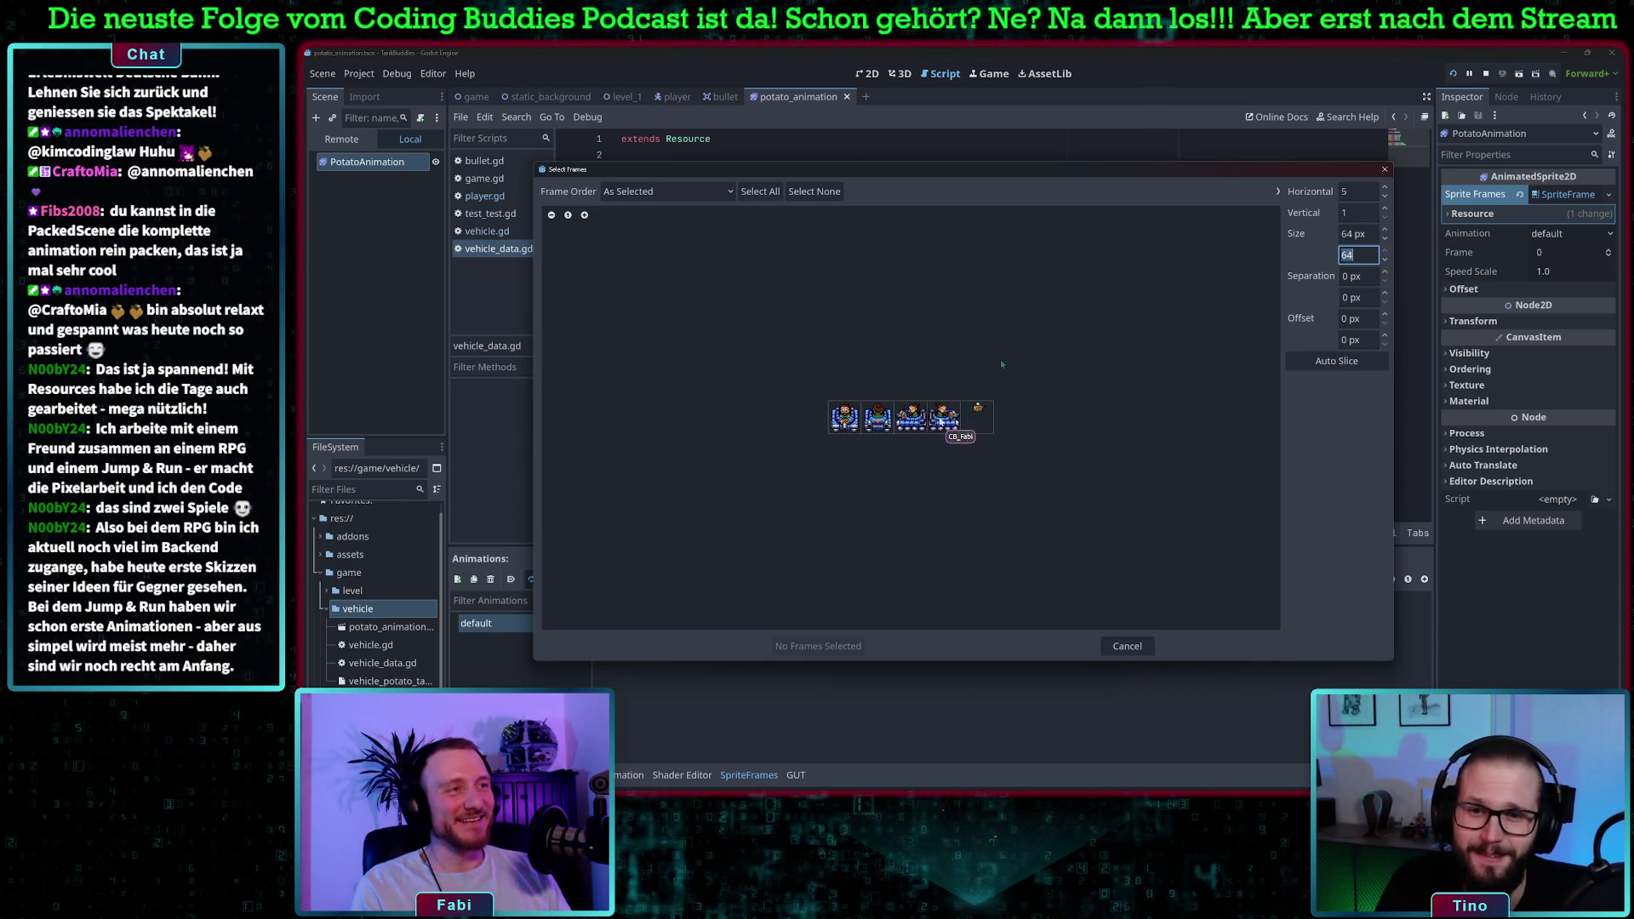
Select only the first tank frame and add it to the default animation.
click(846, 418)
click(879, 418)
click(911, 418)
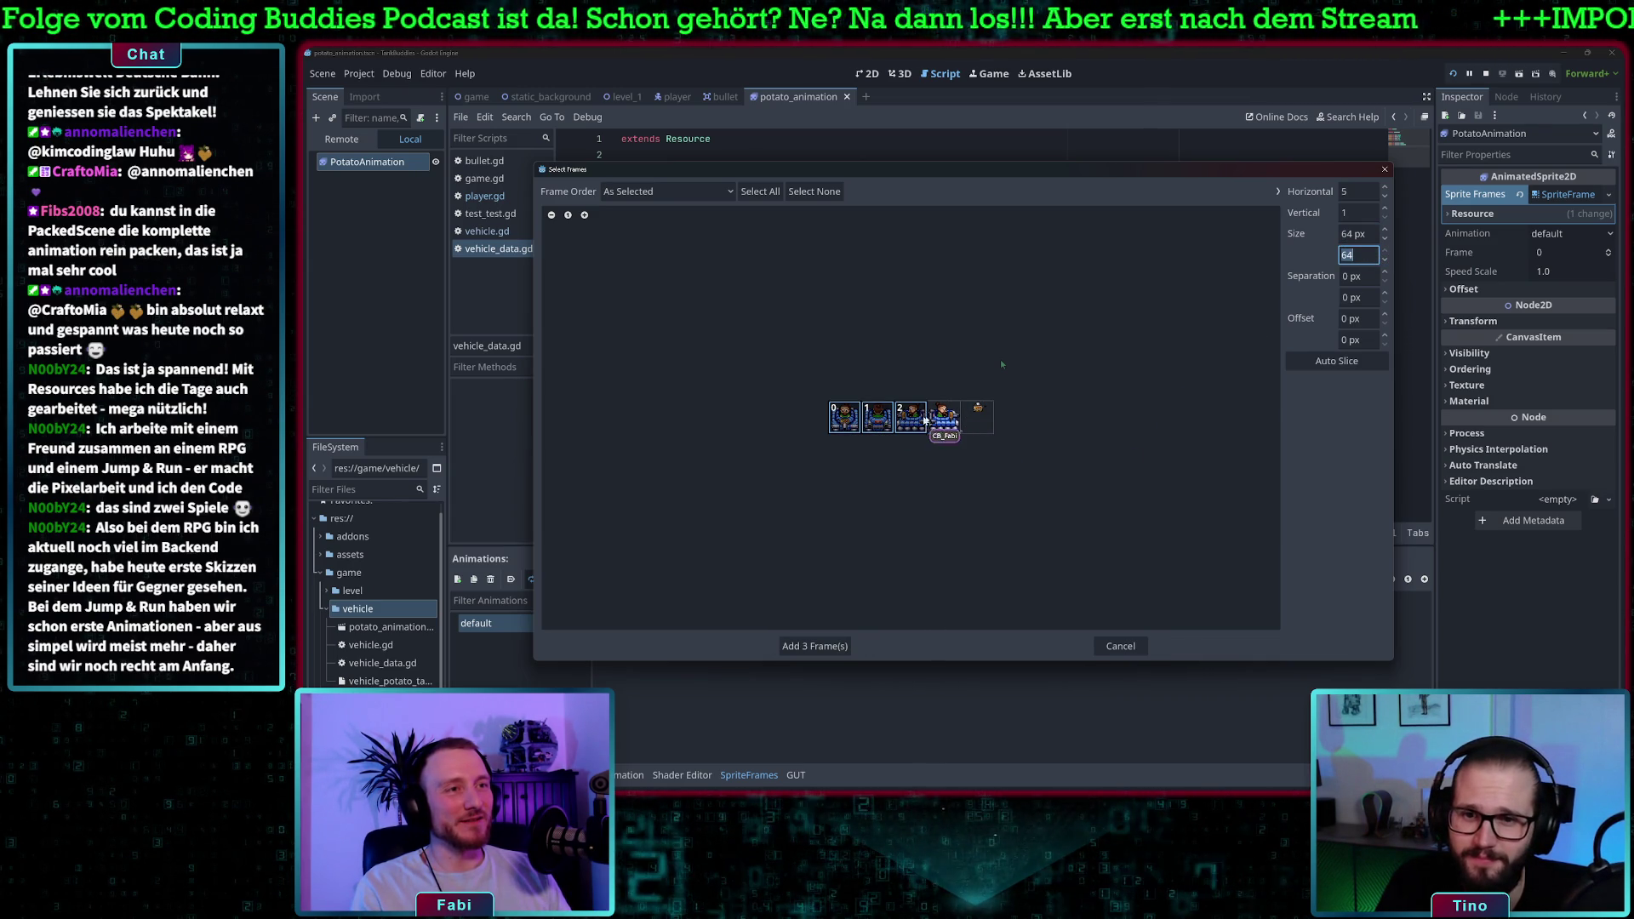
click(911, 418)
click(879, 417)
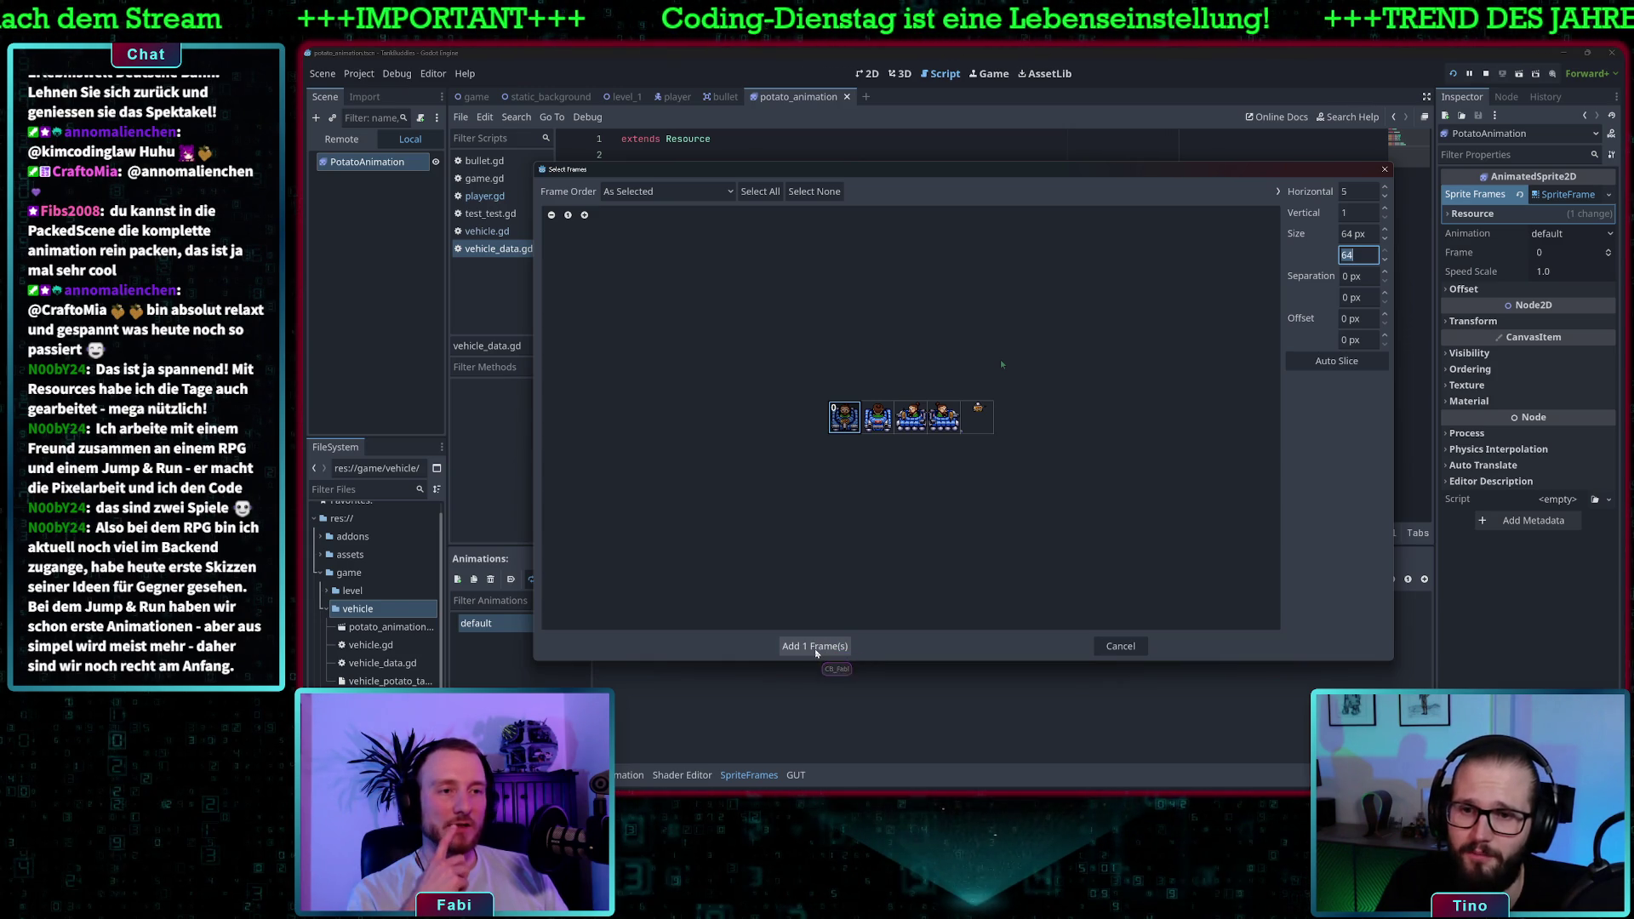
click(815, 646)
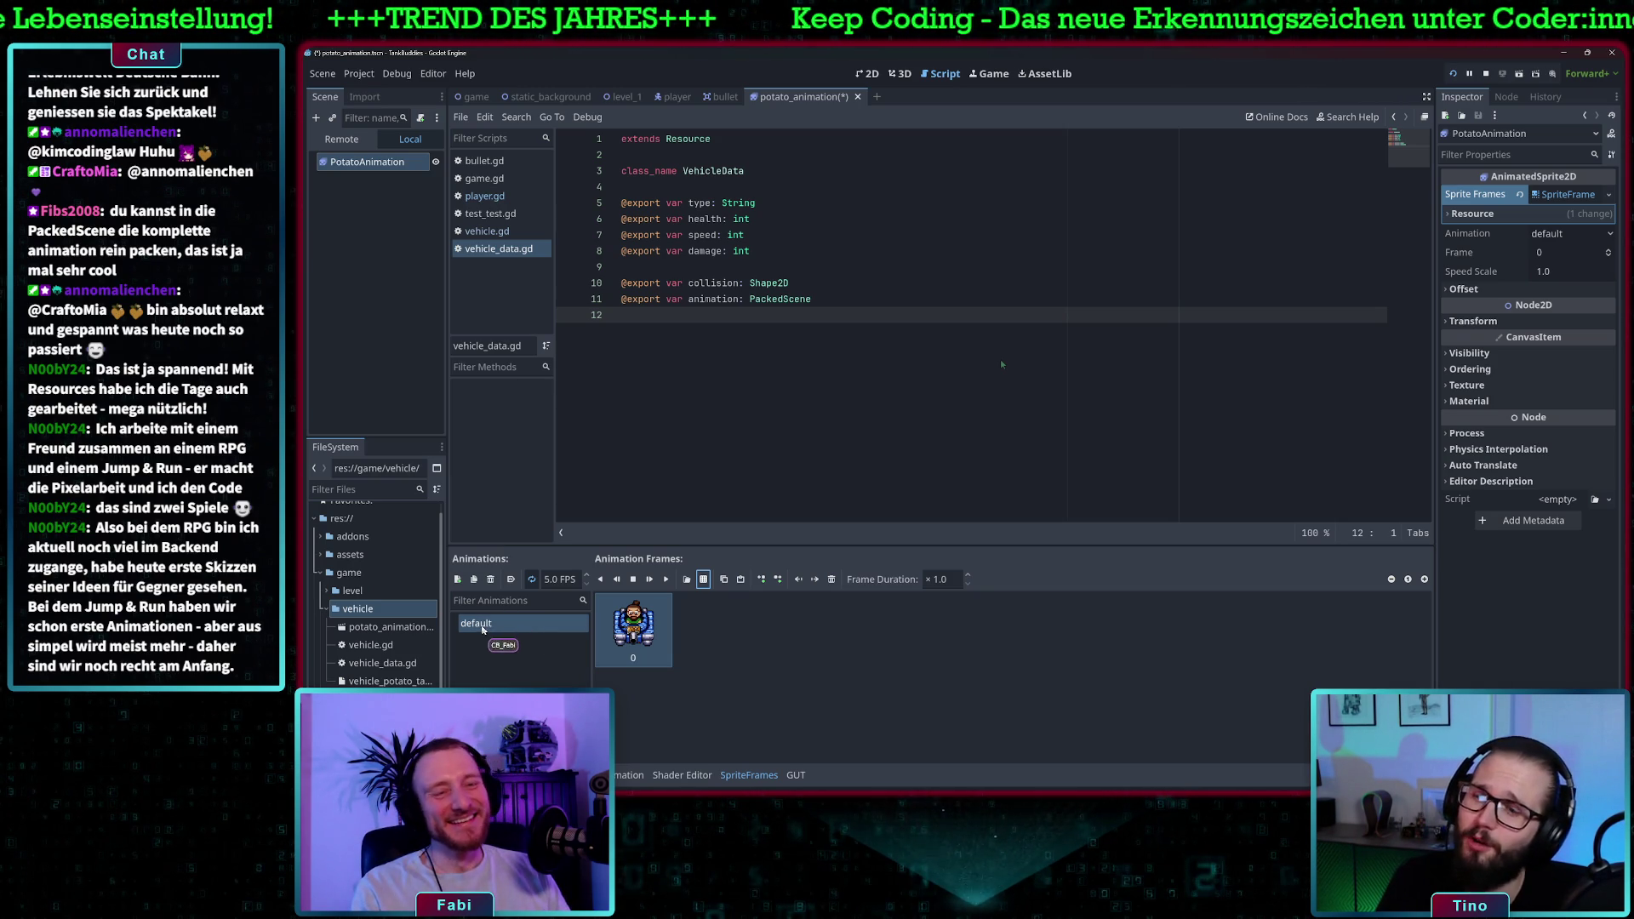
Rename the default animation to down, add the second tank frame, and open vehicle_potato_tank.tres.
double_click(494, 627)
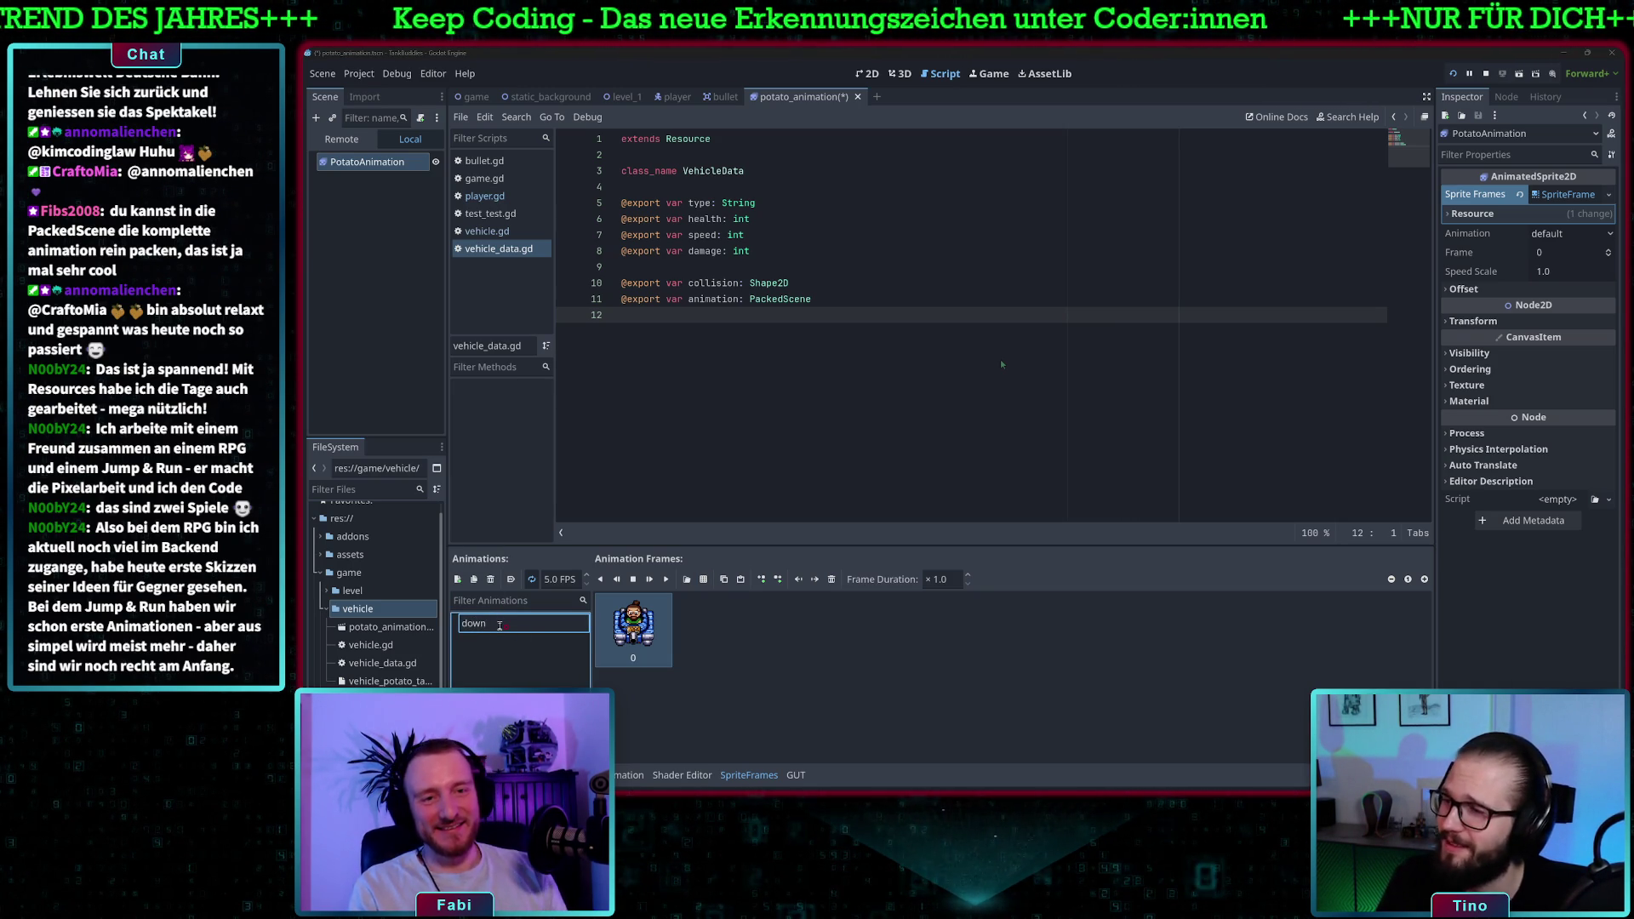
key(Return)
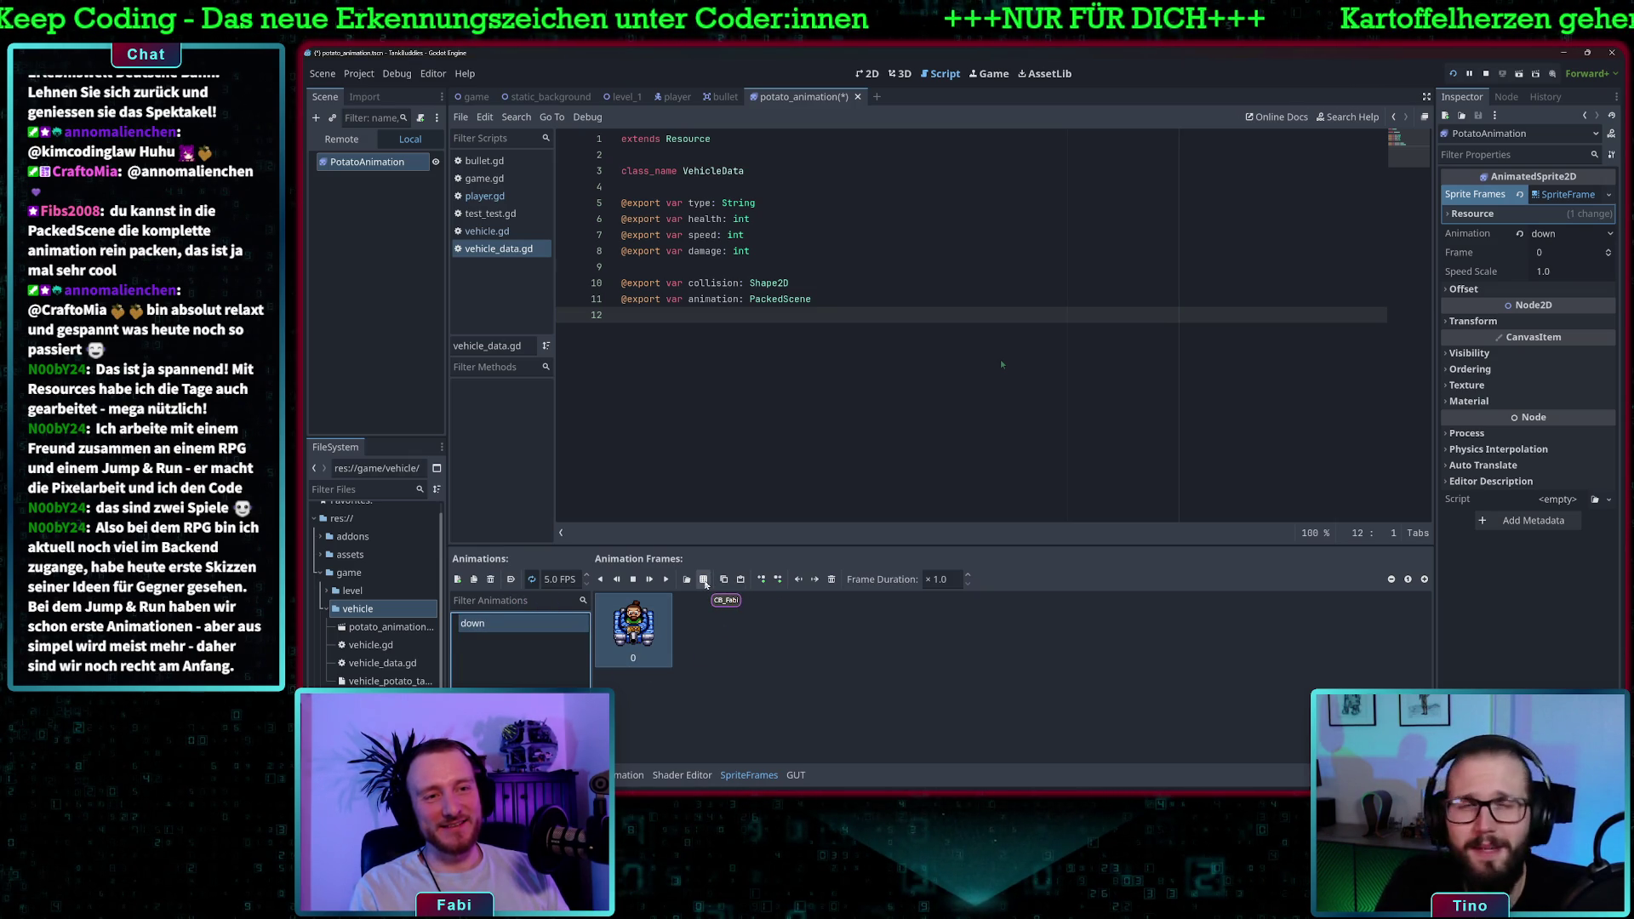
click(705, 580)
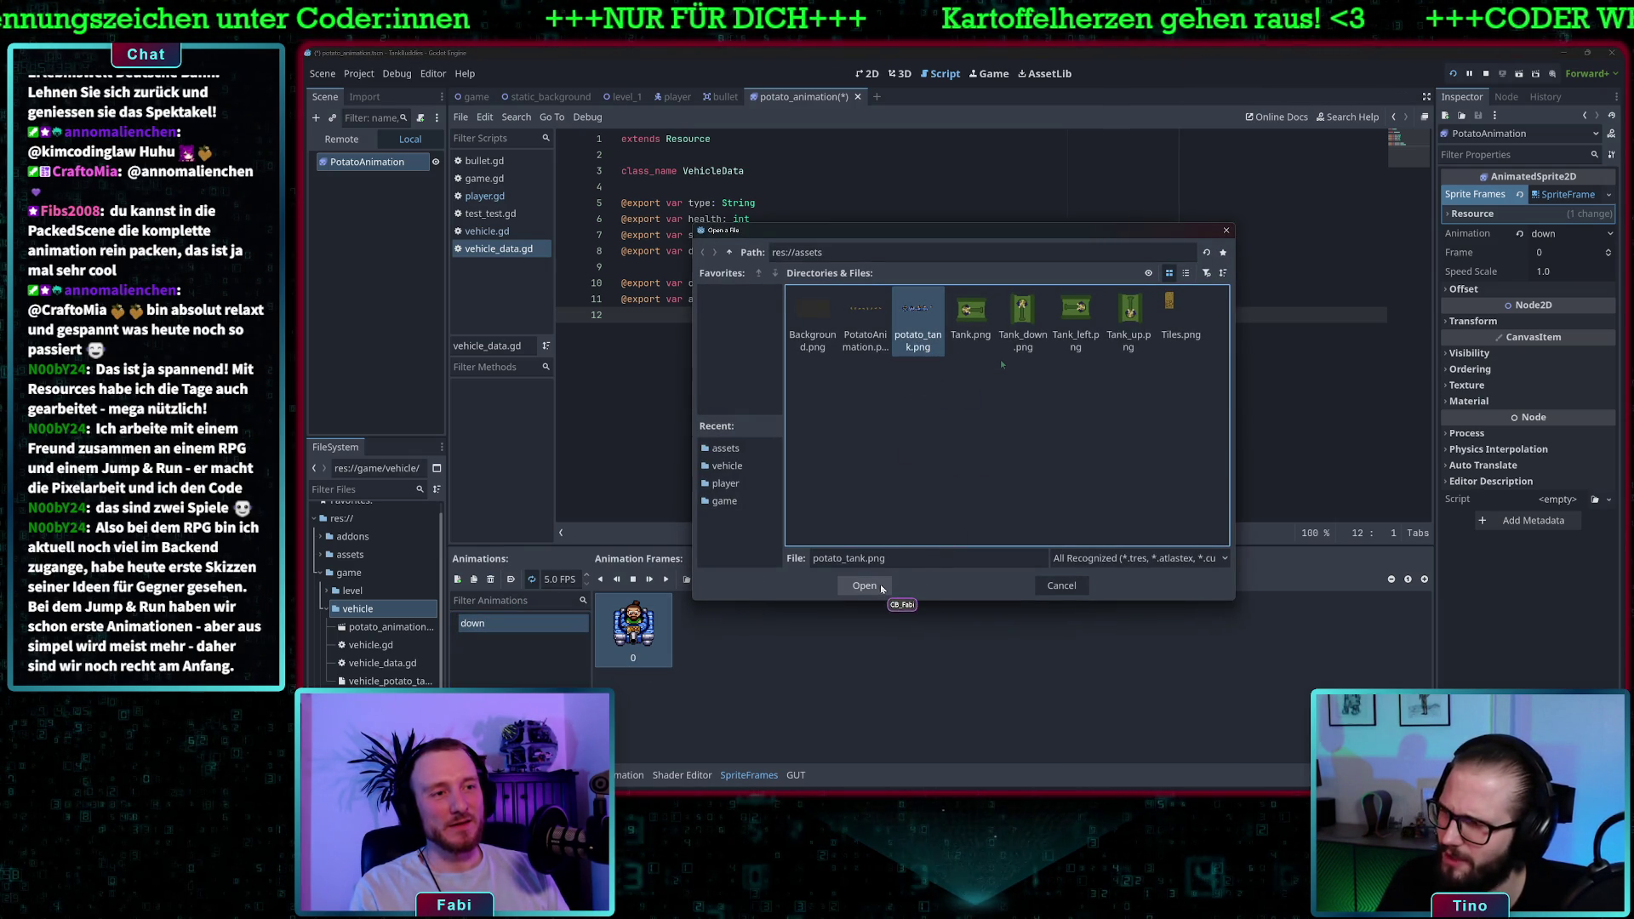
click(865, 585)
click(885, 429)
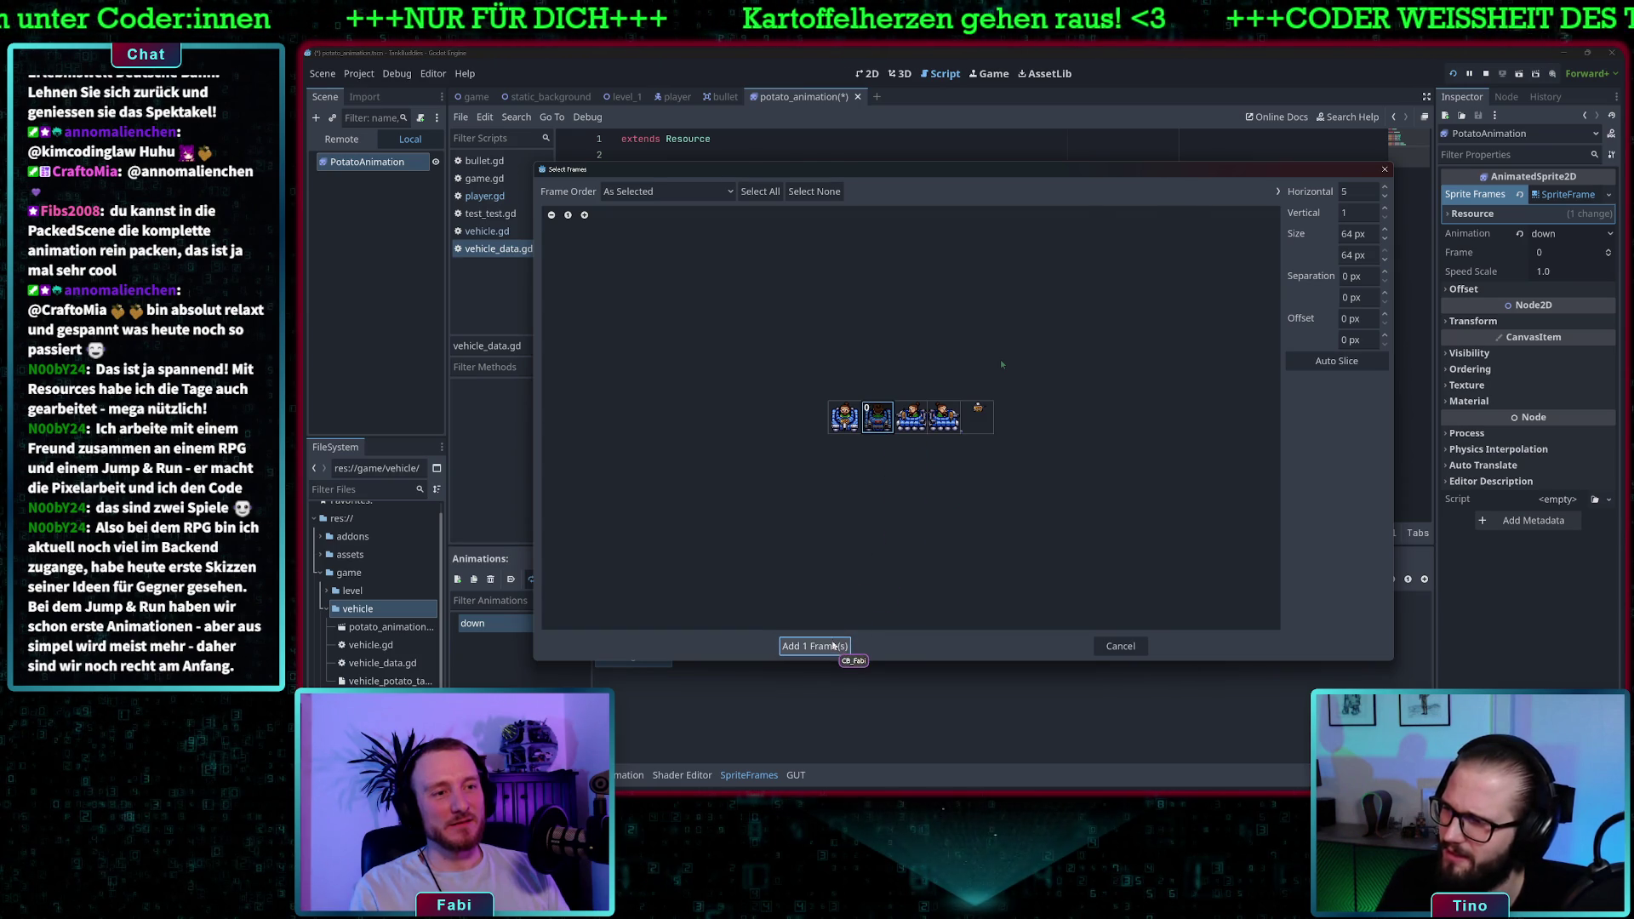
click(833, 646)
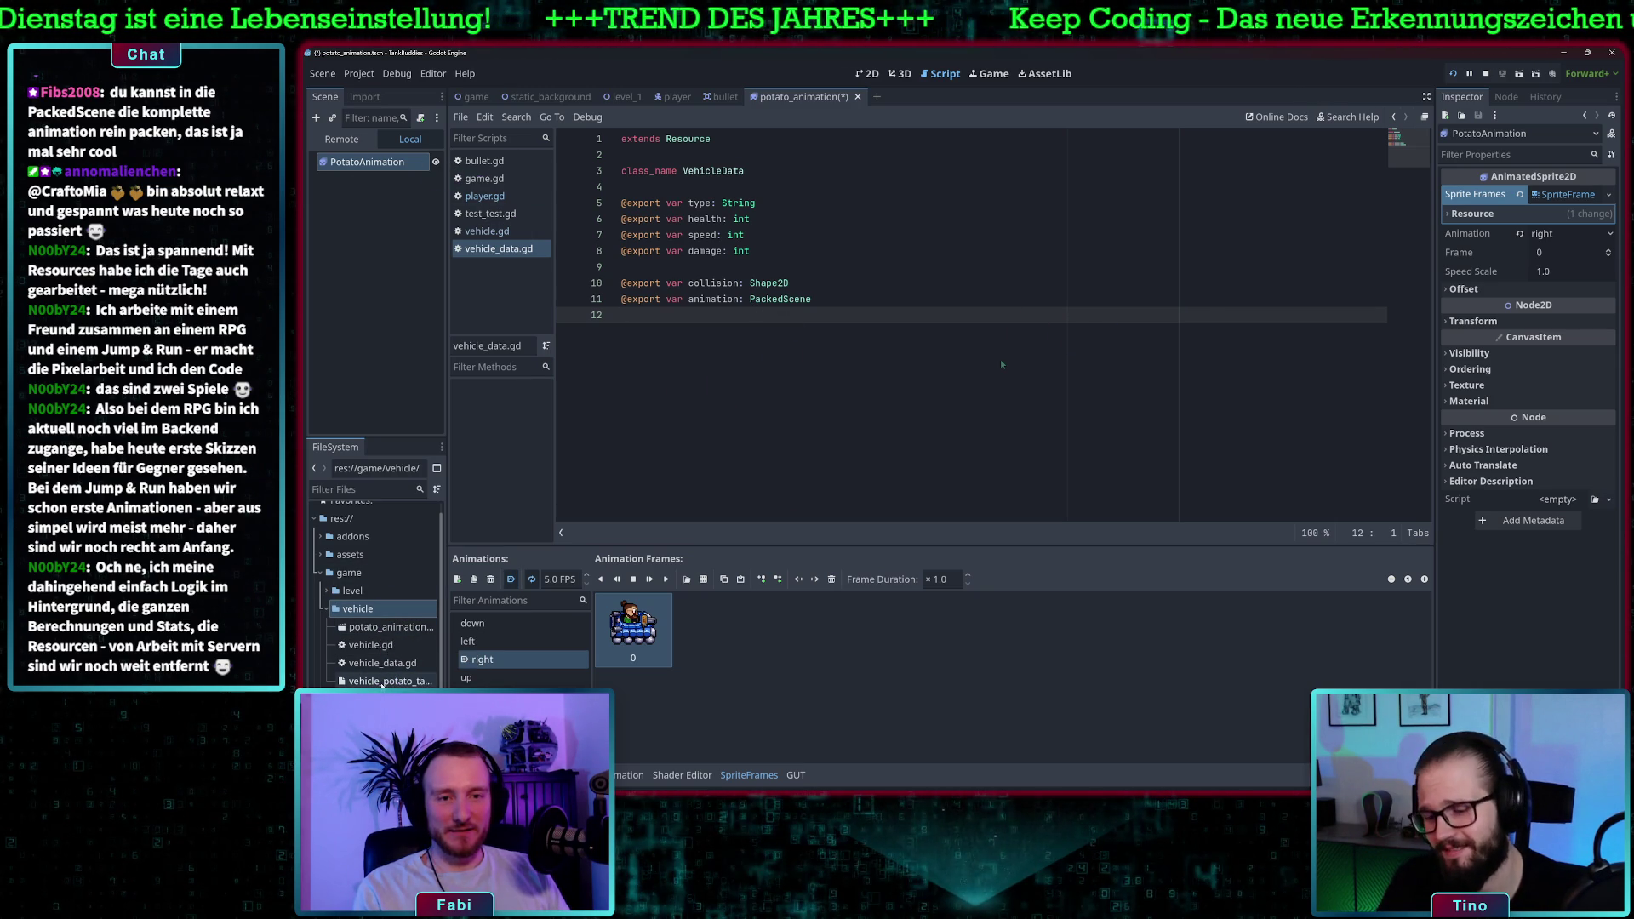
click(382, 681)
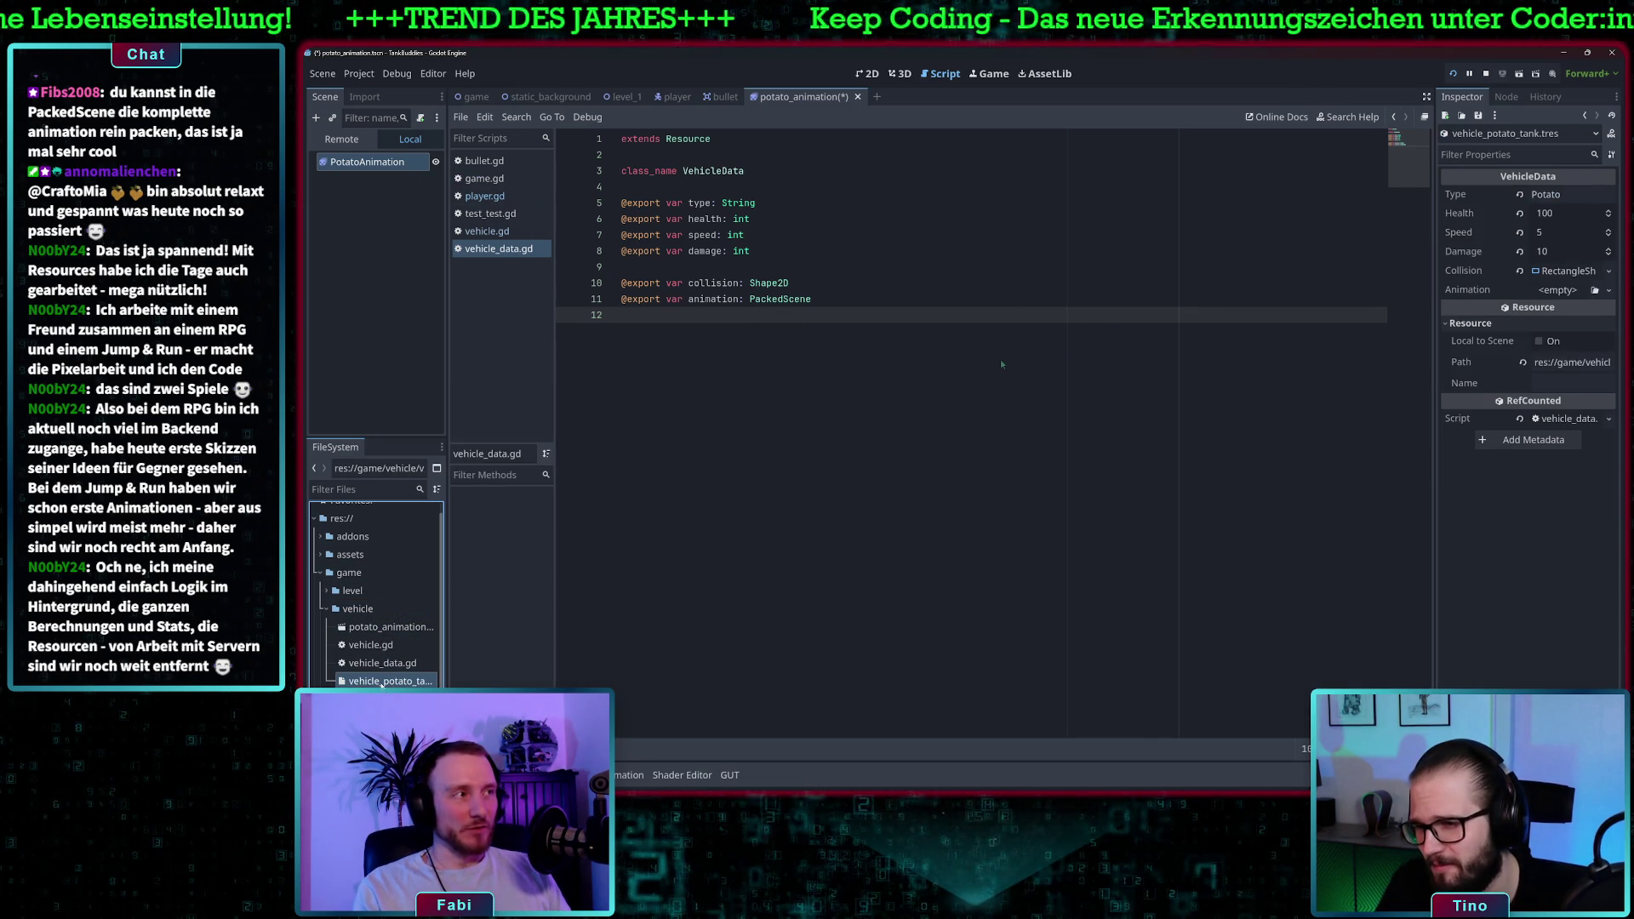